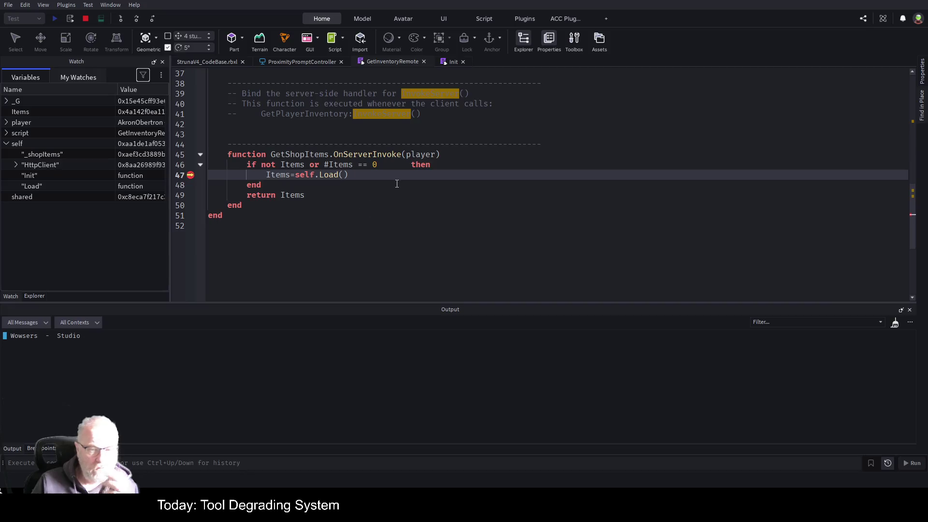
Resume the paused script, check ProximityPromptController line 49, stop the test, and return to GetInventoryRemote
{"action": "left_click", "coordinate": [399, 184]}
{"action": "key", "text": "F5"}
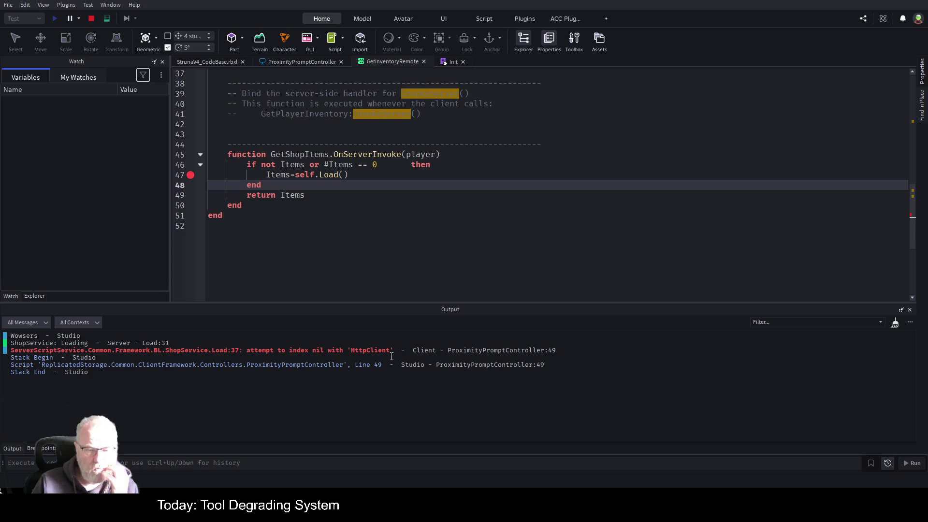
{"action": "left_click", "coordinate": [477, 352]}
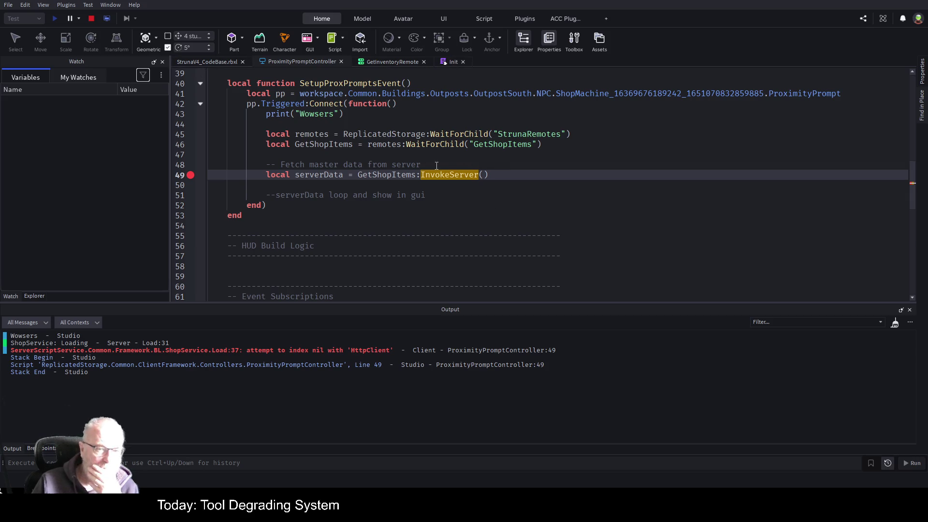
{"action": "left_click", "coordinate": [91, 19]}
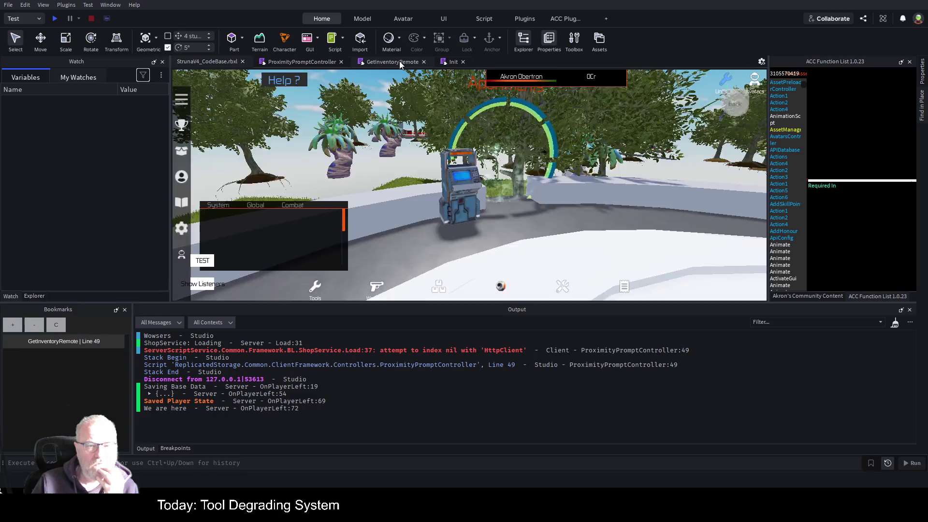
{"action": "left_click", "coordinate": [399, 61]}
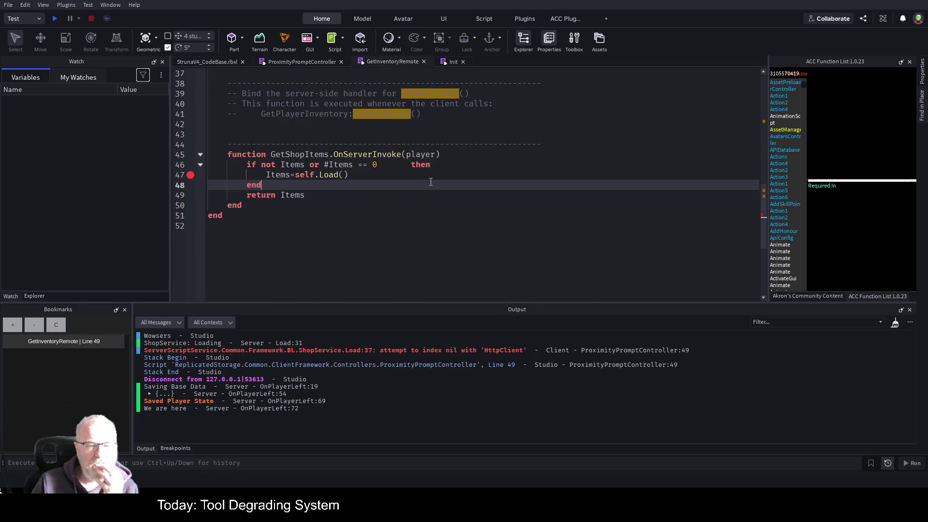
Open ShopService's Load script from ServerScriptService > Common > Framework > BL in Explorer
{"action": "left_click", "coordinate": [333, 175]}
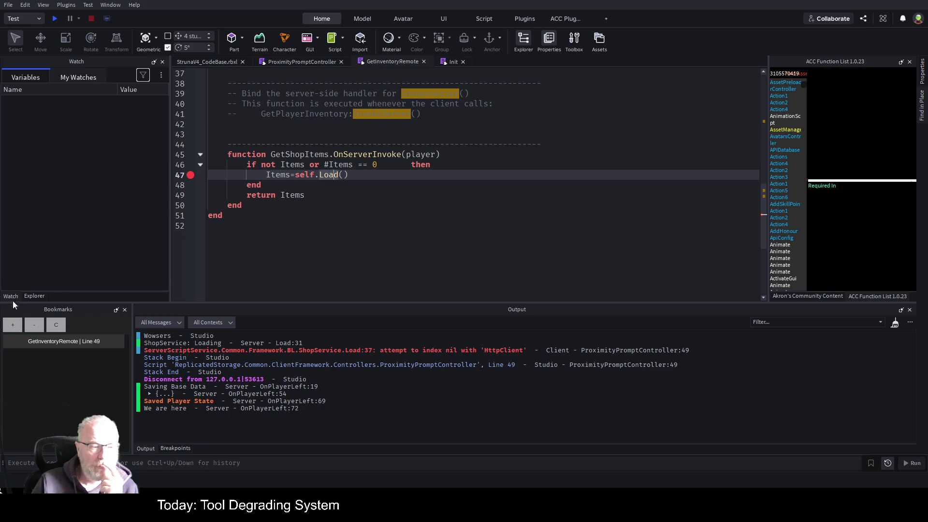
{"action": "left_click", "coordinate": [30, 294]}
{"action": "scroll", "coordinate": [59, 201], "scroll_direction": "down", "scroll_amount": 5}
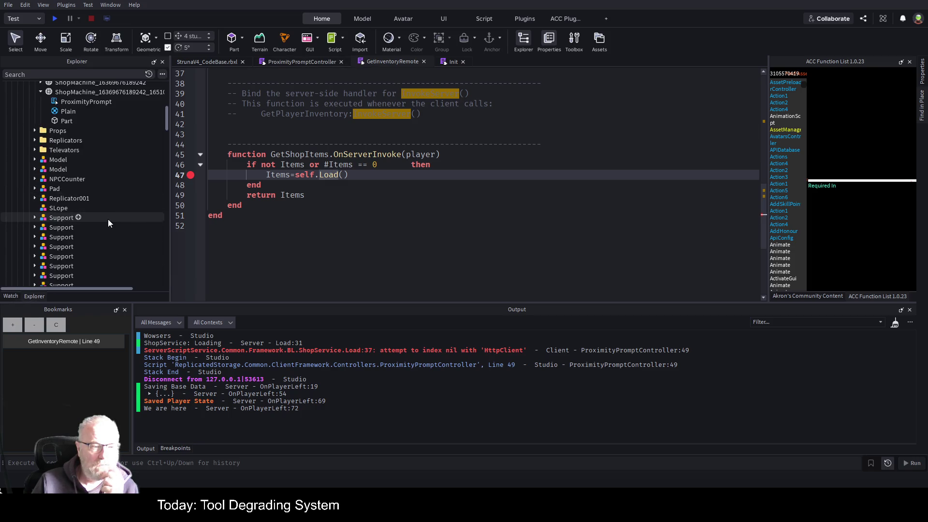
{"action": "scroll", "coordinate": [108, 222], "scroll_direction": "down", "scroll_amount": 15}
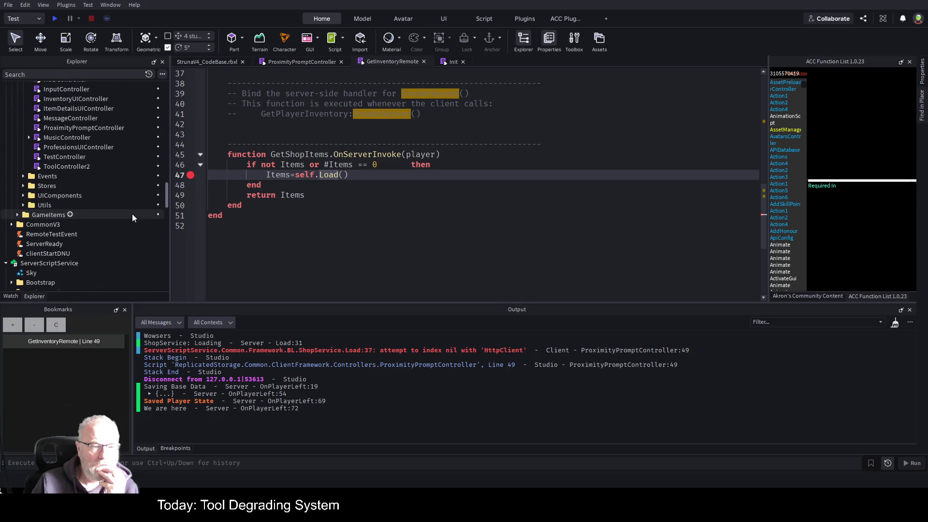
{"action": "scroll", "coordinate": [132, 220], "scroll_direction": "up", "scroll_amount": 5}
{"action": "scroll", "coordinate": [132, 213], "scroll_direction": "down", "scroll_amount": 10}
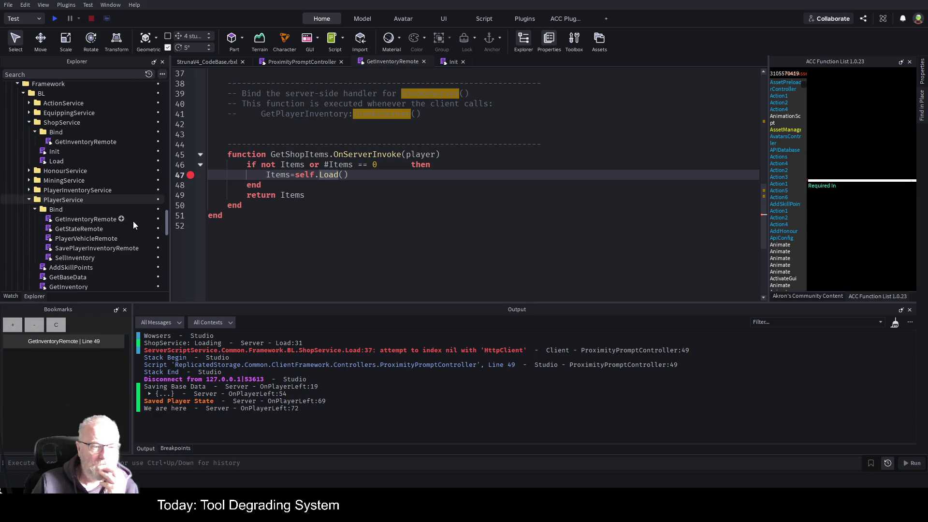
{"action": "scroll", "coordinate": [132, 225], "scroll_direction": "up", "scroll_amount": 2}
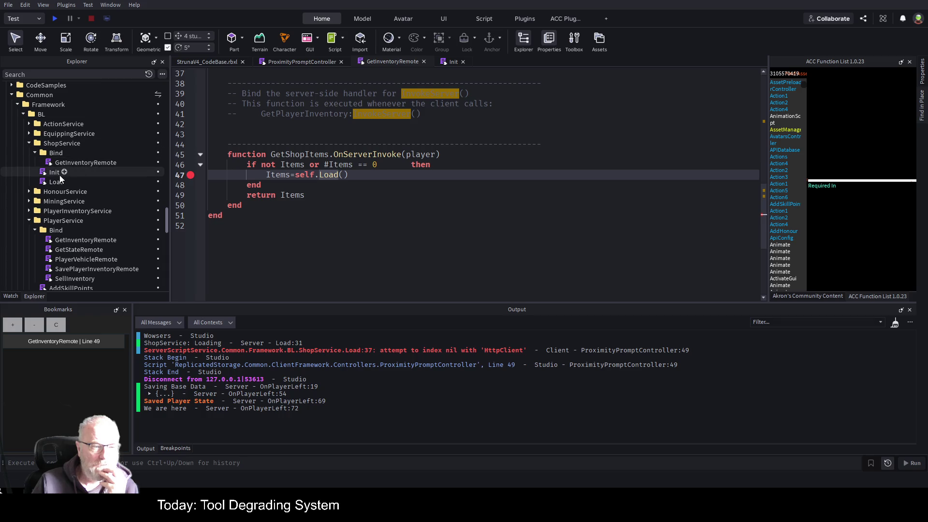
{"action": "double_click", "coordinate": [57, 181]}
Reopen the GetInventoryRemote script at its GetShopItems handler
{"action": "scroll", "coordinate": [431, 222], "scroll_direction": "down", "scroll_amount": 5}
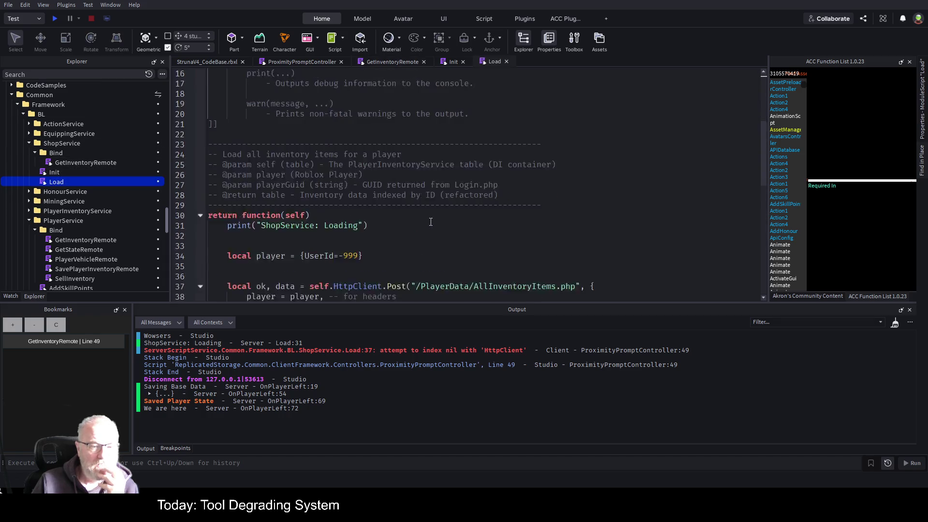
{"action": "scroll", "coordinate": [431, 222], "scroll_direction": "down", "scroll_amount": 2}
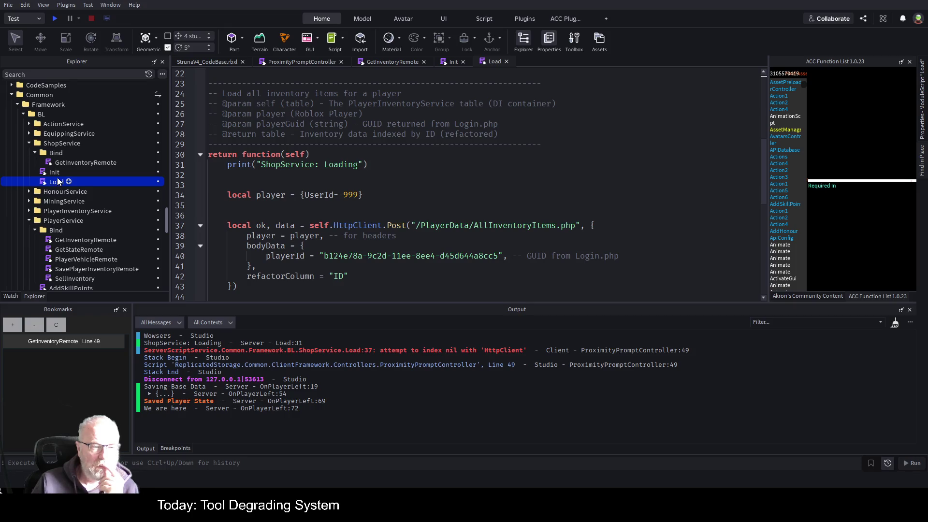
{"action": "double_click", "coordinate": [94, 162]}
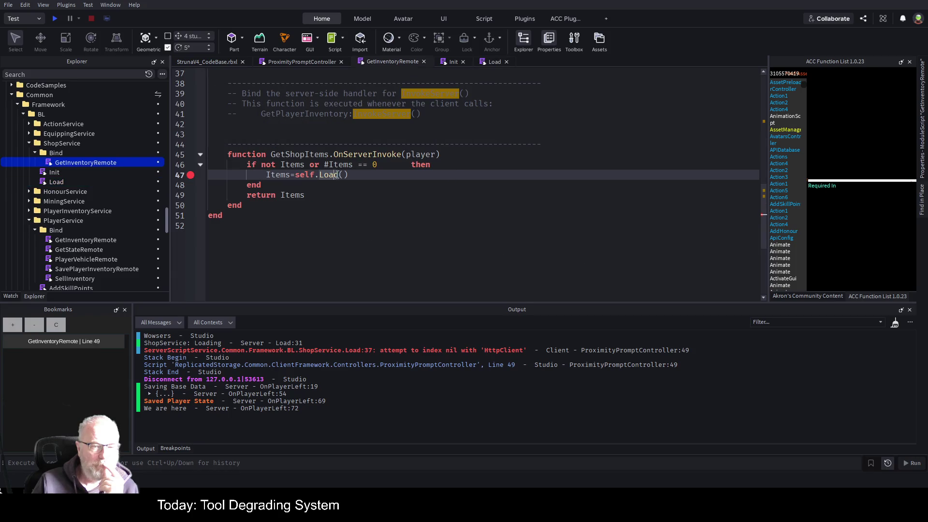
Change line 47's Load call to self.Load(self) and save the place
{"action": "left_click", "coordinate": [344, 174]}
{"action": "type", "text": "se"}
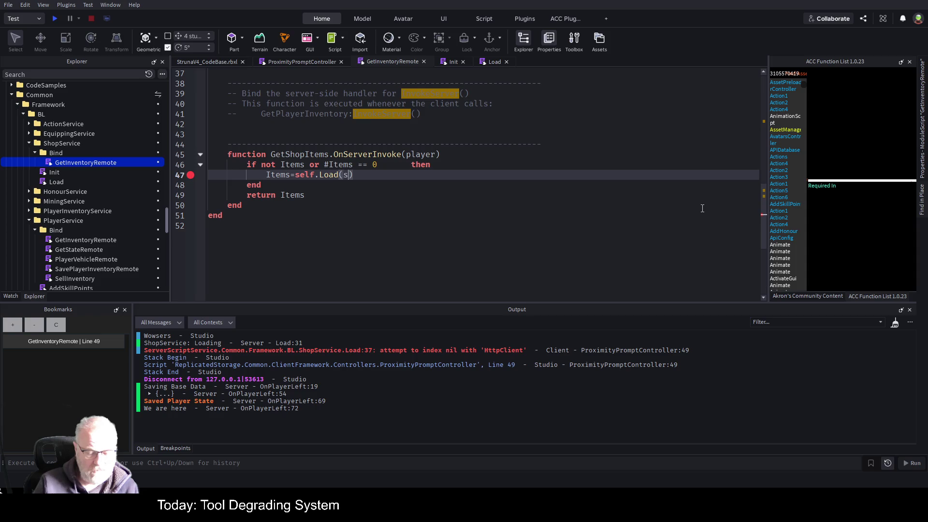
{"action": "type", "text": "lf"}
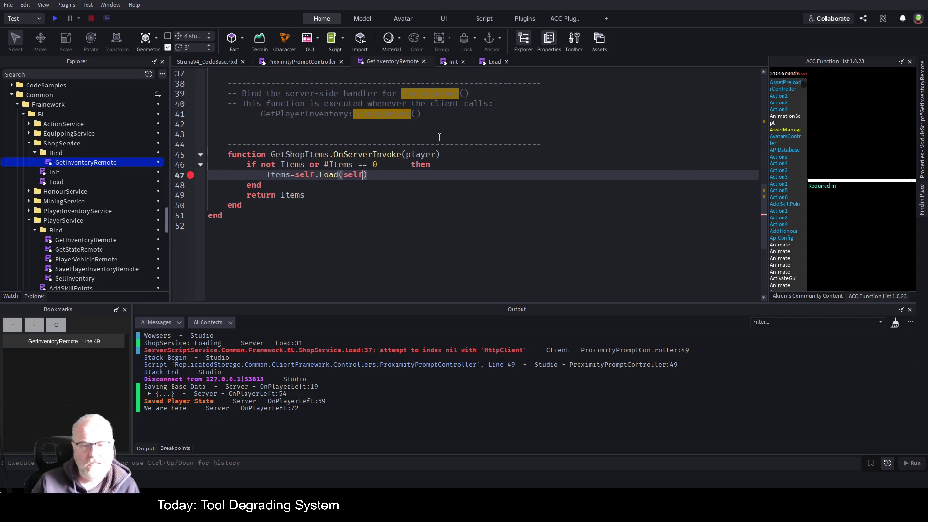
{"action": "left_click", "coordinate": [466, 141]}
{"action": "key", "text": "ctrl+s"}
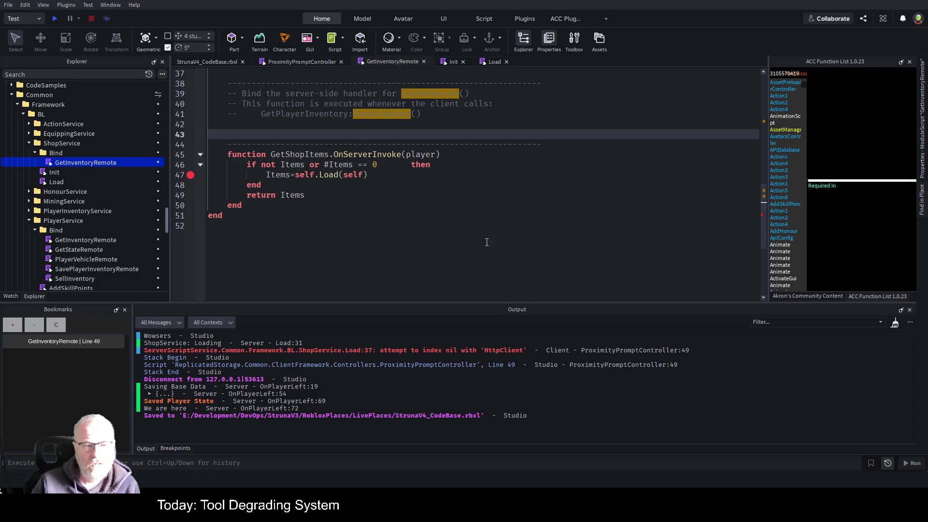
Start a fresh play test of the place
{"action": "scroll", "coordinate": [487, 242], "scroll_direction": "up", "scroll_amount": 10}
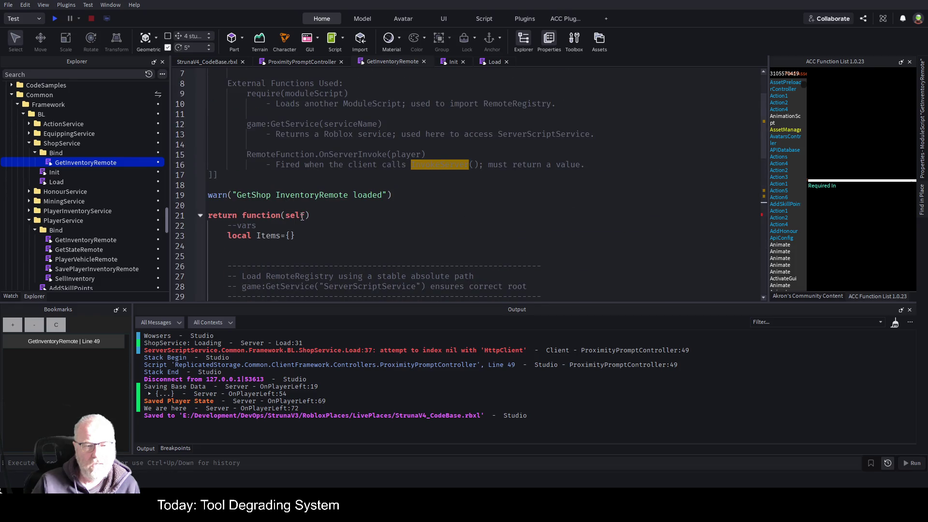
{"action": "scroll", "coordinate": [435, 232], "scroll_direction": "down", "scroll_amount": 8}
{"action": "left_click", "coordinate": [592, 247]}
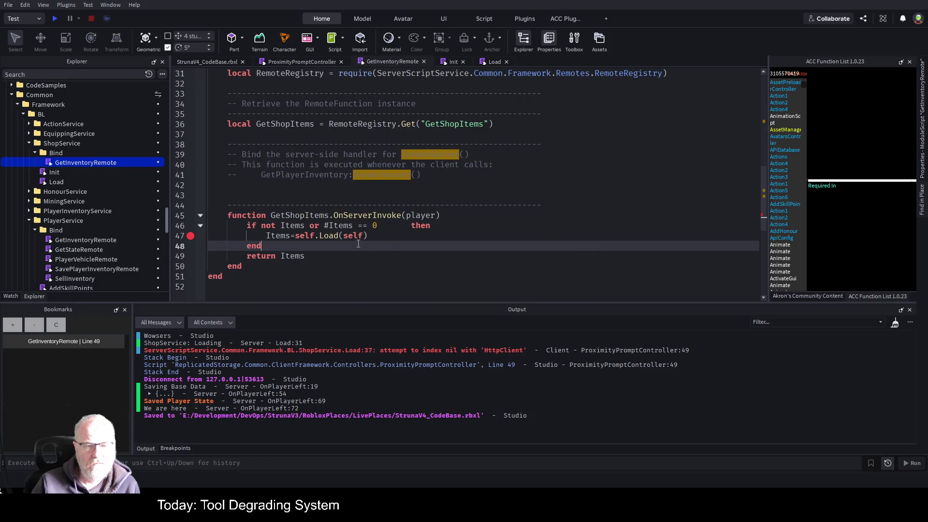
{"action": "left_click", "coordinate": [55, 20]}
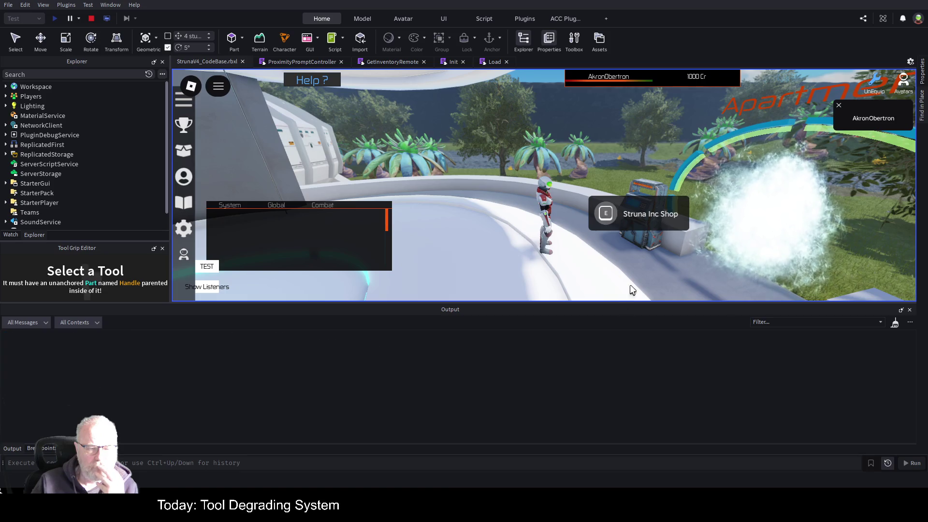
Trigger the Struna Inc Shop prompt, continue past both breakpoints, and return to the client game view
{"action": "left_click", "coordinate": [605, 225]}
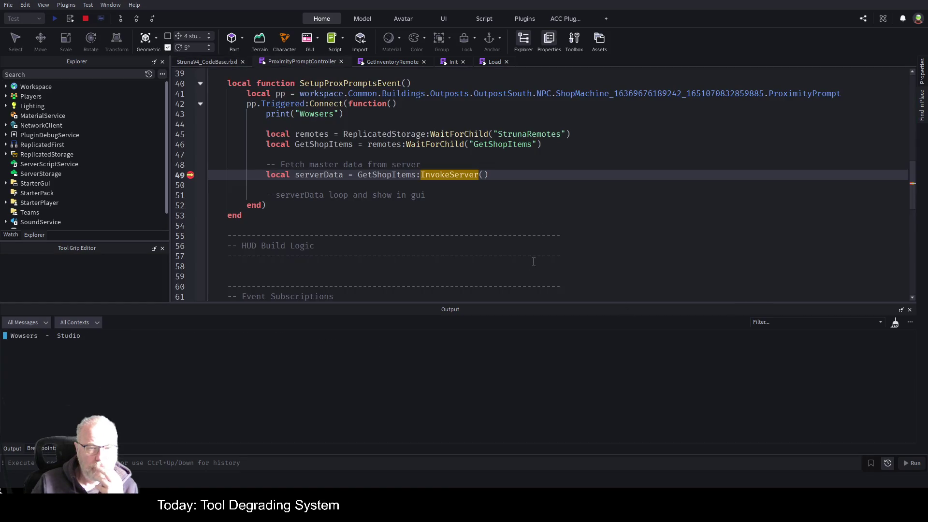
{"action": "key", "text": "F10"}
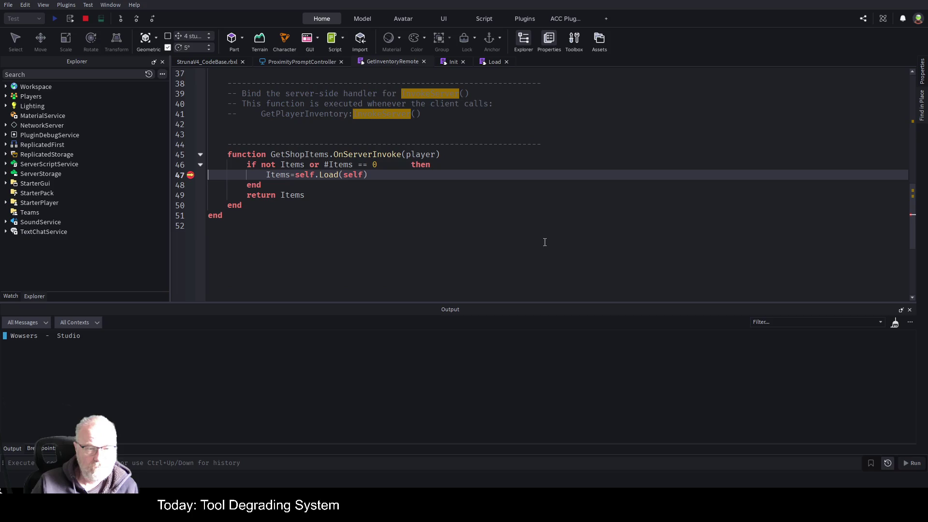
{"action": "key", "text": "F10"}
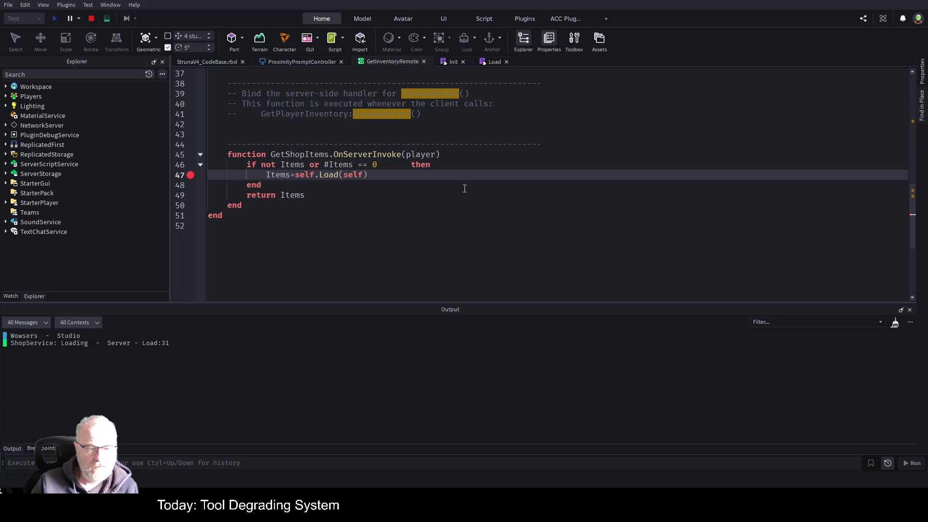
{"action": "left_click", "coordinate": [210, 60]}
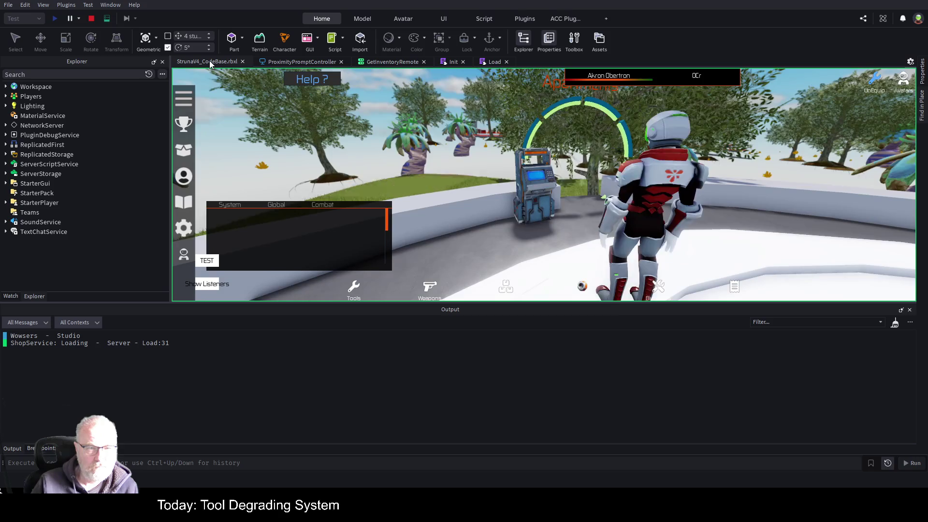
{"action": "left_click", "coordinate": [107, 18]}
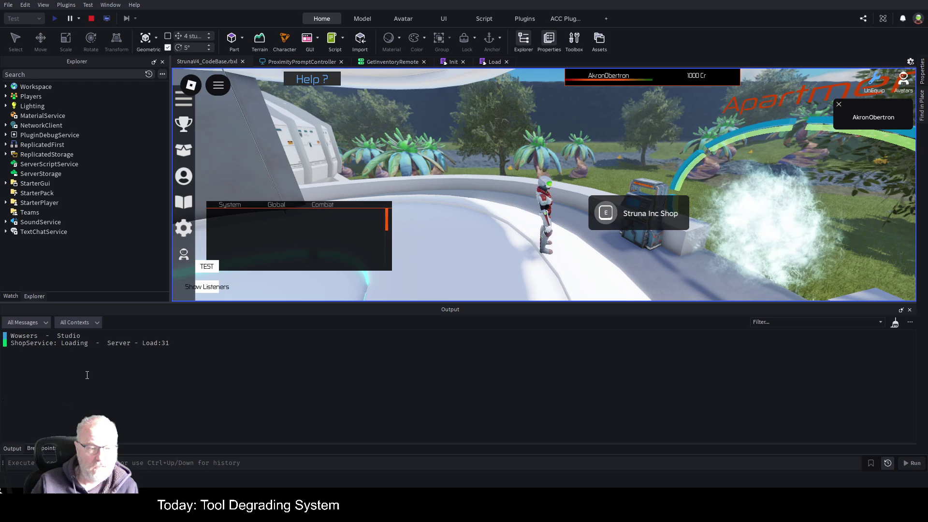
Review the Load and Init scripts, then show the full Breakpoints list
{"action": "left_click", "coordinate": [494, 62]}
{"action": "left_click", "coordinate": [454, 62]}
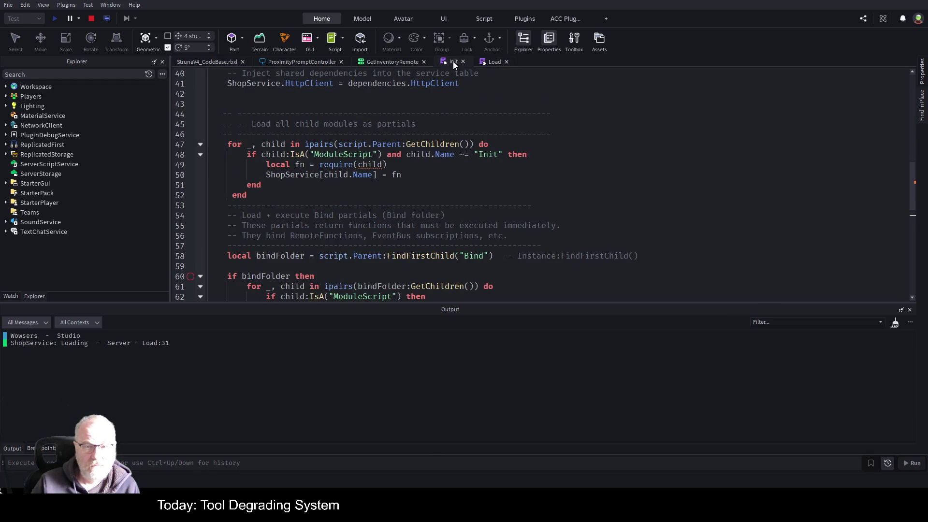
{"action": "left_click", "coordinate": [393, 62]}
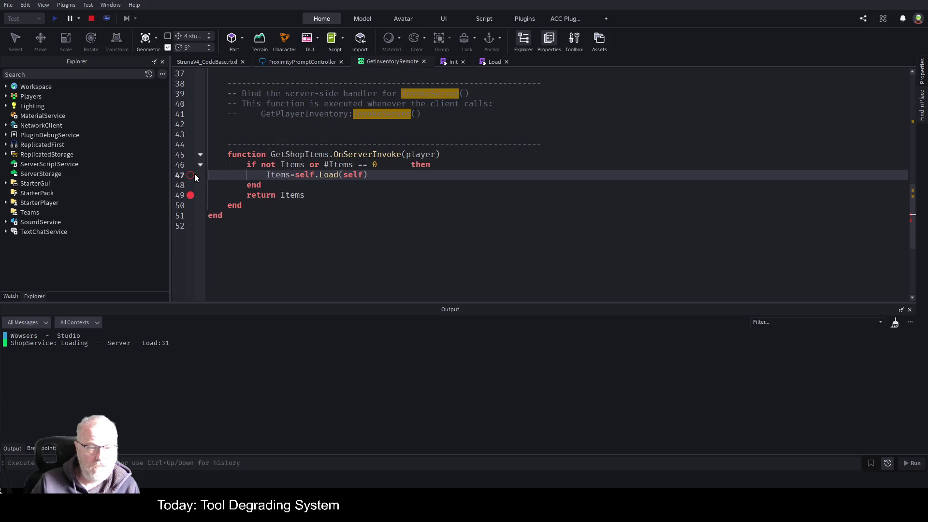
{"action": "left_click", "coordinate": [495, 62]}
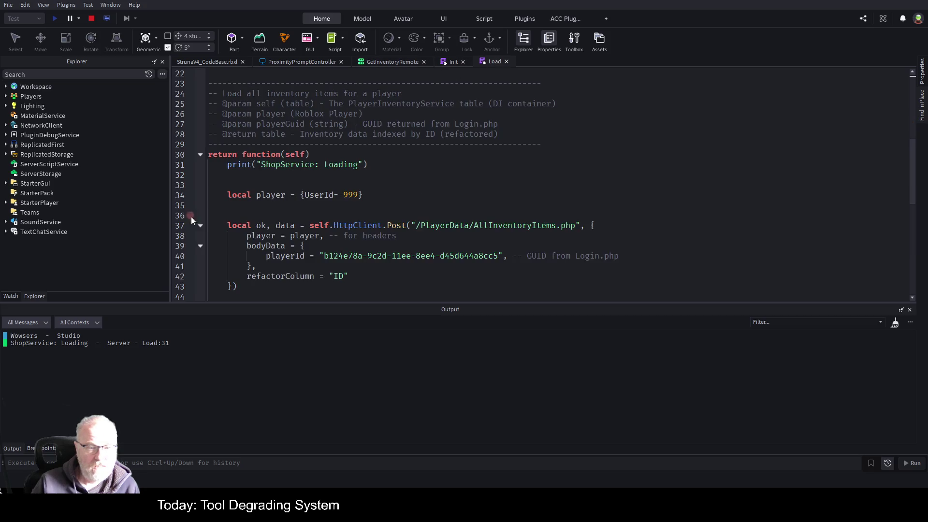
{"action": "scroll", "coordinate": [286, 239], "scroll_direction": "down", "scroll_amount": 5}
{"action": "scroll", "coordinate": [286, 239], "scroll_direction": "up", "scroll_amount": 6}
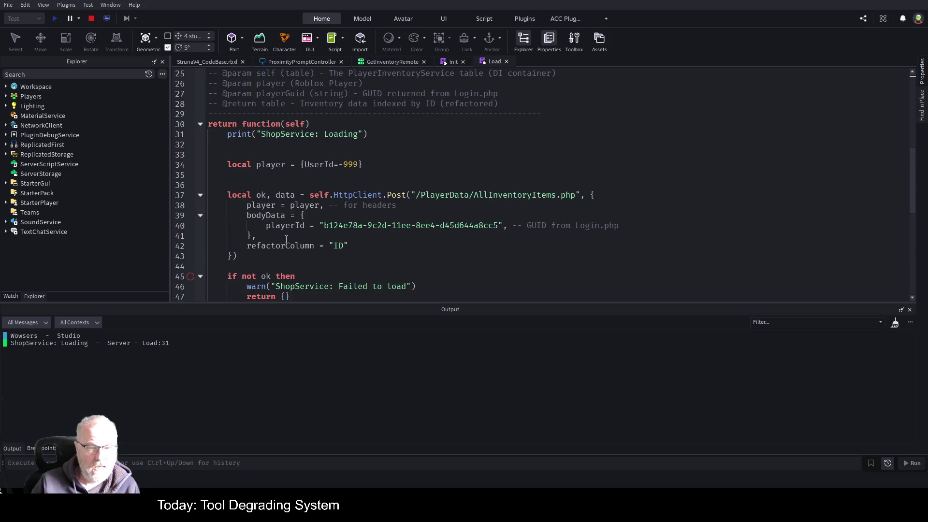
{"action": "left_click", "coordinate": [454, 61]}
{"action": "scroll", "coordinate": [324, 184], "scroll_direction": "down", "scroll_amount": 5}
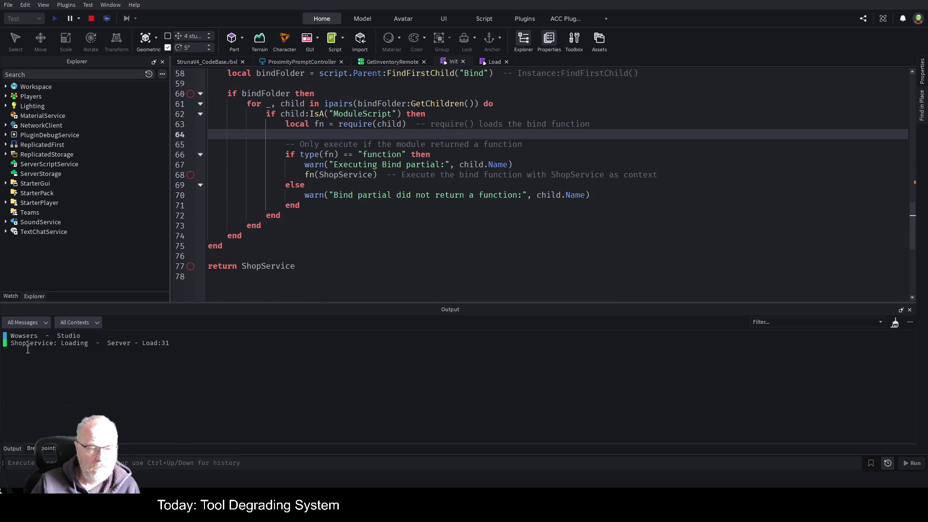
{"action": "left_click", "coordinate": [46, 450]}
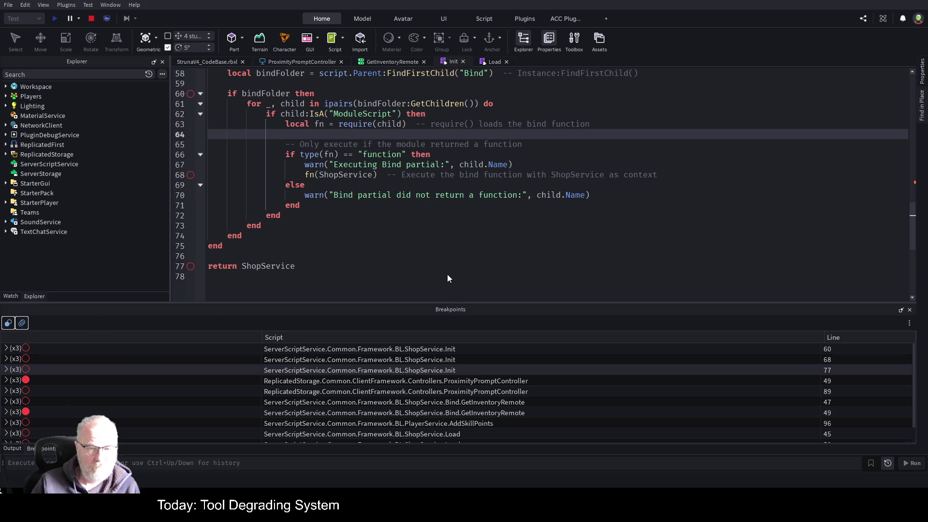
Clear all breakpoints, set one on GetInventoryRemote line 49, and trigger the shop prompt
{"action": "key", "text": "ctrl+shift+F9"}
{"action": "left_click", "coordinate": [495, 62]}
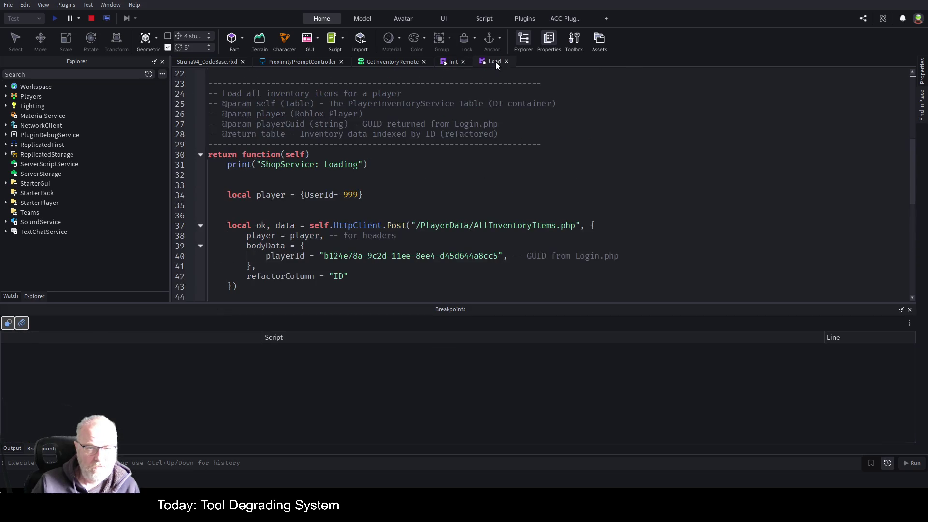
{"action": "left_click", "coordinate": [396, 63]}
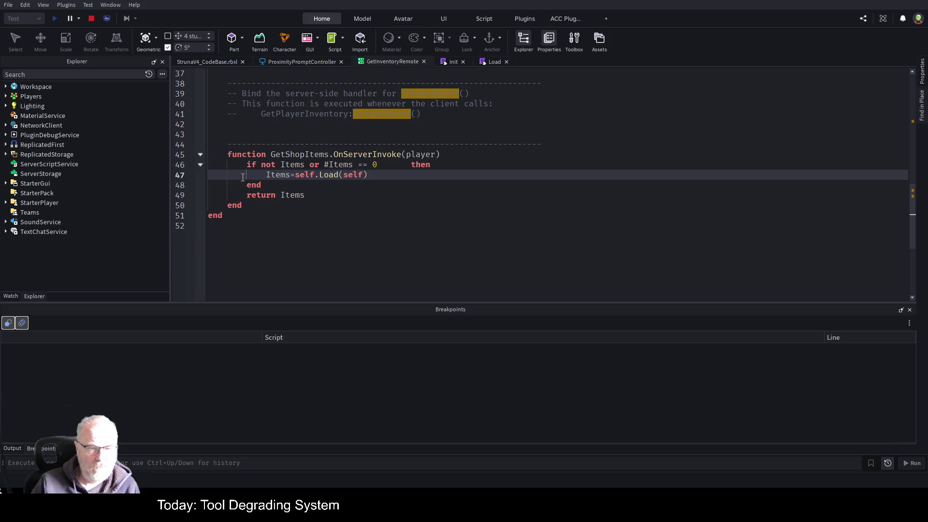
{"action": "left_click", "coordinate": [191, 196]}
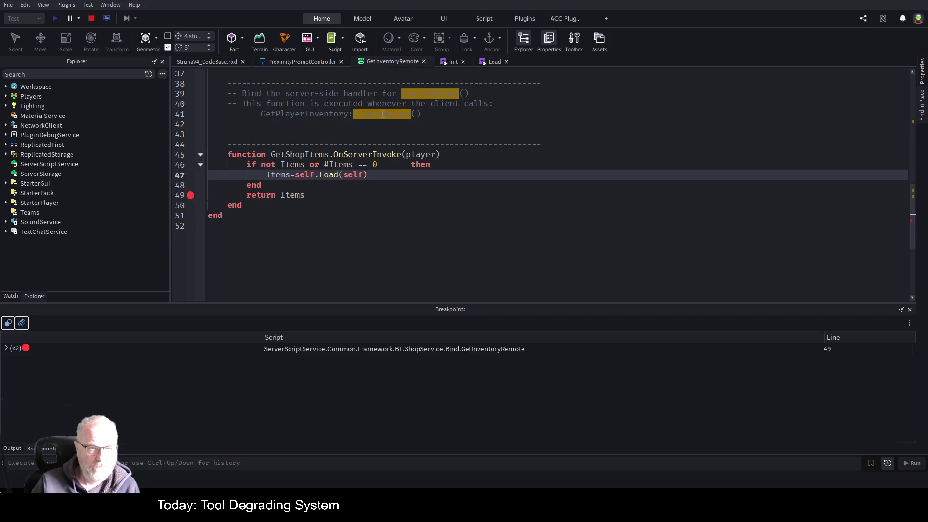
{"action": "left_click", "coordinate": [220, 62]}
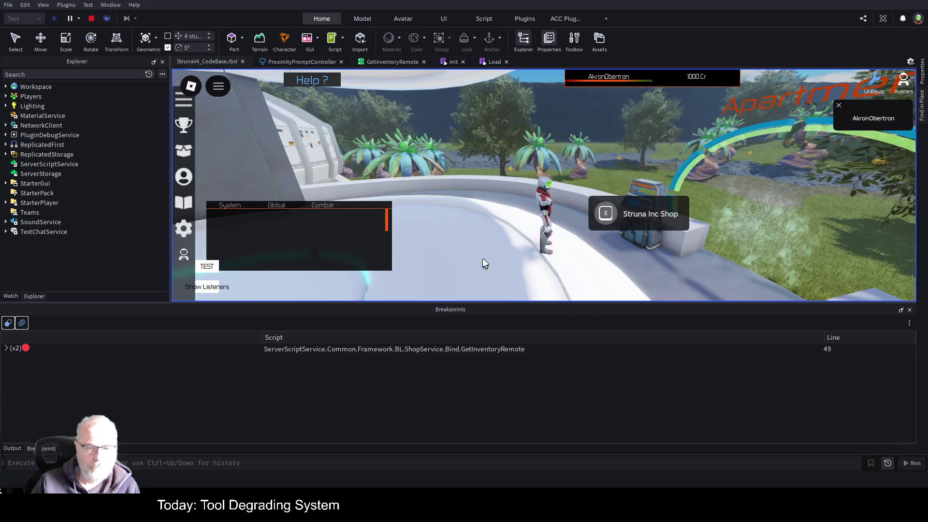
{"action": "left_click", "coordinate": [612, 214]}
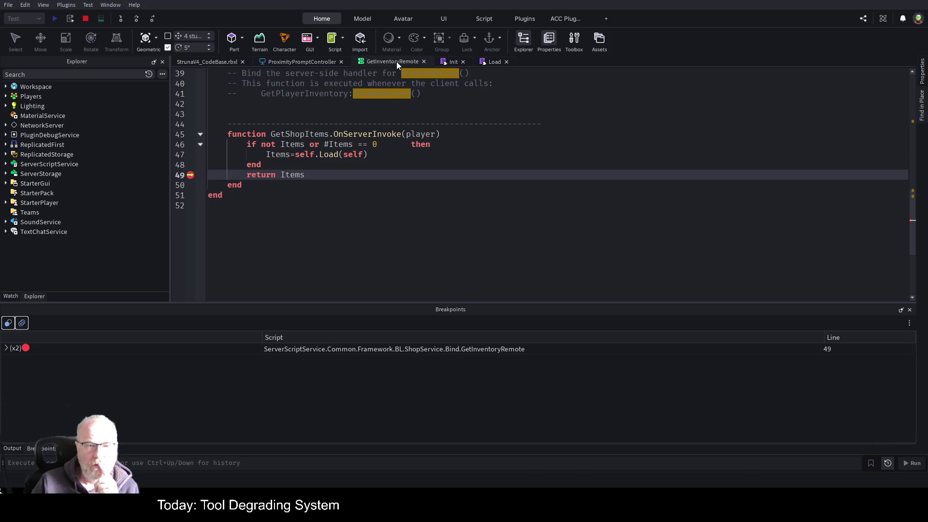
Add a breakpoint on ProximityPromptController line 49 and disable the GetInventoryRemote breakpoint
{"action": "left_click", "coordinate": [313, 61]}
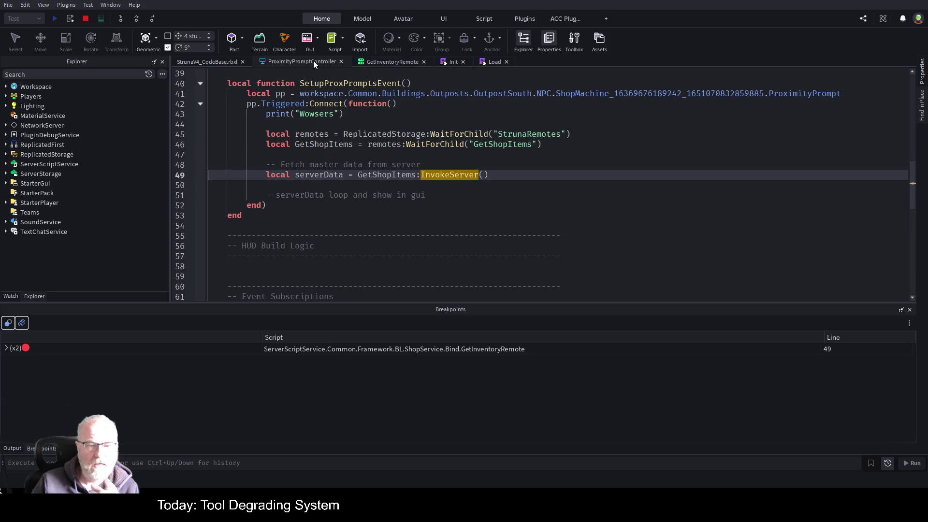
{"action": "left_click", "coordinate": [191, 176]}
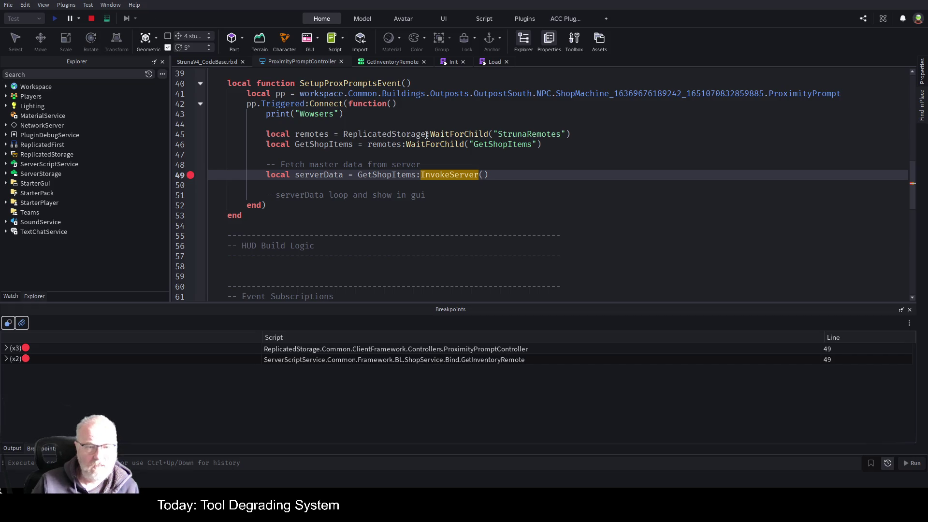
{"action": "left_click", "coordinate": [219, 61]}
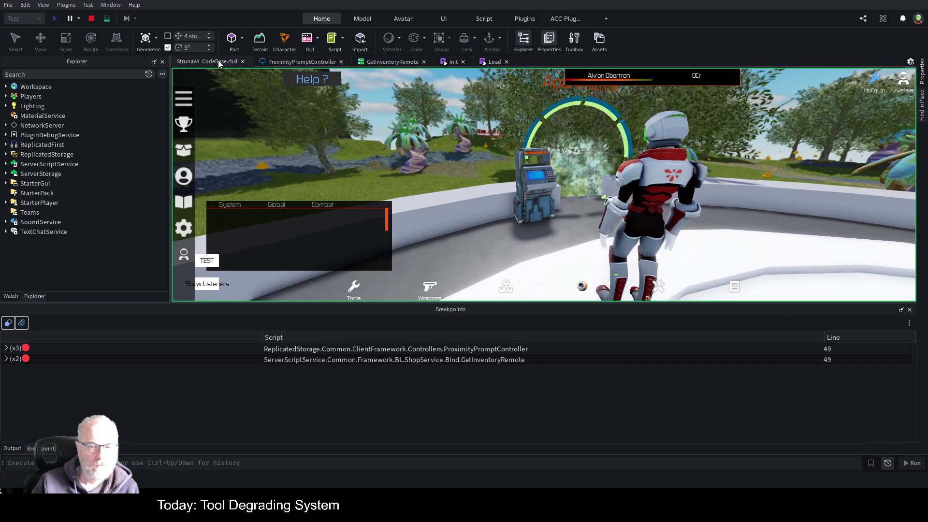
{"action": "left_click", "coordinate": [107, 18]}
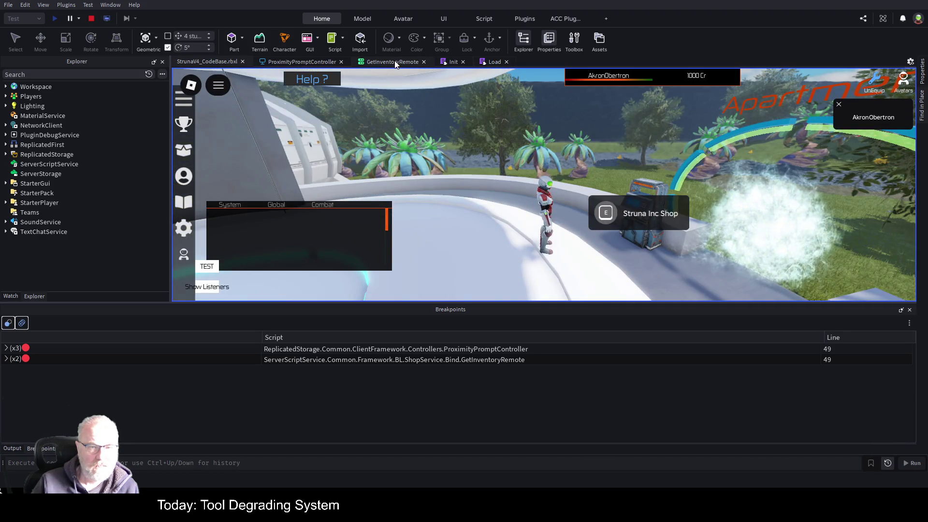
{"action": "left_click", "coordinate": [394, 62]}
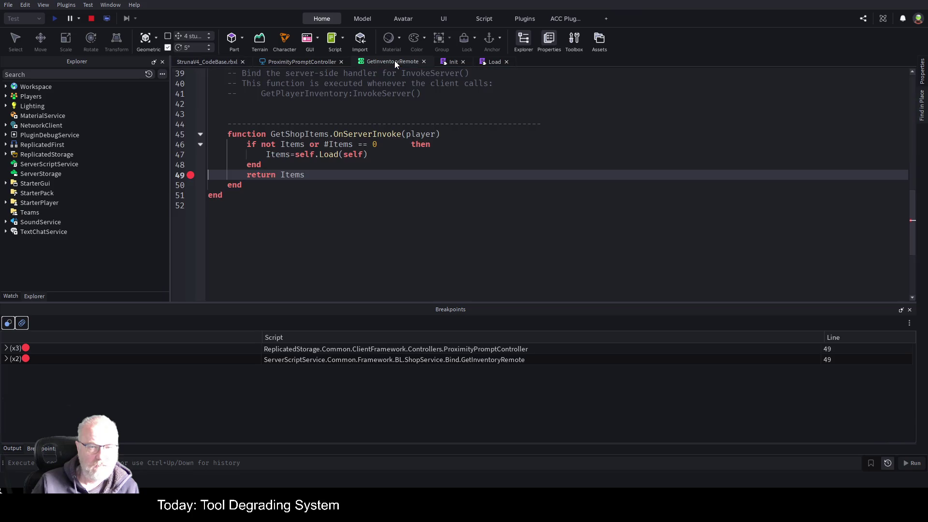
{"action": "left_click", "coordinate": [191, 175]}
{"action": "left_click", "coordinate": [207, 61]}
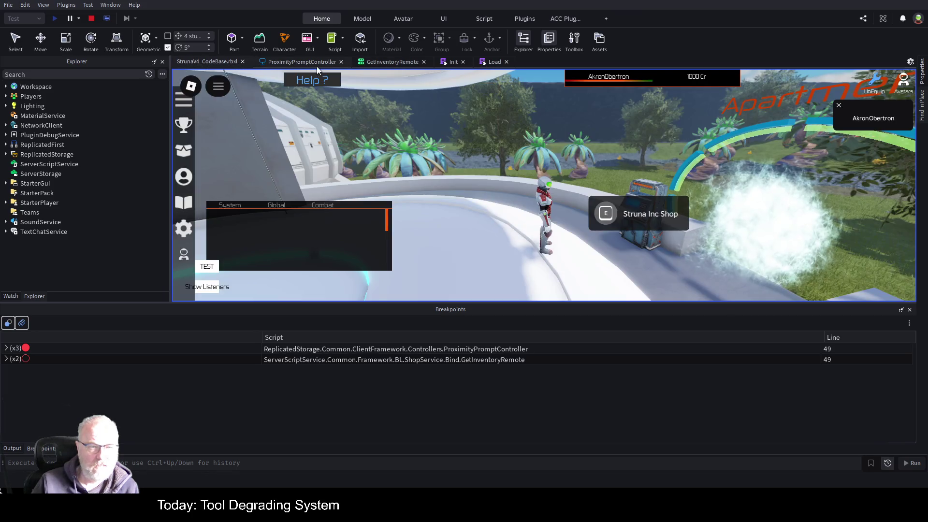
{"action": "left_click", "coordinate": [326, 62]}
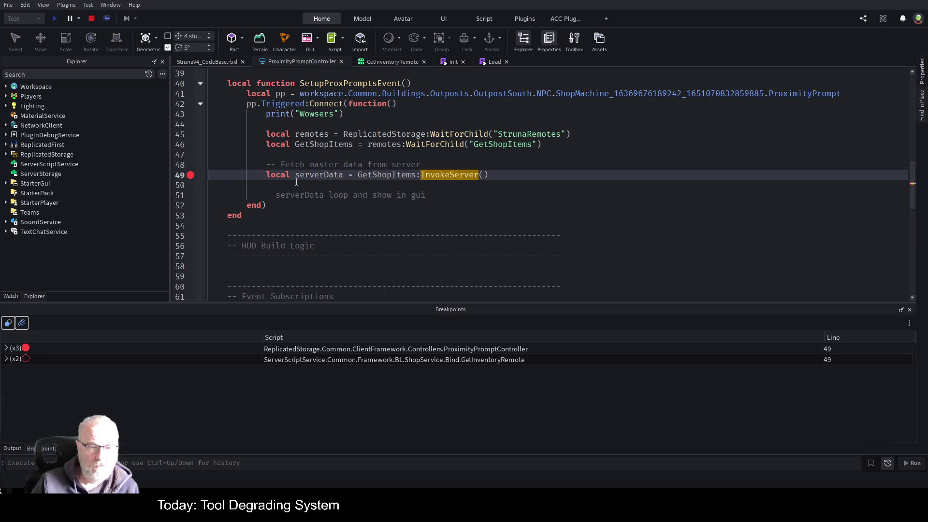
Trigger the shop prompt in game and step over the InvokeServer call
{"action": "left_click", "coordinate": [222, 63]}
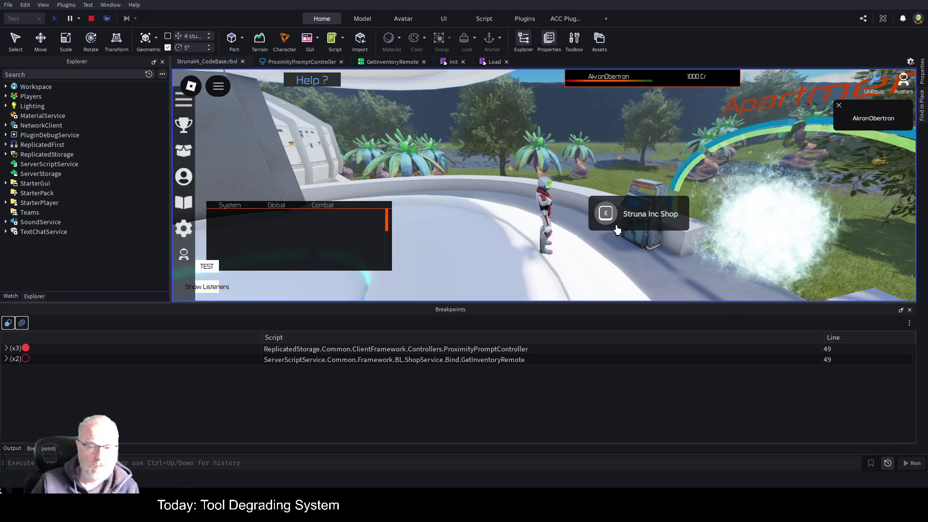
{"action": "left_click", "coordinate": [613, 215]}
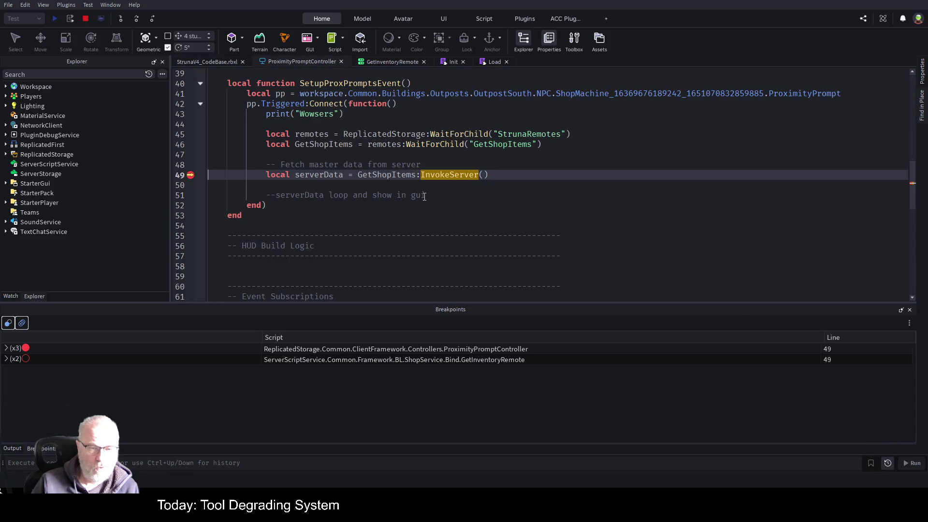
{"action": "left_click", "coordinate": [136, 20]}
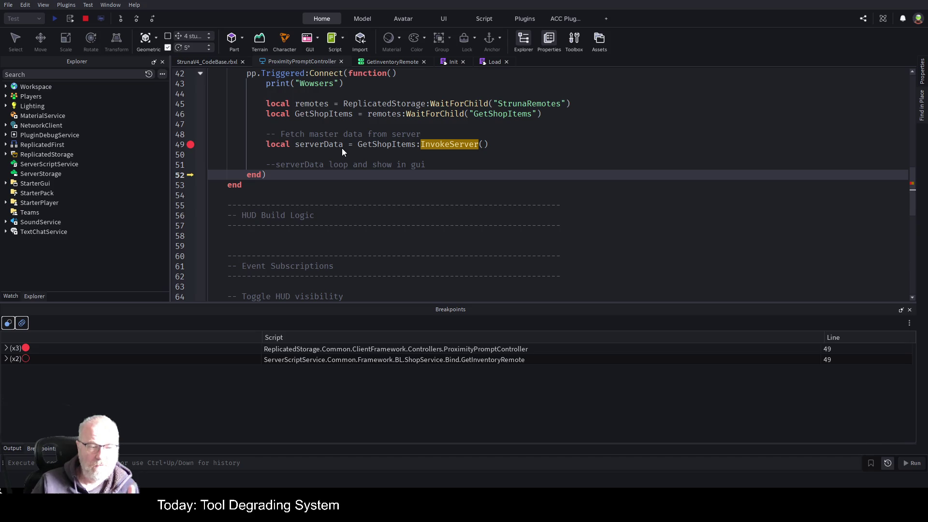
Stop the play test and select ProximityPromptController under ClientFramework > Controllers
{"action": "left_click", "coordinate": [309, 165]}
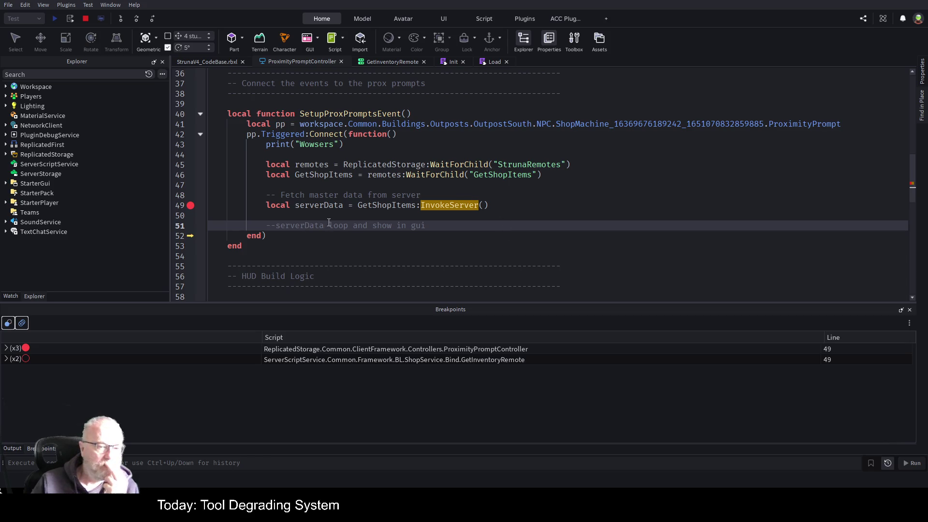
{"action": "left_click", "coordinate": [86, 18]}
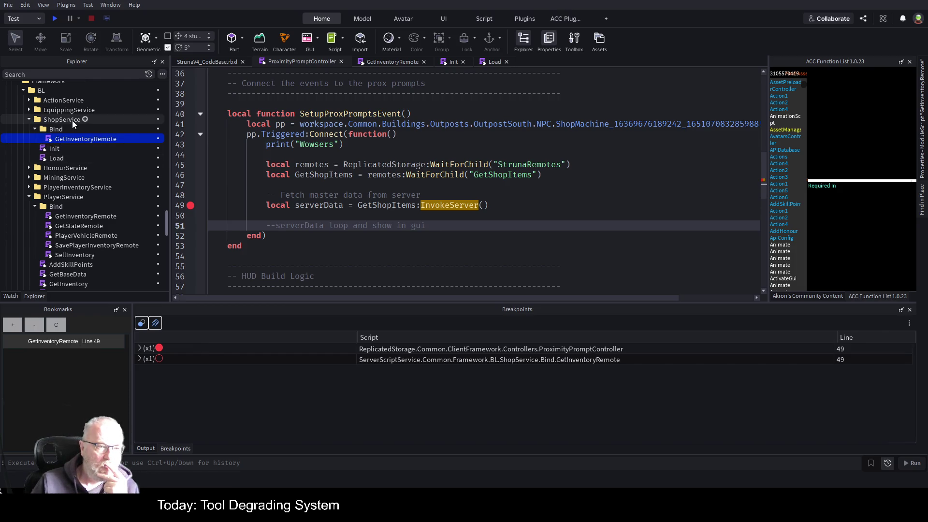
{"action": "scroll", "coordinate": [71, 121], "scroll_direction": "up", "scroll_amount": 2}
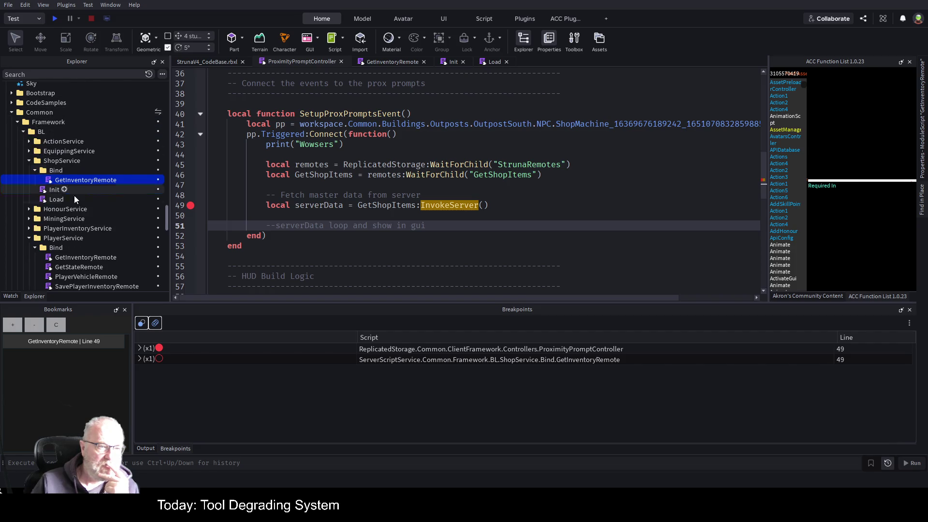
{"action": "scroll", "coordinate": [90, 164], "scroll_direction": "up", "scroll_amount": 2}
{"action": "scroll", "coordinate": [85, 150], "scroll_direction": "down", "scroll_amount": 2}
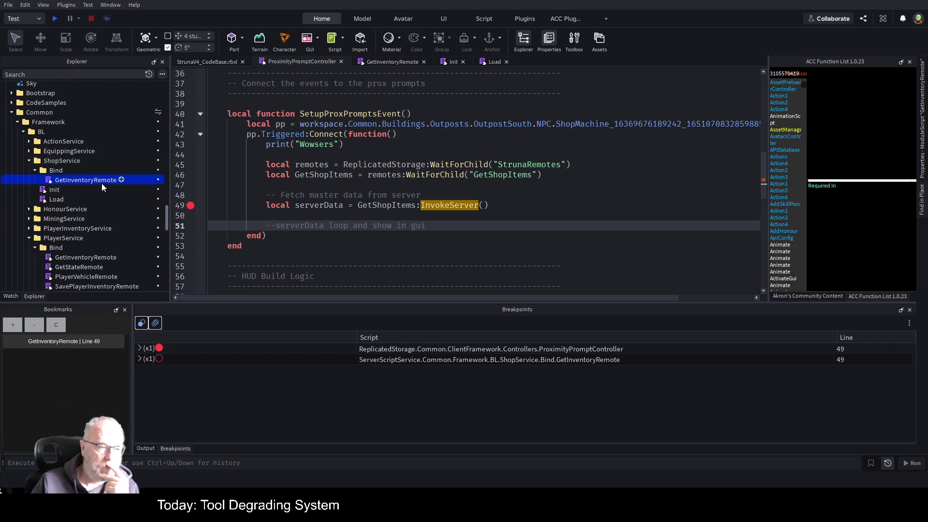
{"action": "scroll", "coordinate": [105, 220], "scroll_direction": "up", "scroll_amount": 10}
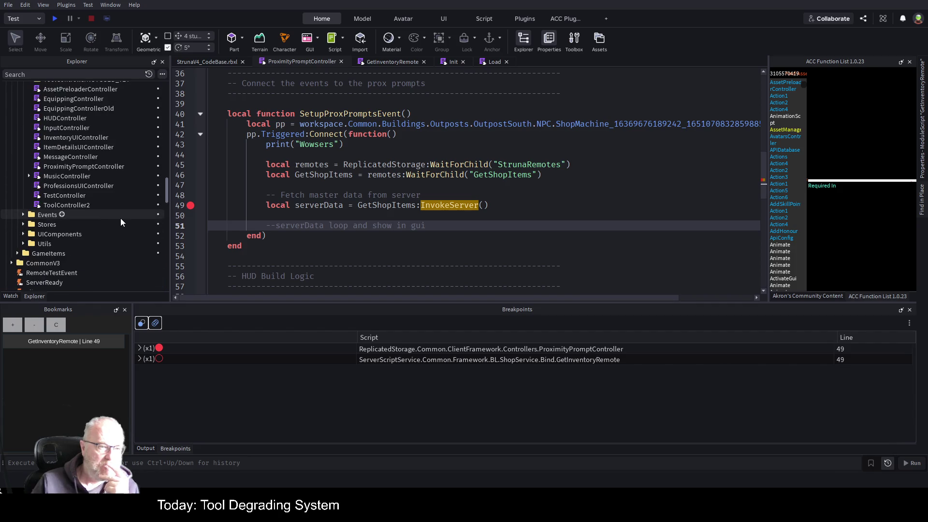
{"action": "scroll", "coordinate": [120, 221], "scroll_direction": "up", "scroll_amount": 2}
{"action": "scroll", "coordinate": [109, 210], "scroll_direction": "up", "scroll_amount": 1}
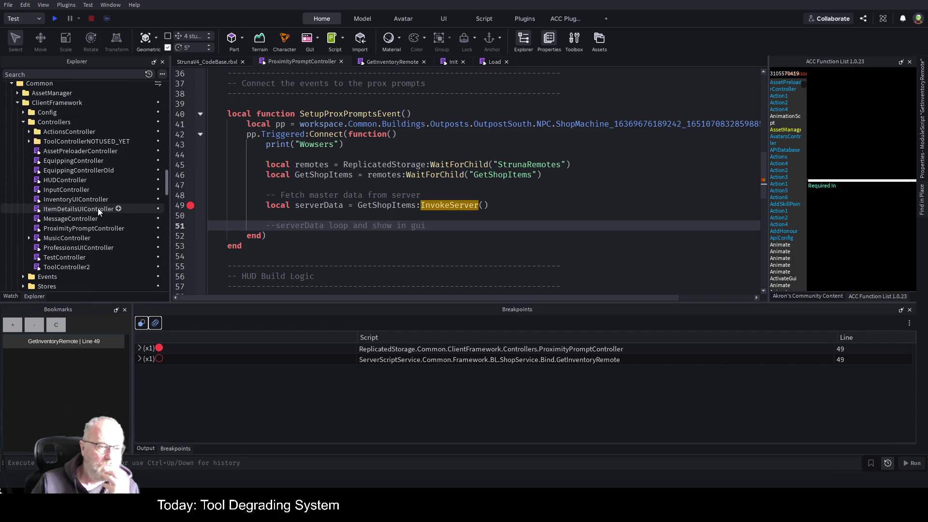
{"action": "left_click", "coordinate": [105, 229]}
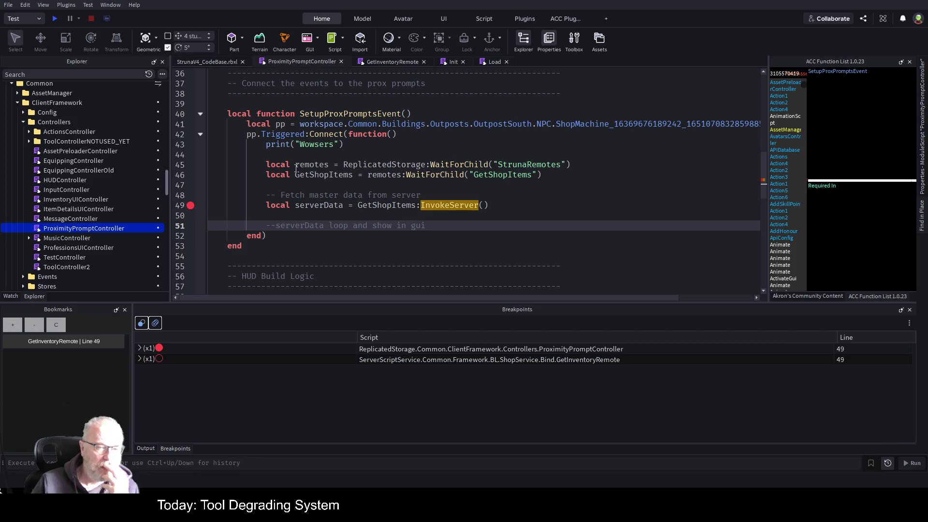
Browse the Explorer tree, briefly expanding and collapsing the Events folder
{"action": "scroll", "coordinate": [326, 244], "scroll_direction": "down", "scroll_amount": 3}
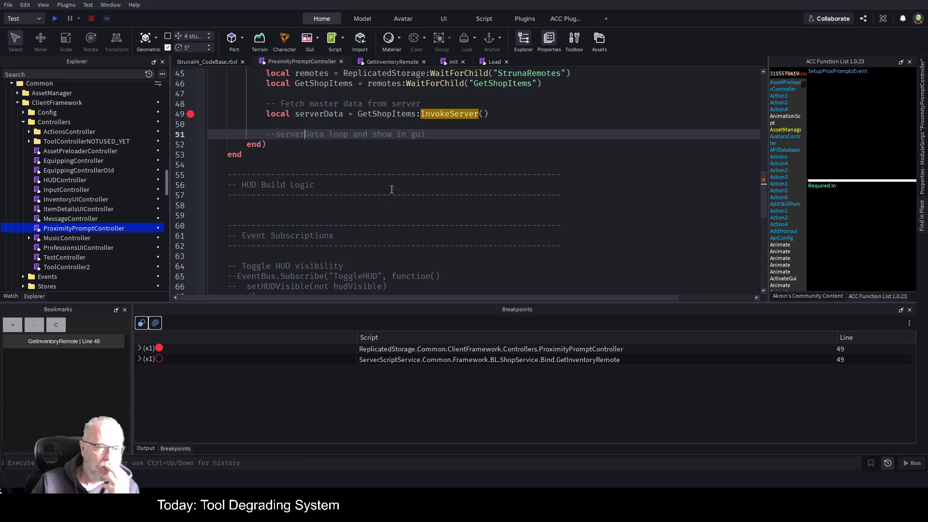
{"action": "scroll", "coordinate": [361, 152], "scroll_direction": "up", "scroll_amount": 1}
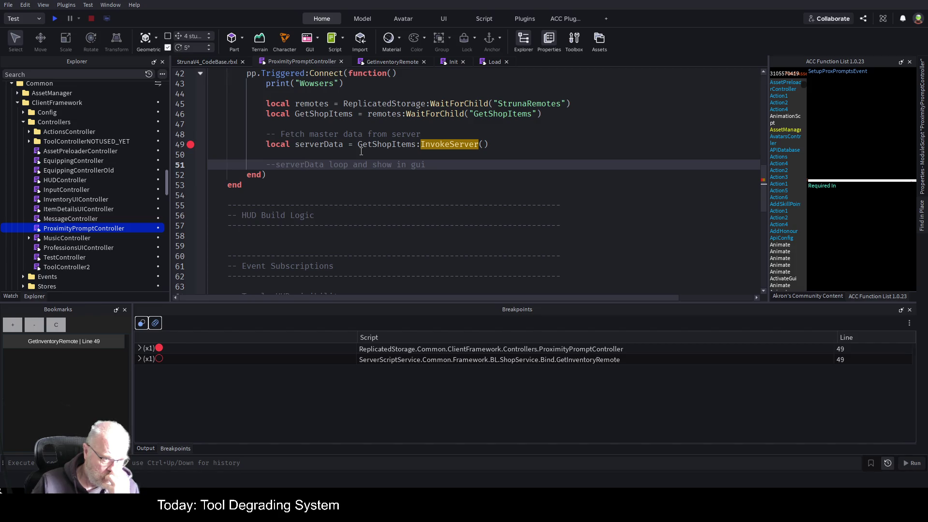
{"action": "scroll", "coordinate": [94, 208], "scroll_direction": "down", "scroll_amount": 1}
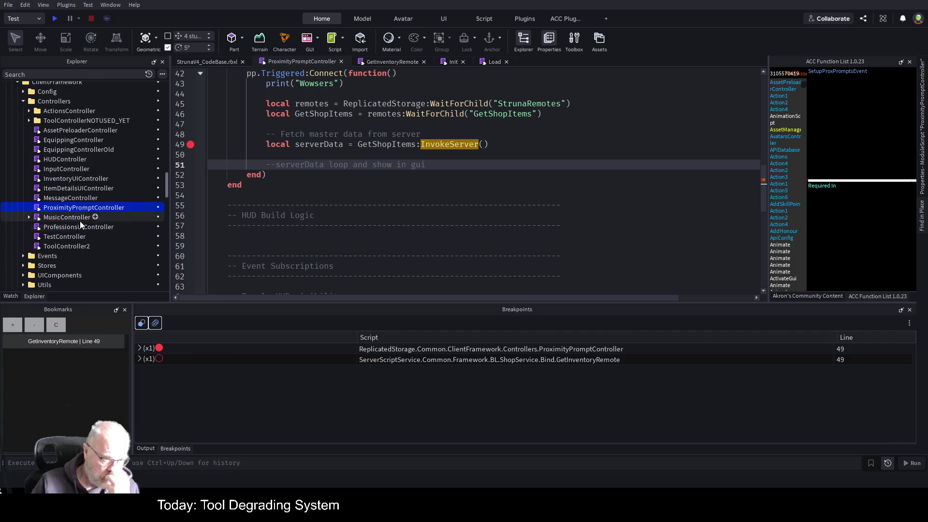
{"action": "left_click", "coordinate": [23, 256]}
{"action": "left_click", "coordinate": [22, 255]}
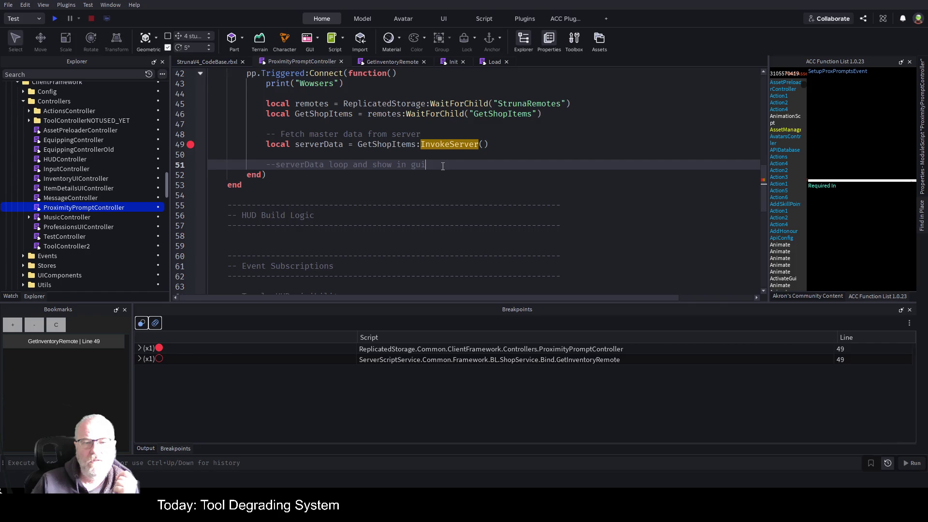
{"action": "scroll", "coordinate": [435, 155], "scroll_direction": "up", "scroll_amount": 3}
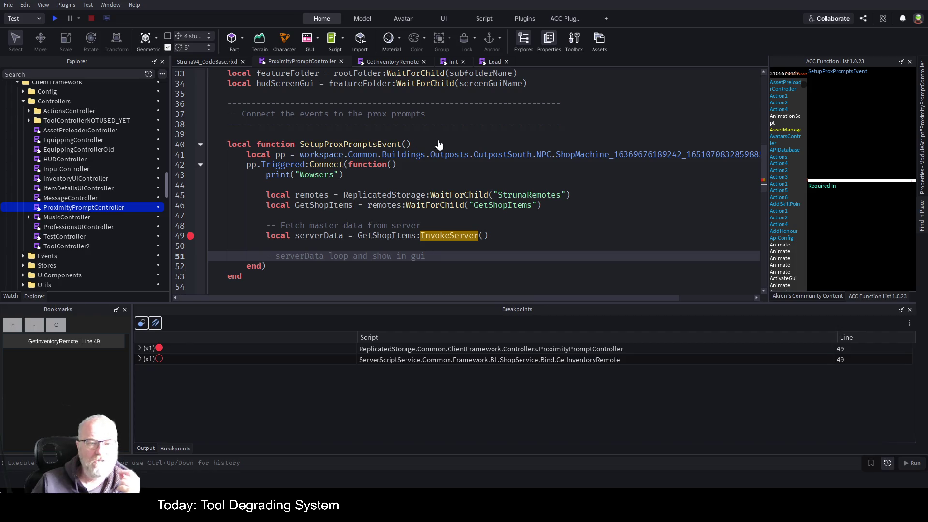
Add the comment '--setup the Shop prox prompt' below the function header
{"action": "key", "text": "ctrl+shift+a"}
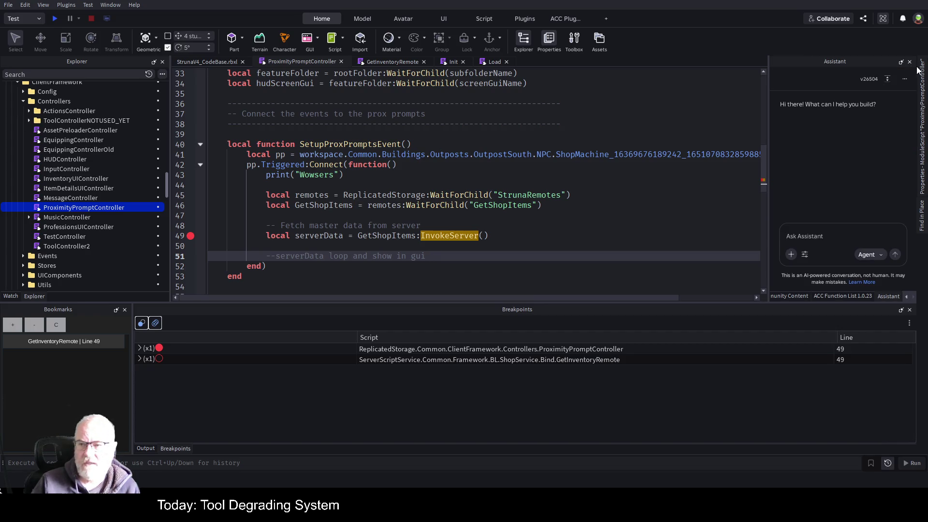
{"action": "left_click", "coordinate": [910, 61]}
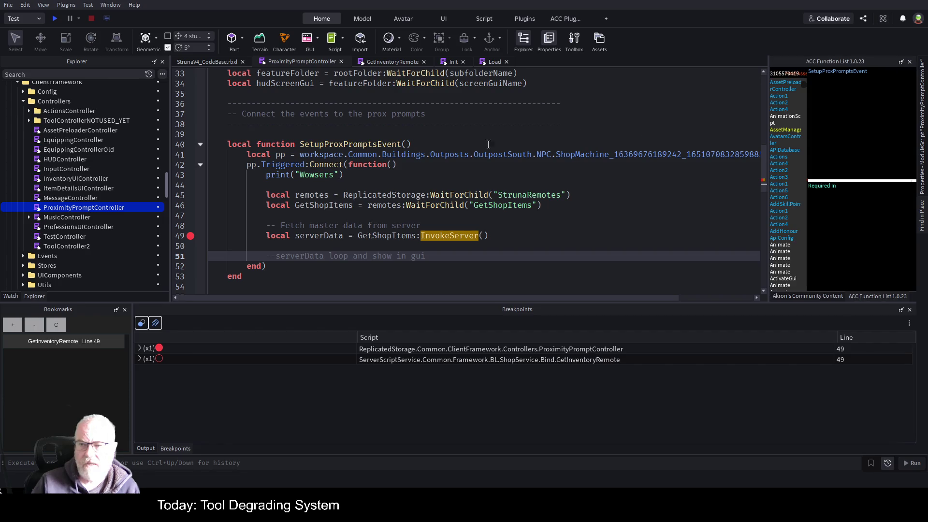
{"action": "left_click", "coordinate": [434, 145]}
{"action": "key", "text": "Return"}
{"action": "key", "text": "Return"}
{"action": "key", "text": "Return"}
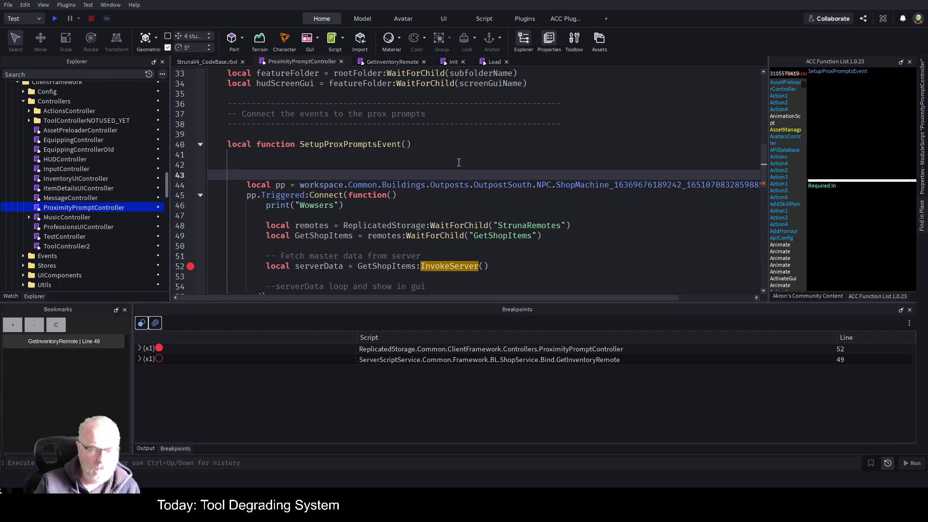
{"action": "type", "text": "--"}
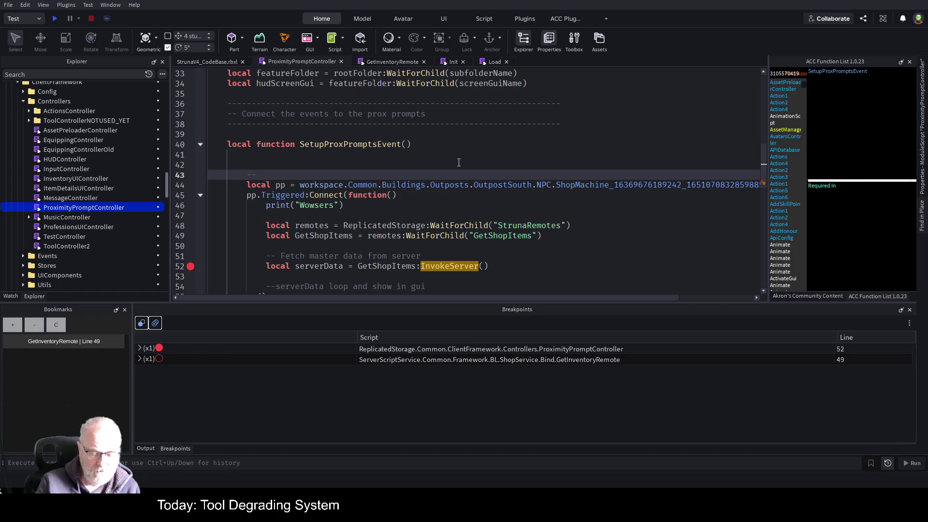
{"action": "type", "text": "setu"}
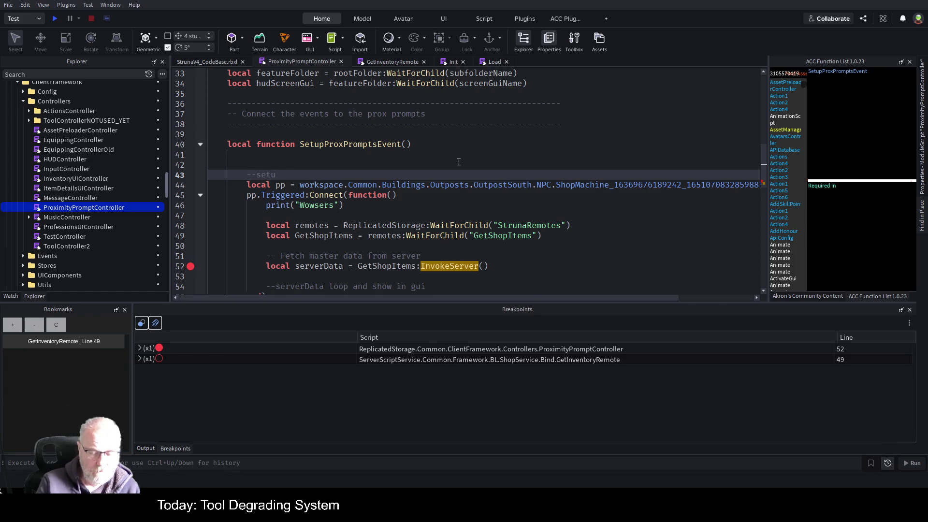
{"action": "type", "text": "p the shop prompt"}
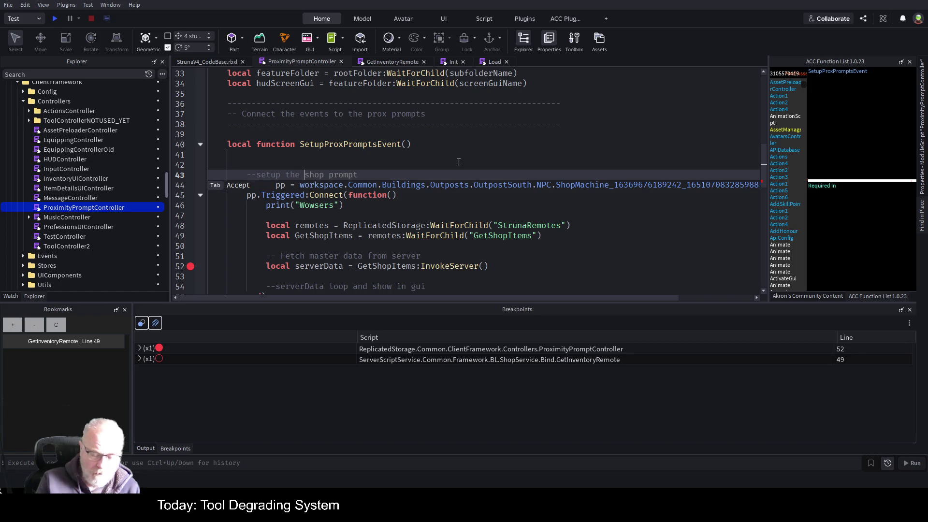
{"action": "key", "text": "shift+End"}
{"action": "type", "text": "Shop pro"}
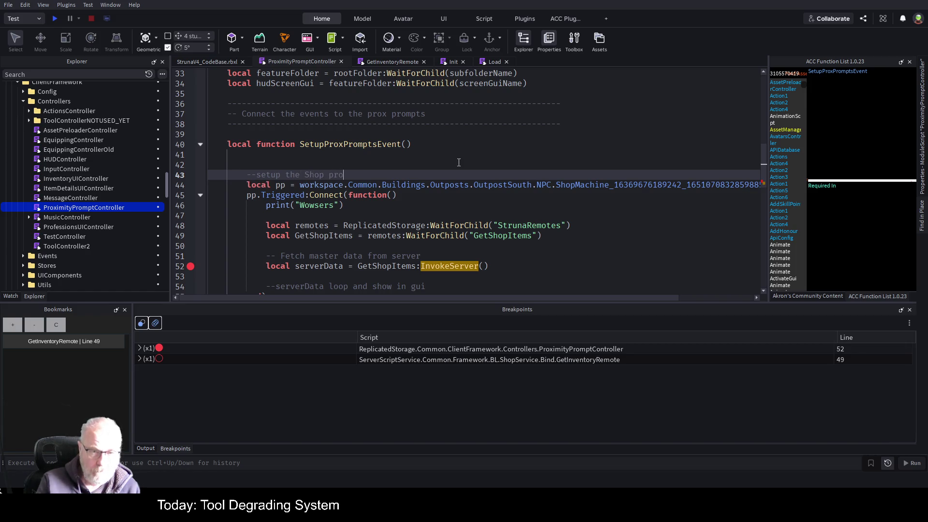
{"action": "type", "text": "x prompt"}
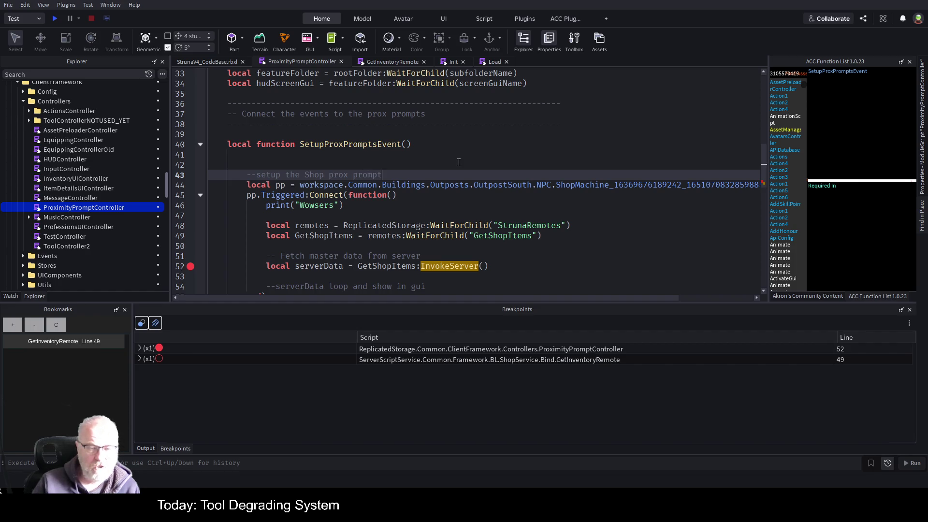
Move through the Triggered handler, ending at the InvokeServer line
{"action": "scroll", "coordinate": [459, 162], "scroll_direction": "down", "scroll_amount": 1}
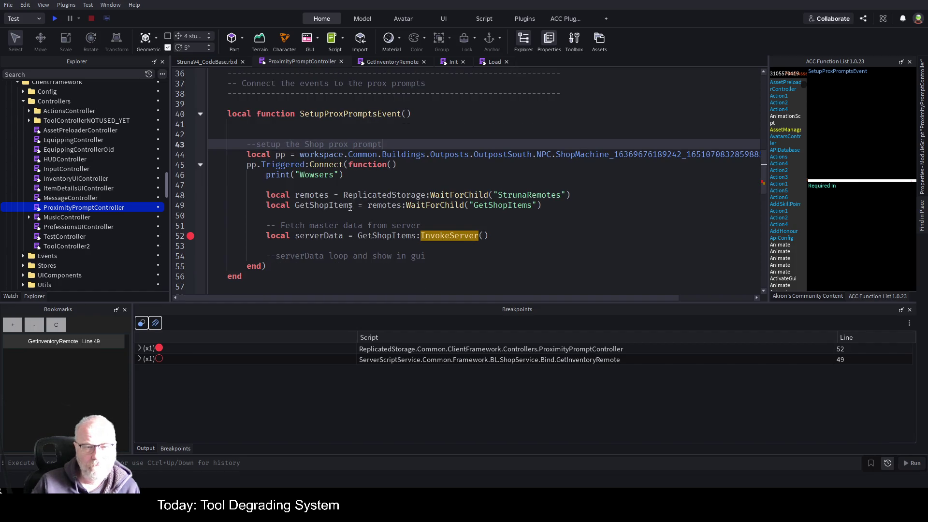
{"action": "left_click", "coordinate": [488, 269]}
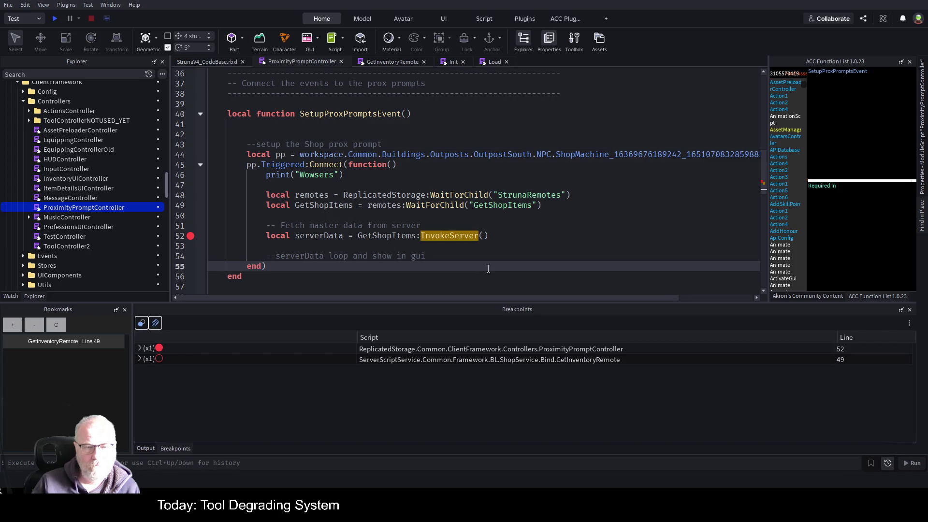
{"action": "left_click", "coordinate": [463, 256]}
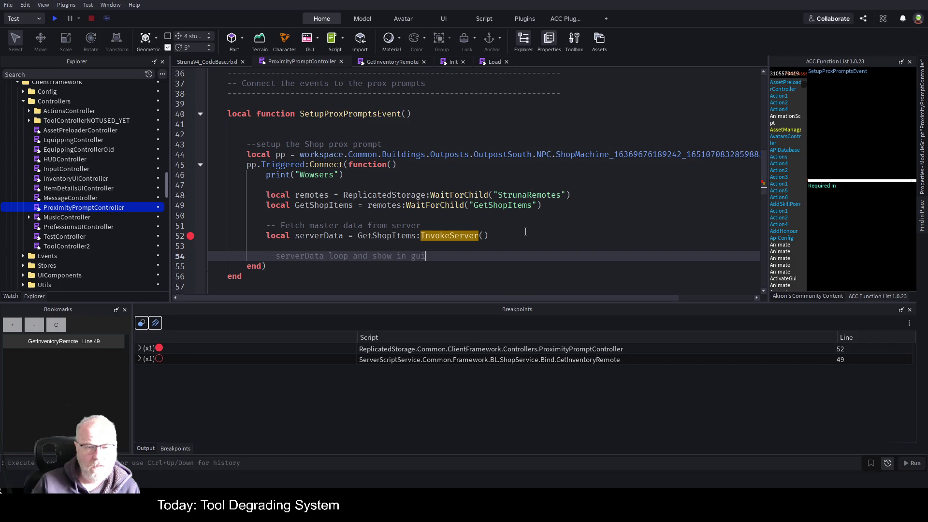
{"action": "left_click", "coordinate": [525, 232]}
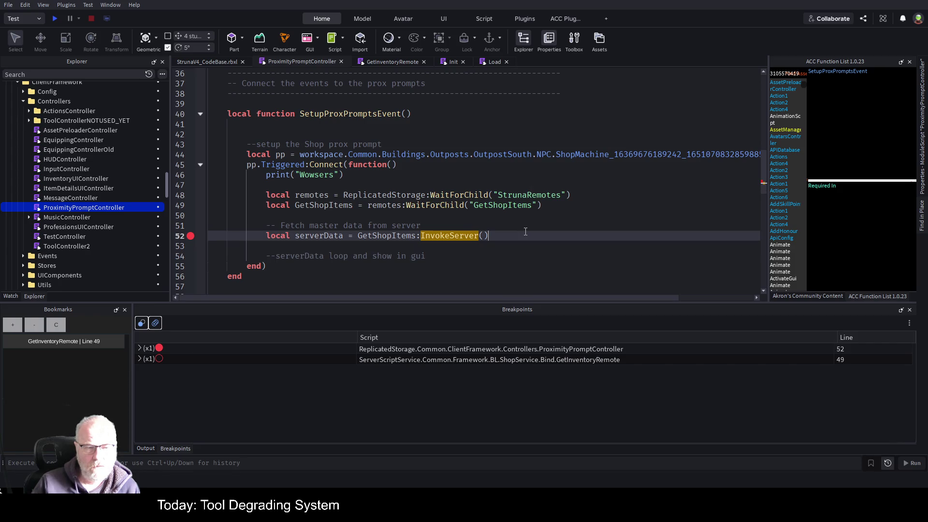
Save, then start a for i,v in pairs(serverData) print loop under the show-in-gui comment
{"action": "key", "text": "ctrl+s"}
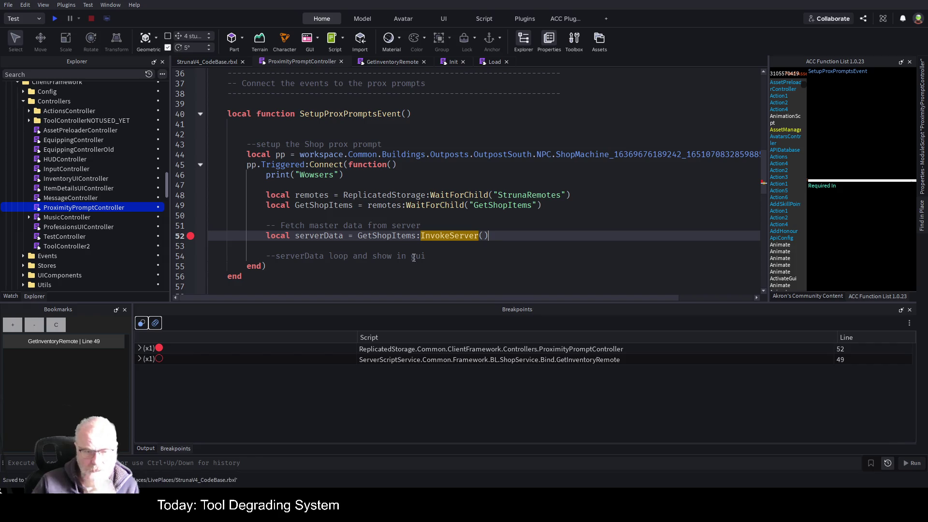
{"action": "left_click", "coordinate": [443, 254]}
{"action": "key", "text": "Return"}
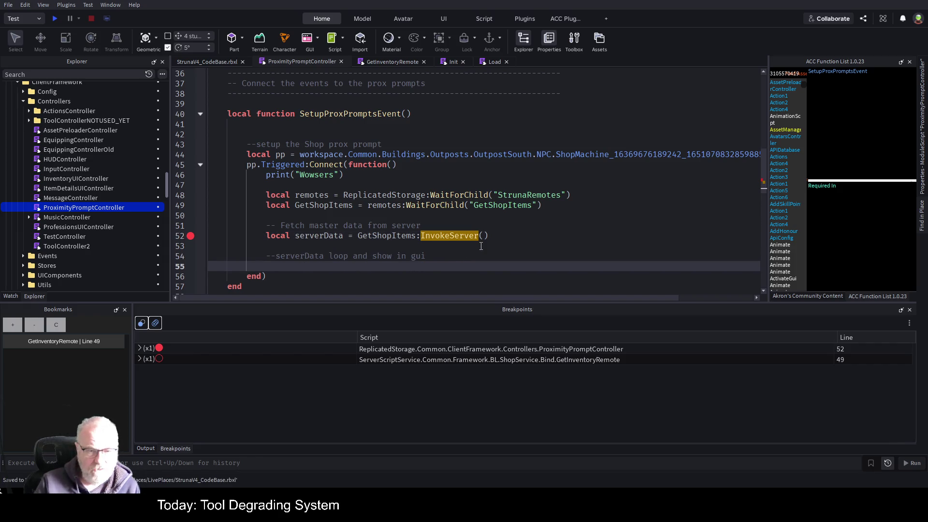
{"action": "type", "text": "for i,v in pairs(serverData) do"}
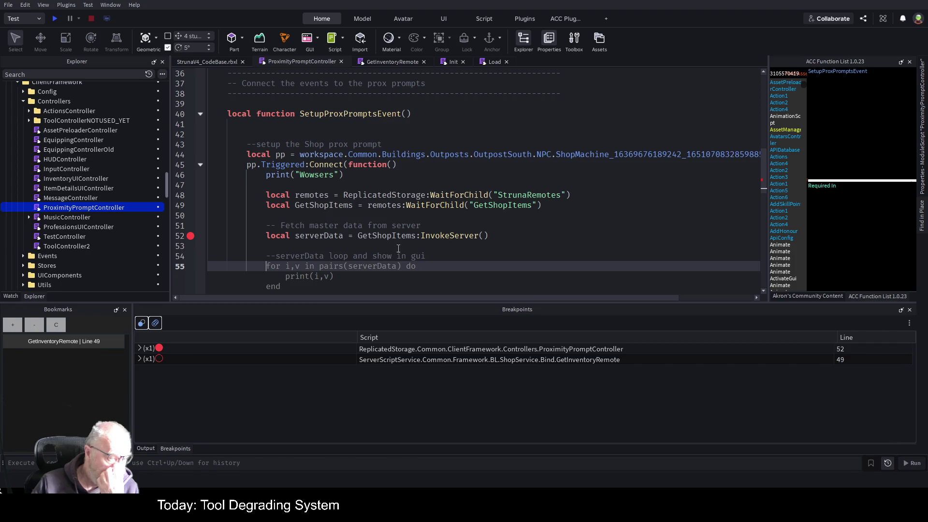
{"action": "scroll", "coordinate": [364, 136], "scroll_direction": "up", "scroll_amount": 4}
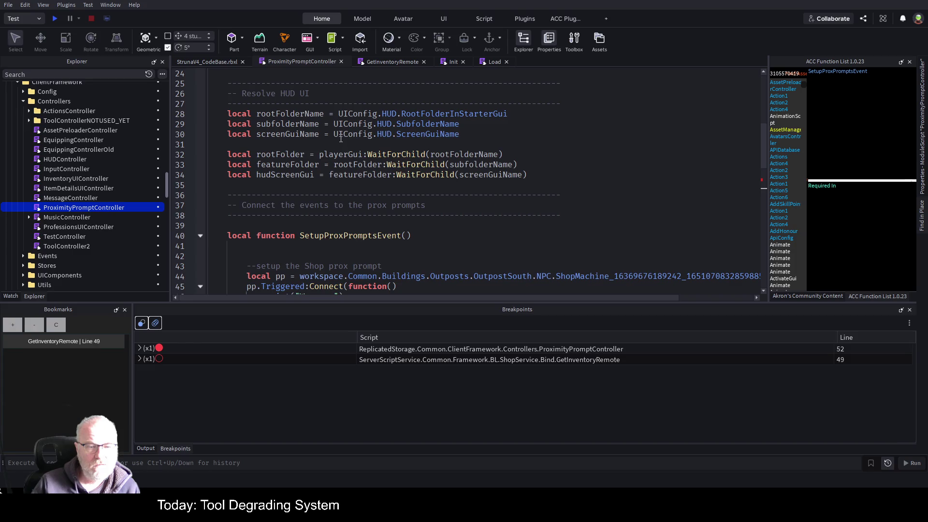
Trace playerGui, rootFolderName and RootFolderInStarterGui, then expand Config to show Keybinds and UIConfig
{"action": "scroll", "coordinate": [459, 134], "scroll_direction": "up", "scroll_amount": 3}
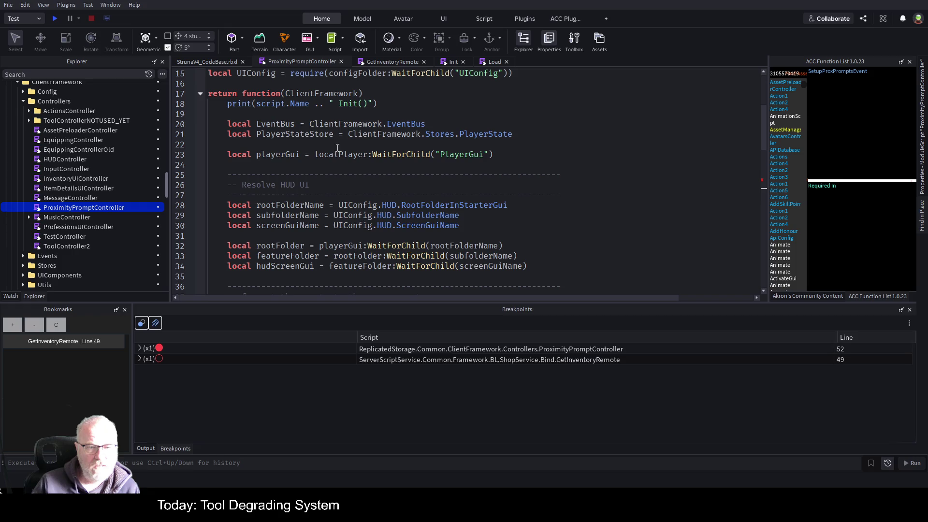
{"action": "double_click", "coordinate": [289, 155]}
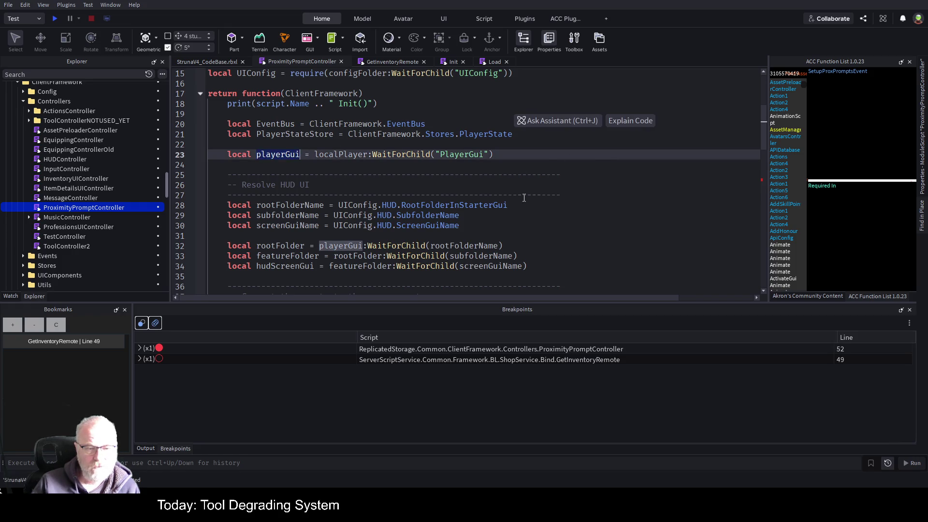
{"action": "double_click", "coordinate": [476, 246]}
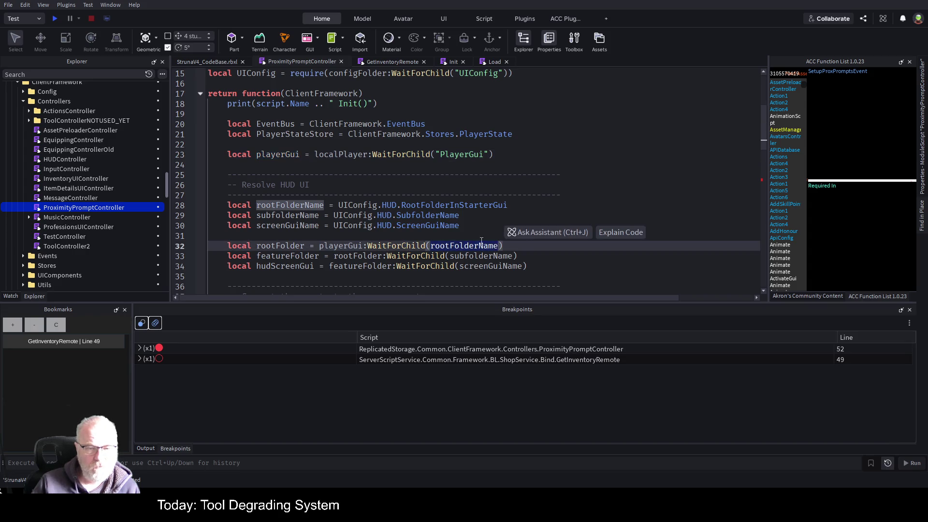
{"action": "double_click", "coordinate": [480, 205]}
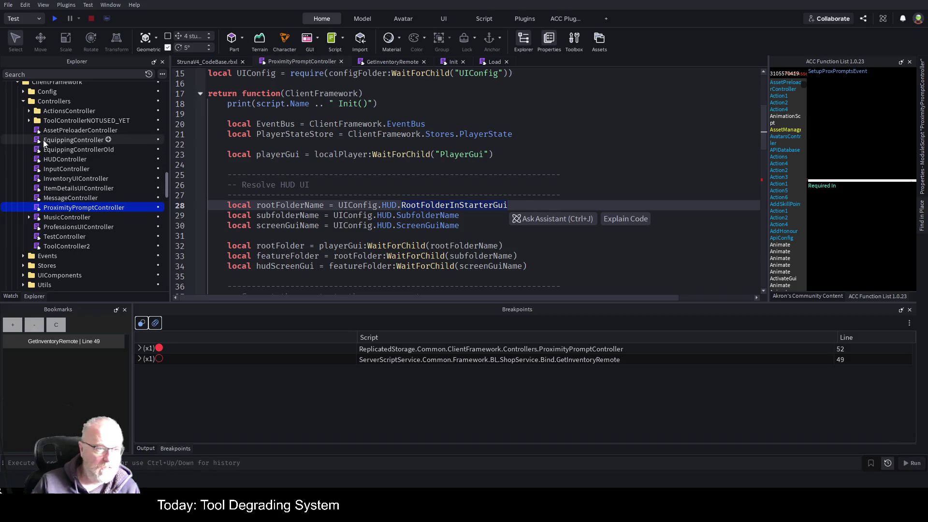
{"action": "left_click", "coordinate": [23, 92]}
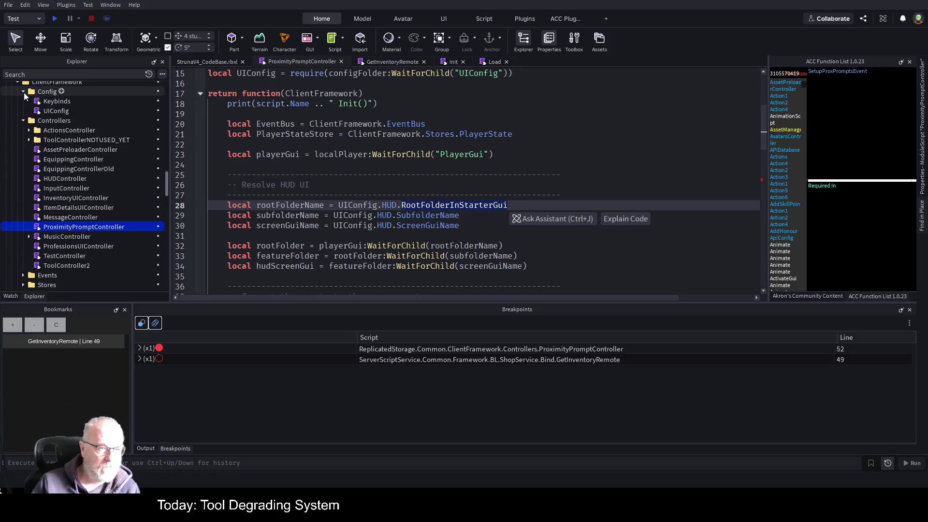
Open the UIConfig module and check which rootFolder its HUD settings use
{"action": "double_click", "coordinate": [47, 111]}
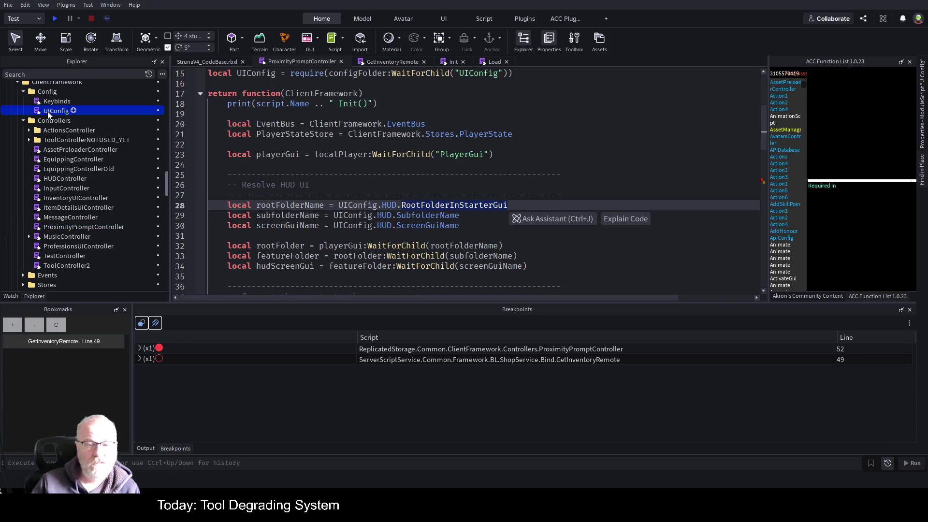
{"action": "scroll", "coordinate": [383, 208], "scroll_direction": "down", "scroll_amount": 5}
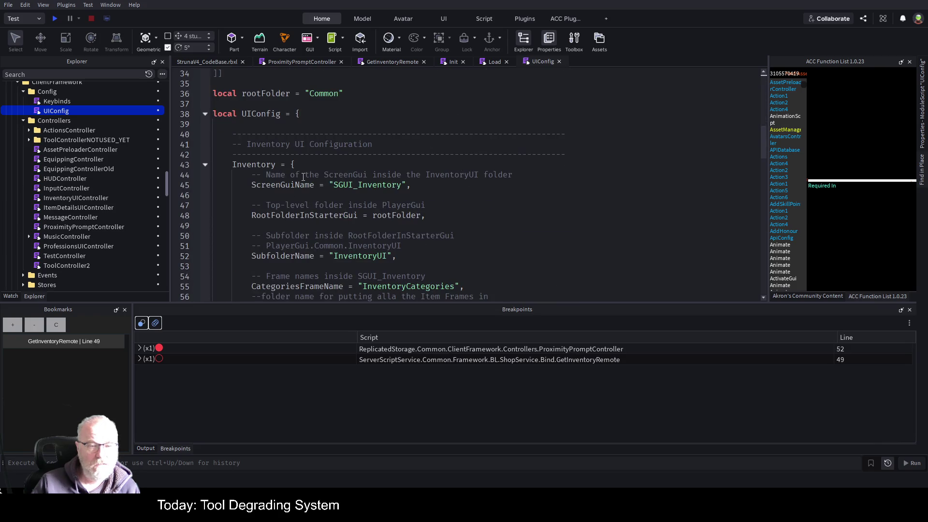
{"action": "scroll", "coordinate": [302, 179], "scroll_direction": "down", "scroll_amount": 4}
{"action": "scroll", "coordinate": [345, 158], "scroll_direction": "down", "scroll_amount": 9}
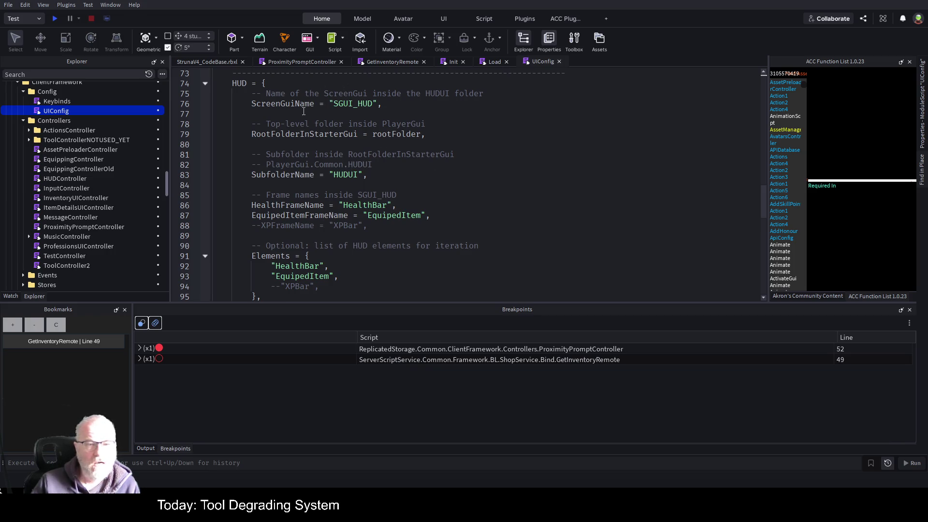
{"action": "double_click", "coordinate": [397, 133]}
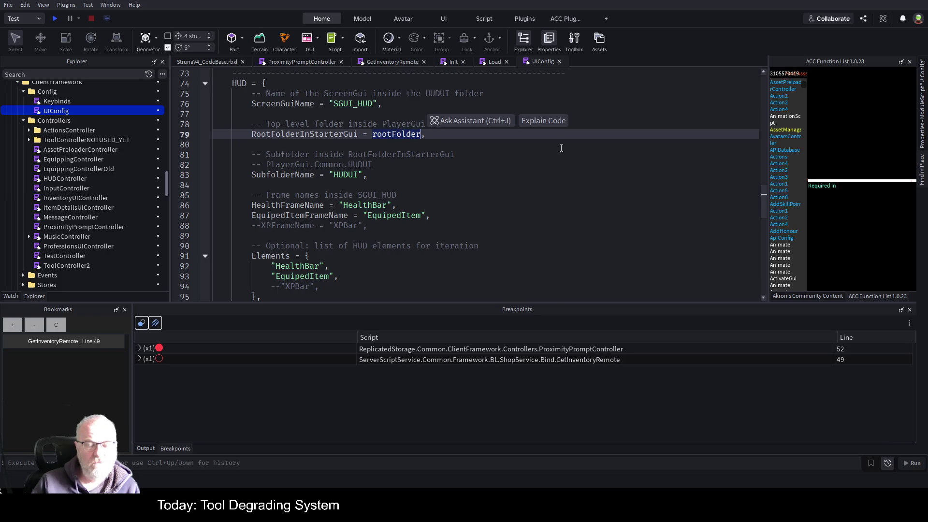
{"action": "scroll", "coordinate": [528, 204], "scroll_direction": "up", "scroll_amount": 9}
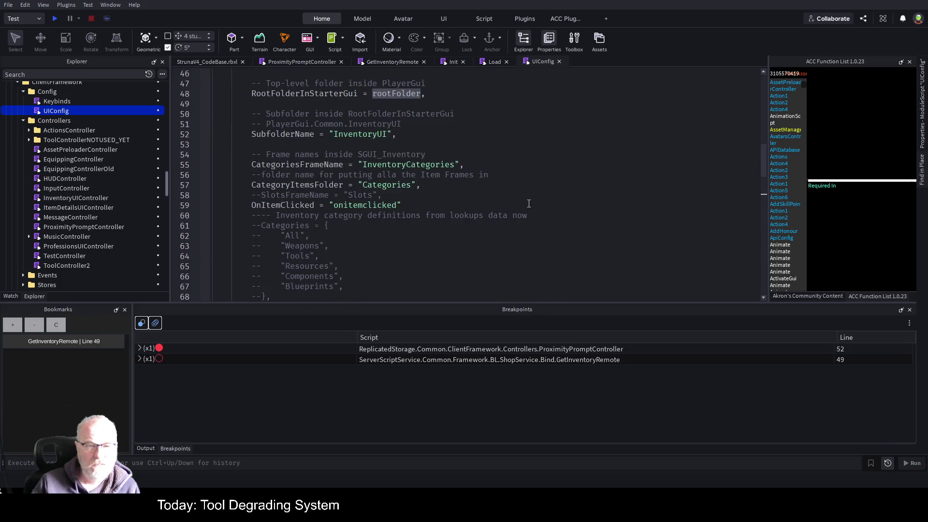
{"action": "scroll", "coordinate": [529, 204], "scroll_direction": "up", "scroll_amount": 5}
{"action": "scroll", "coordinate": [529, 204], "scroll_direction": "down", "scroll_amount": 10}
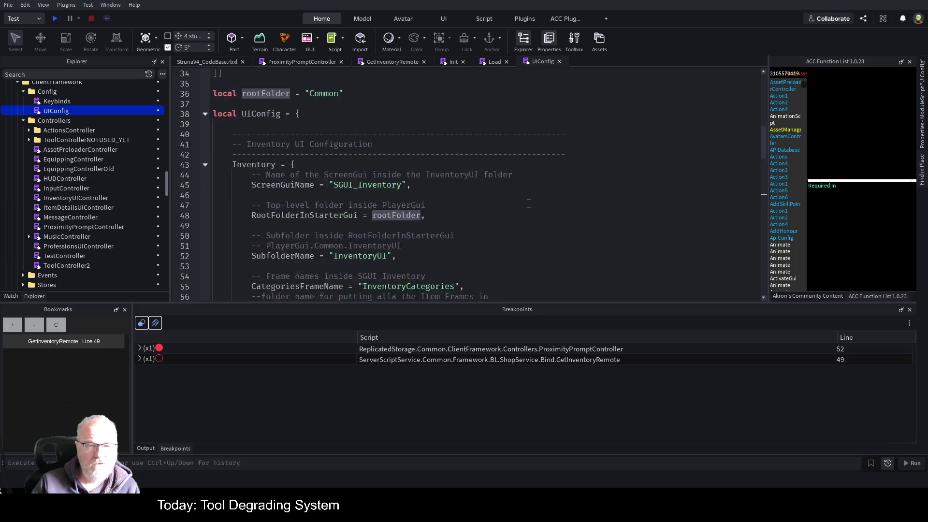
{"action": "scroll", "coordinate": [400, 195], "scroll_direction": "down", "scroll_amount": 4}
{"action": "scroll", "coordinate": [462, 201], "scroll_direction": "down", "scroll_amount": 1}
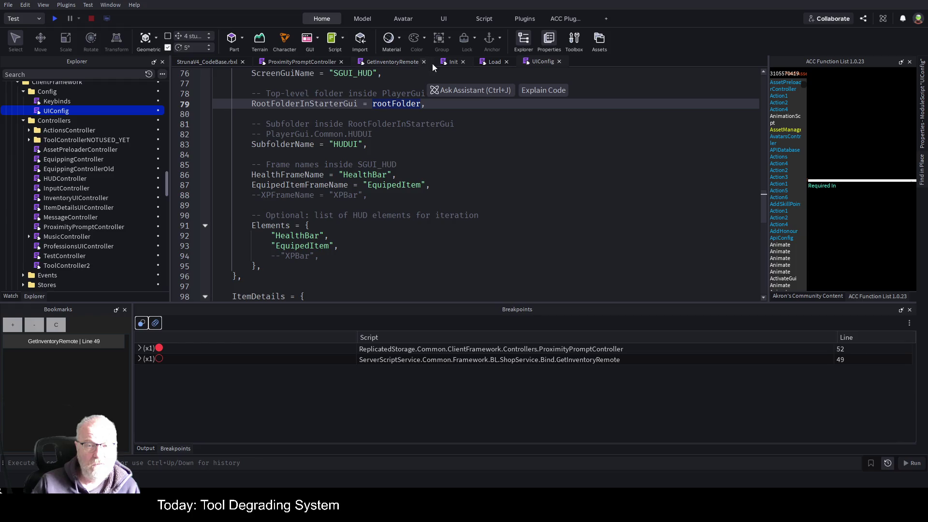
Close the GetInventoryRemote, Load and Init script tabs
{"action": "left_click", "coordinate": [307, 62]}
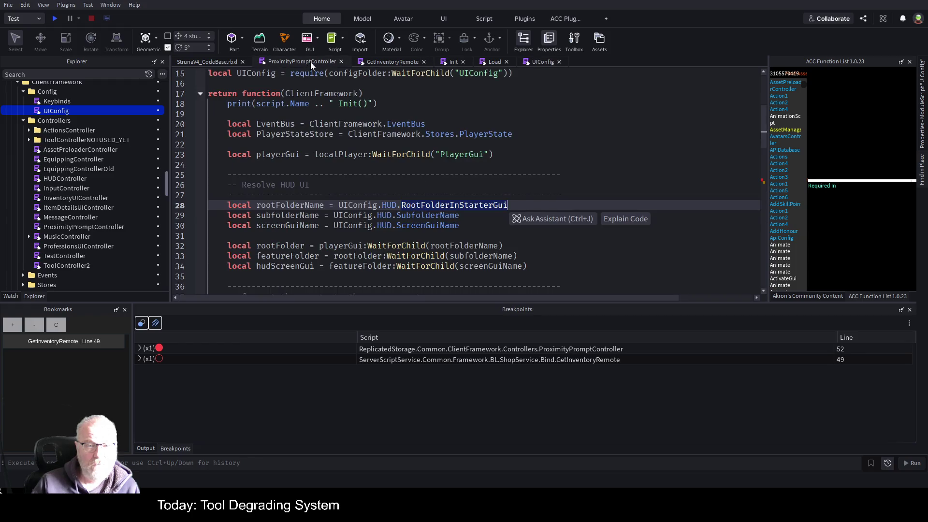
{"action": "left_click", "coordinate": [422, 61]}
{"action": "left_click", "coordinate": [423, 61]}
{"action": "left_click", "coordinate": [380, 61]}
Compare the SubfolderName read in ProximityPromptController with UIConfig's HUDUI subfolder value
{"action": "left_click", "coordinate": [439, 181]}
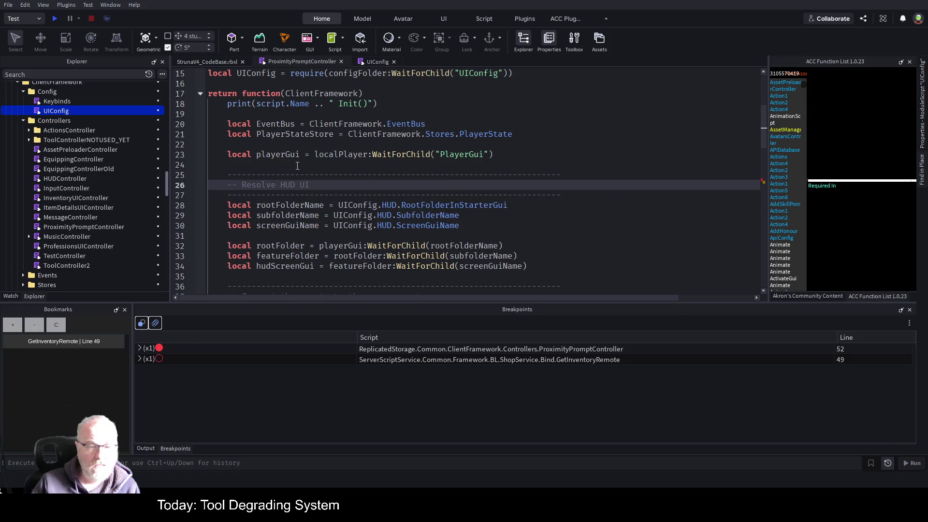
{"action": "scroll", "coordinate": [440, 182], "scroll_direction": "down", "scroll_amount": 1}
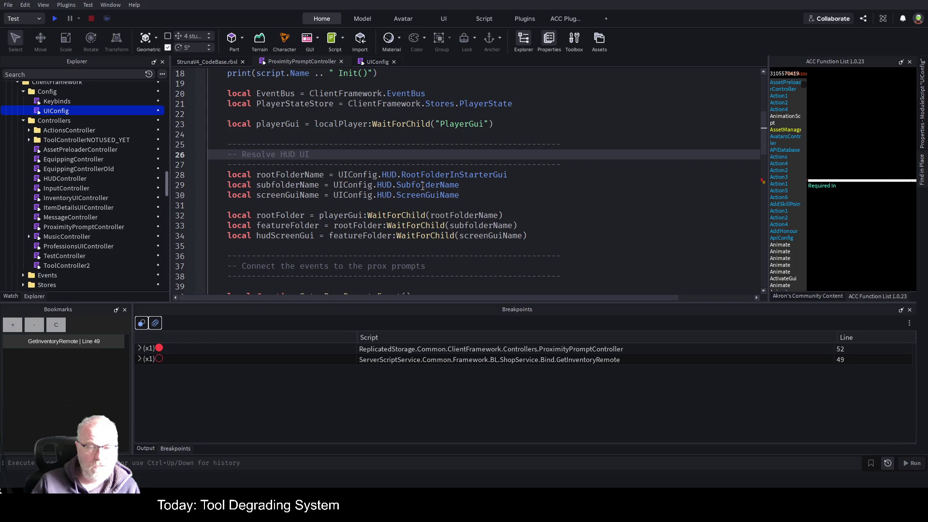
{"action": "double_click", "coordinate": [422, 186]}
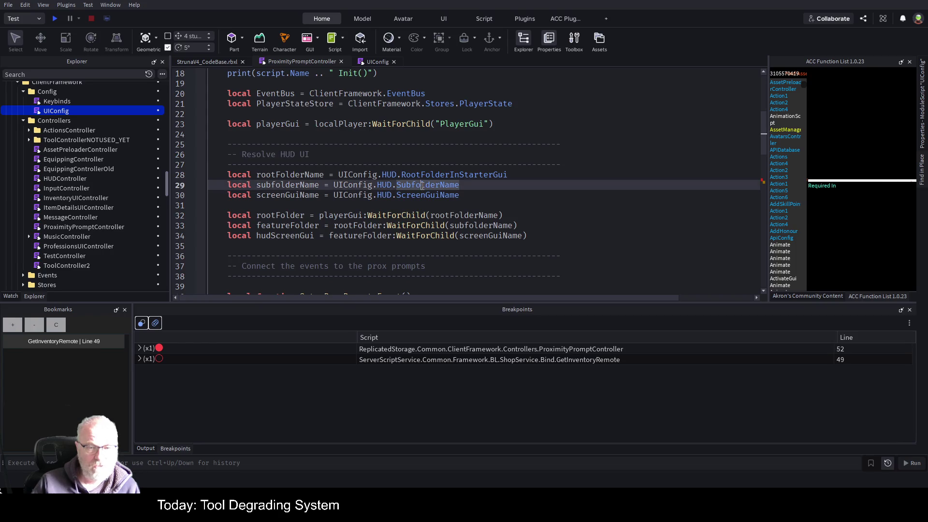
{"action": "left_click", "coordinate": [367, 62]}
{"action": "double_click", "coordinate": [344, 144]}
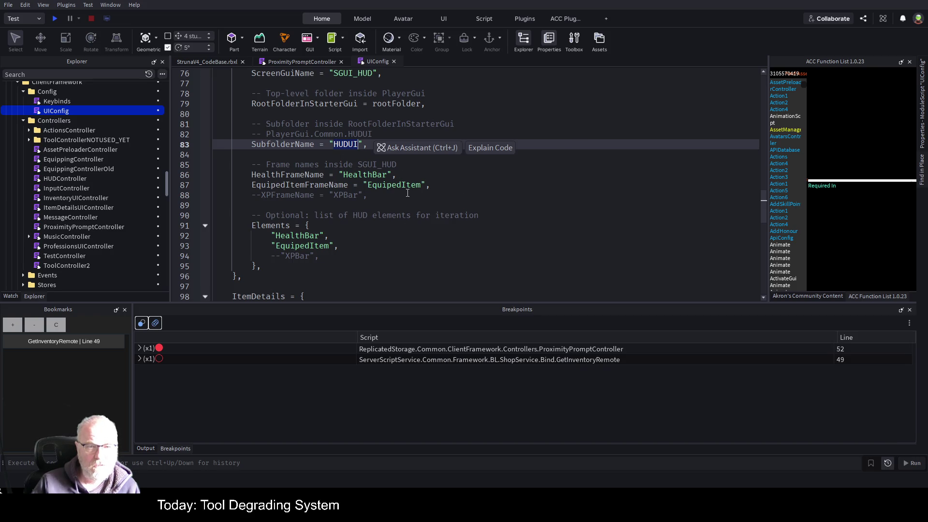
{"action": "scroll", "coordinate": [408, 193], "scroll_direction": "up", "scroll_amount": 1}
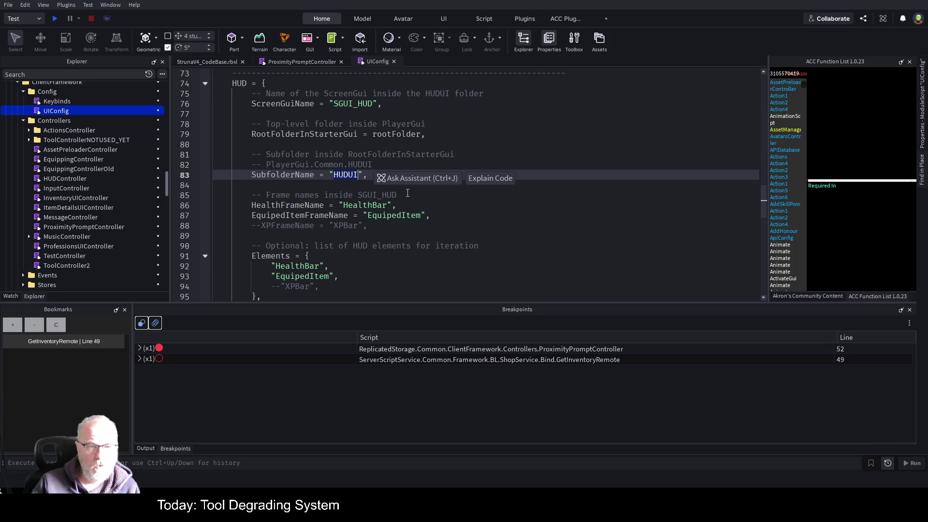
{"action": "scroll", "coordinate": [407, 193], "scroll_direction": "down", "scroll_amount": 1}
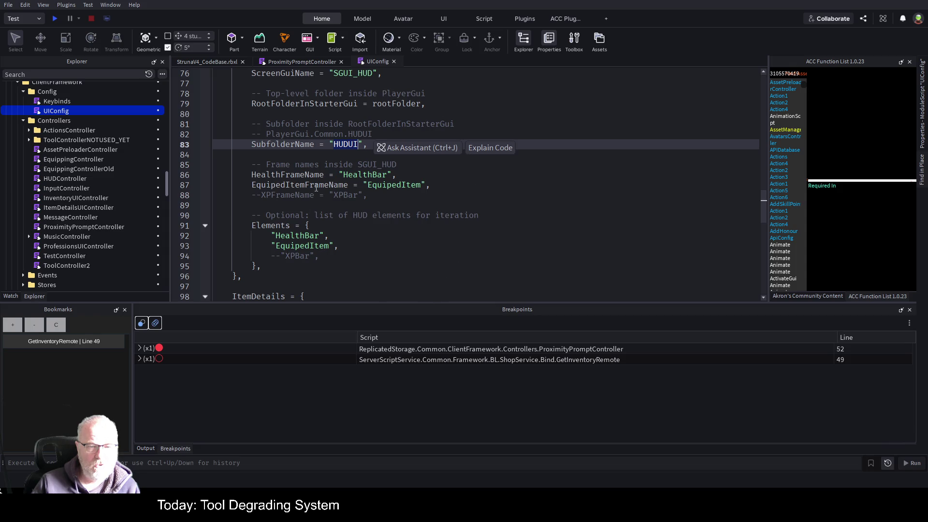
Add a Shop = {"Container"} entry after UIConfig's HUD Elements line and save the place
{"action": "left_click", "coordinate": [445, 266]}
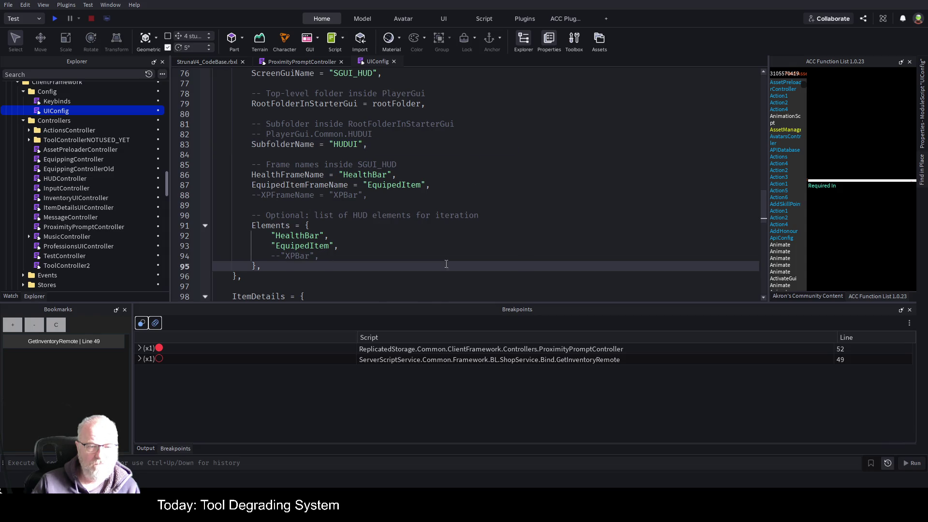
{"action": "key", "text": "Return"}
{"action": "type", "text": "Shop"}
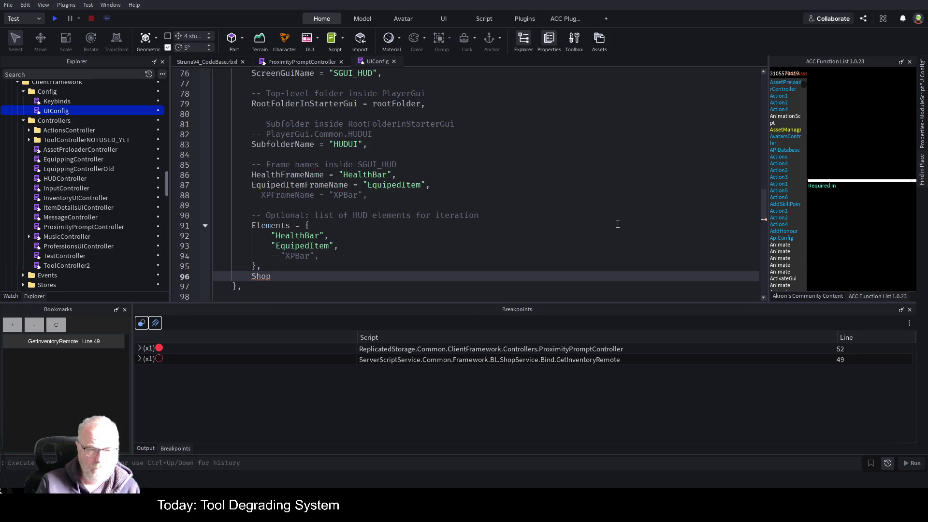
{"action": "type", "text": " = {"}
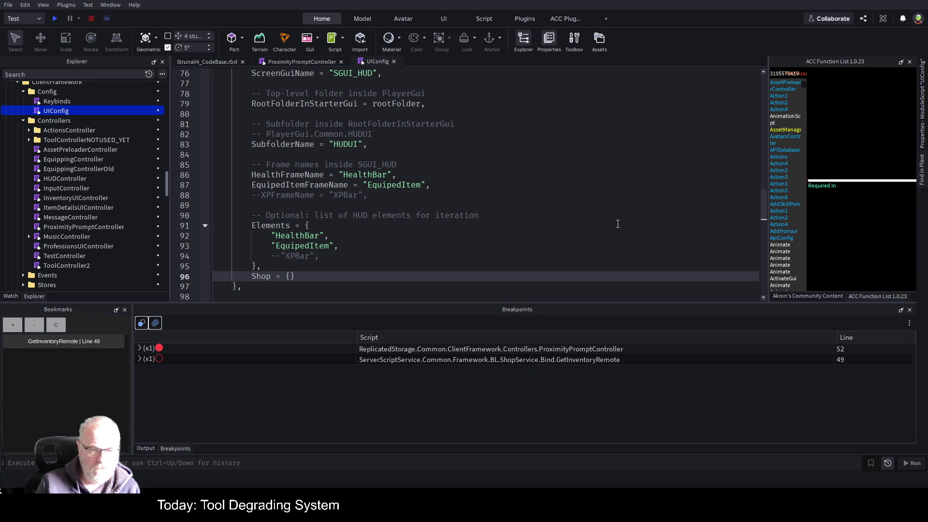
{"action": "type", "text": "\""}
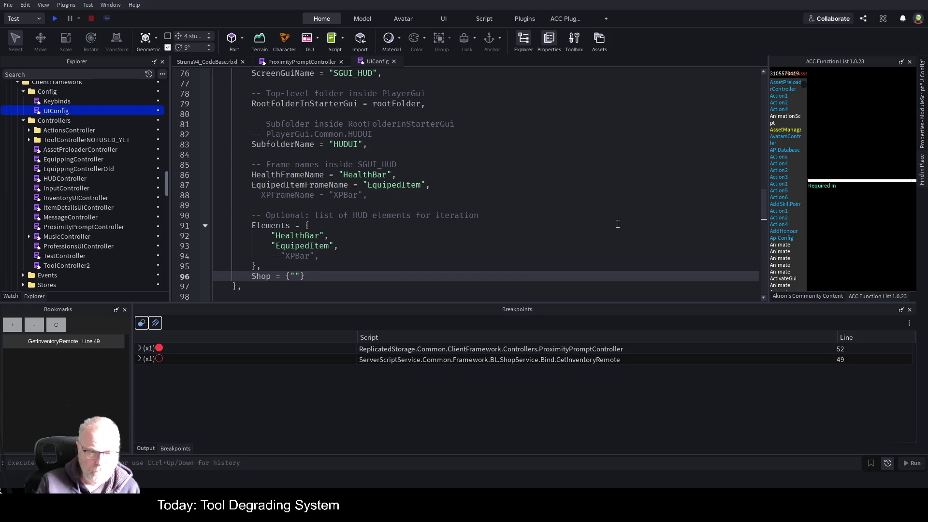
{"action": "type", "text": "Container"}
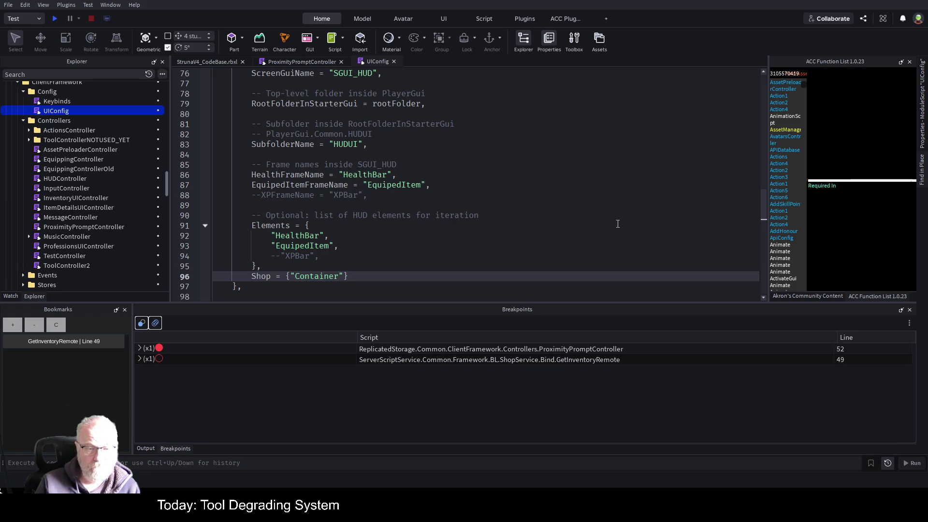
{"action": "key", "text": "End"}
{"action": "key", "text": "ctrl+s"}
Compare UIConfig's HUD Elements list with ProximityPromptController, selecting HUDUI on line 83
{"action": "left_click", "coordinate": [397, 235]}
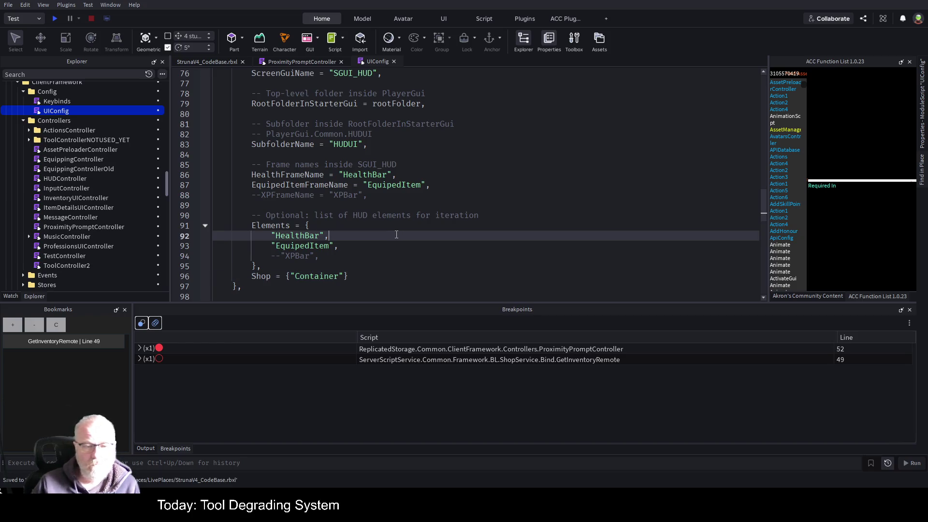
{"action": "left_click", "coordinate": [319, 62]}
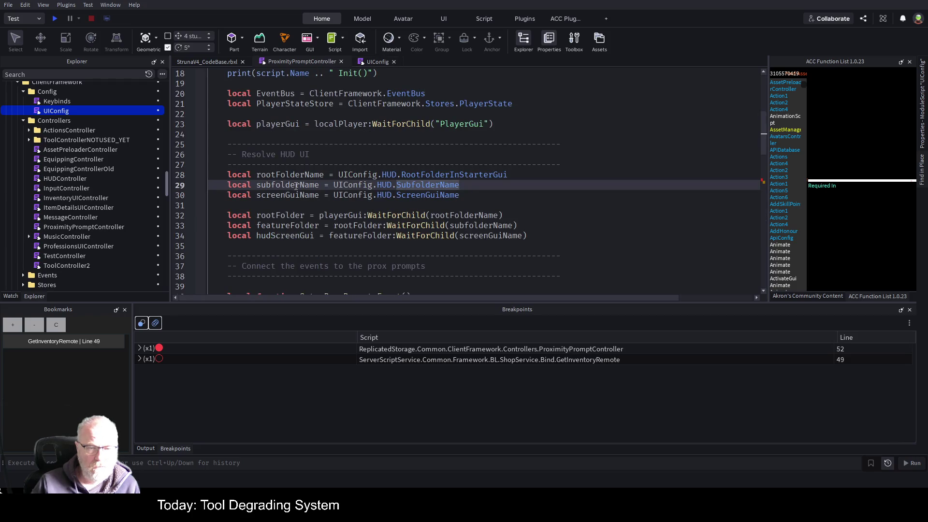
{"action": "left_click", "coordinate": [375, 62]}
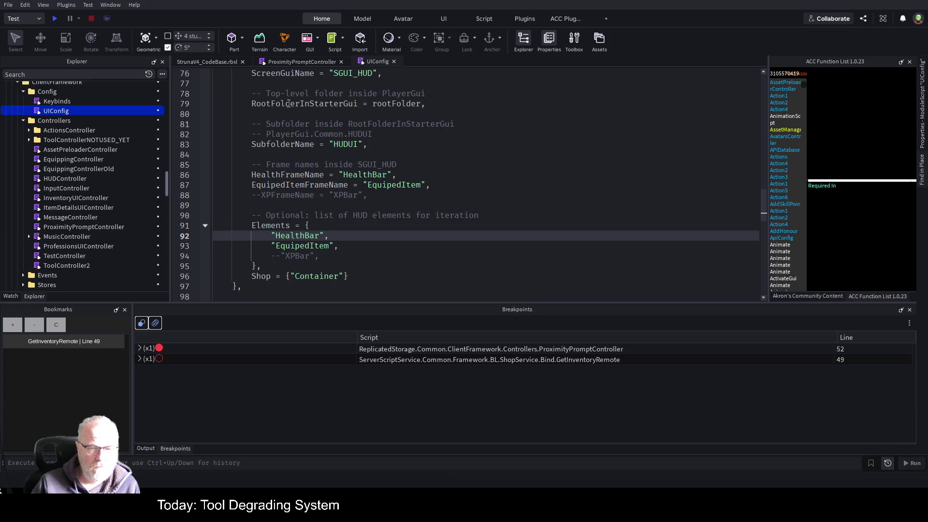
{"action": "left_click", "coordinate": [300, 61]}
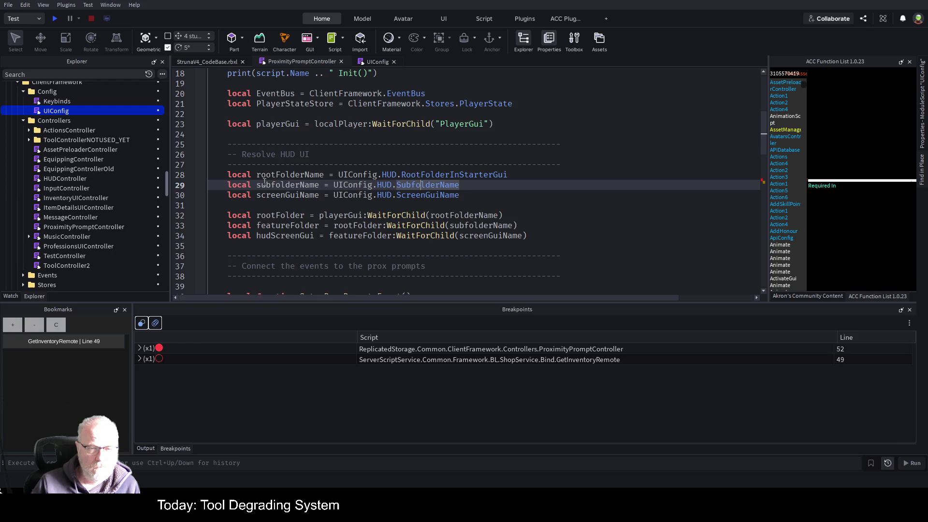
{"action": "left_click", "coordinate": [376, 61]}
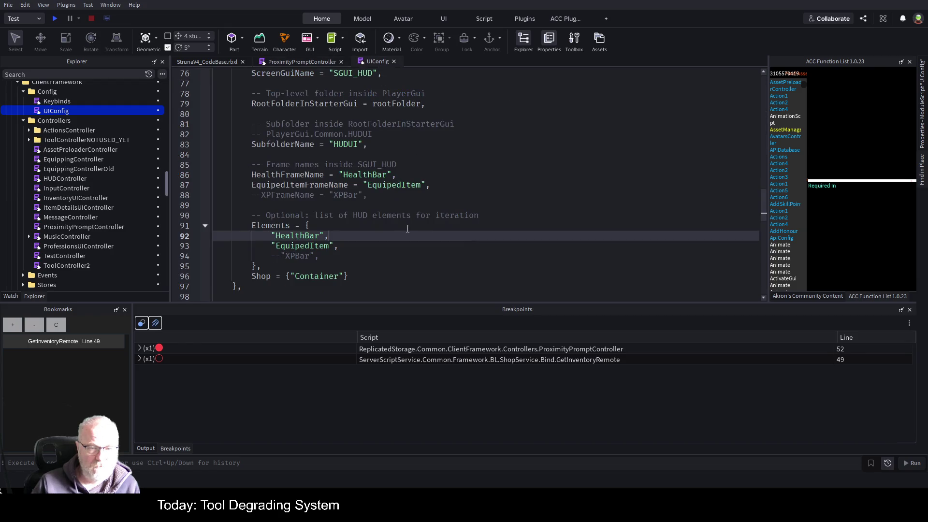
{"action": "double_click", "coordinate": [346, 145]}
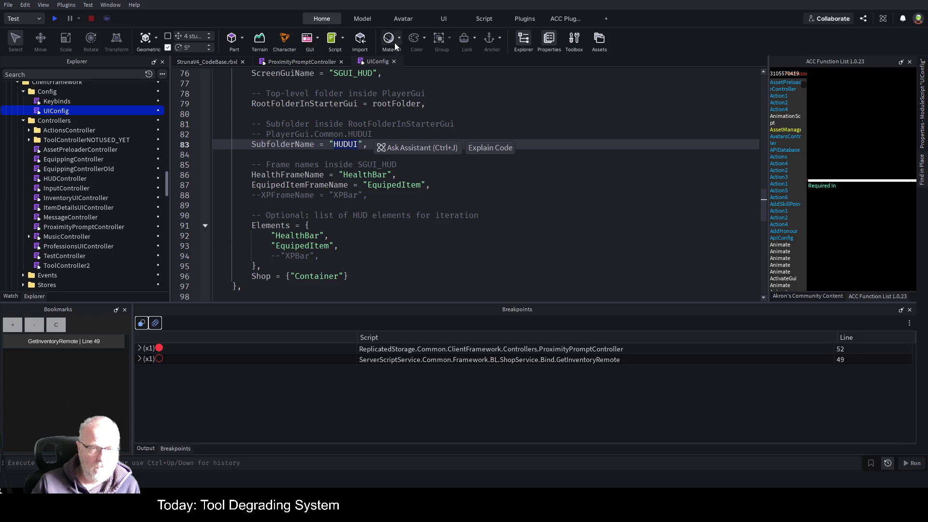
Recheck both scripts, then place the cursor at the end of ProximityPromptController's screenGuiName line
{"action": "left_click", "coordinate": [291, 62]}
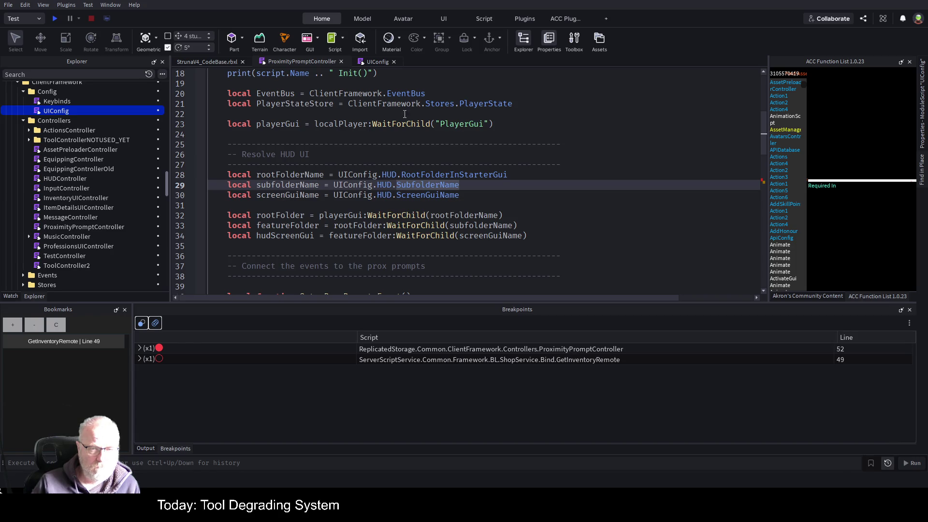
{"action": "left_click", "coordinate": [384, 62]}
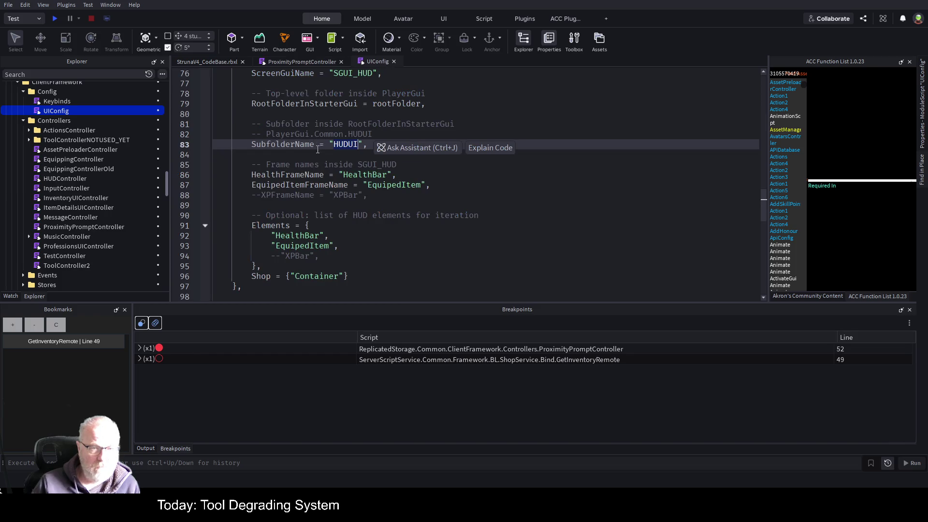
{"action": "scroll", "coordinate": [318, 149], "scroll_direction": "up", "scroll_amount": 2}
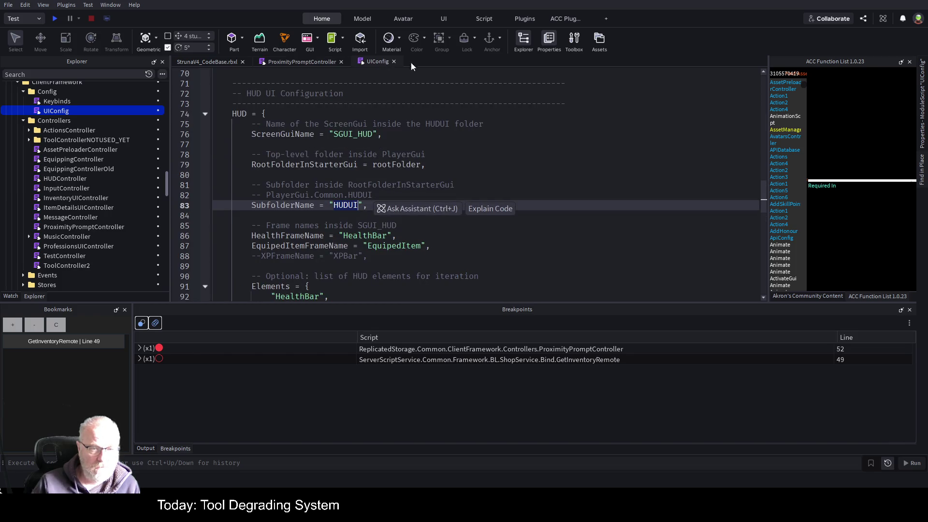
{"action": "left_click", "coordinate": [300, 73]}
{"action": "left_click", "coordinate": [297, 63]}
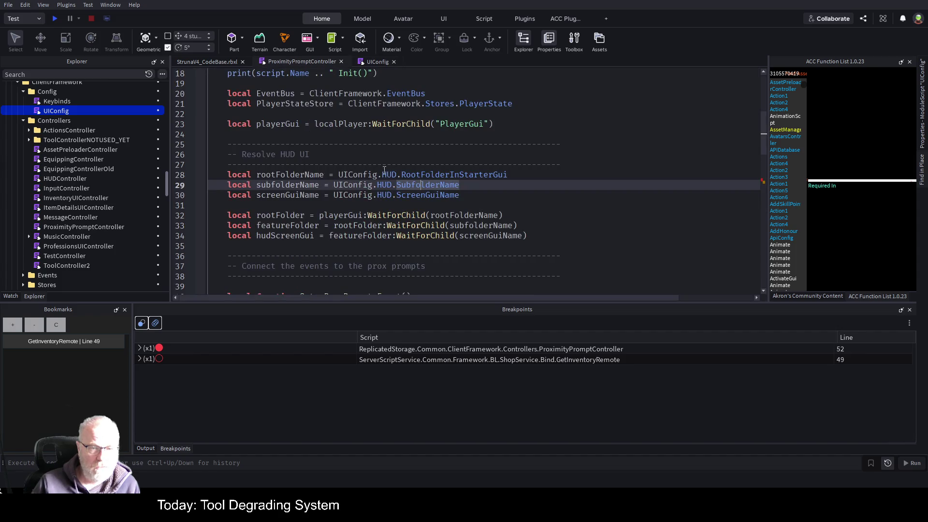
{"action": "left_click", "coordinate": [459, 194]}
Add local shopContainer = UIConfig.HUD.Shop below the screenGuiName line and save
{"action": "key", "text": "Return"}
{"action": "key", "text": "Return"}
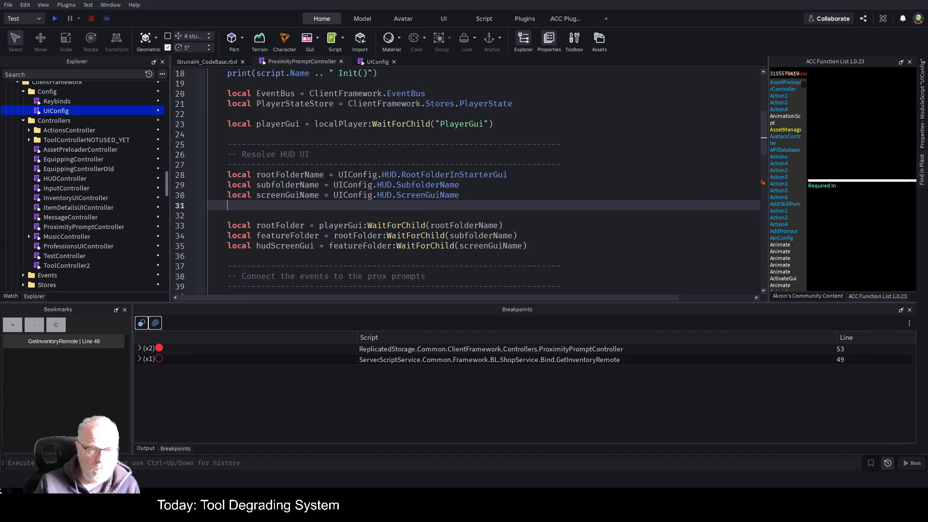
{"action": "type", "text": "local sip"}
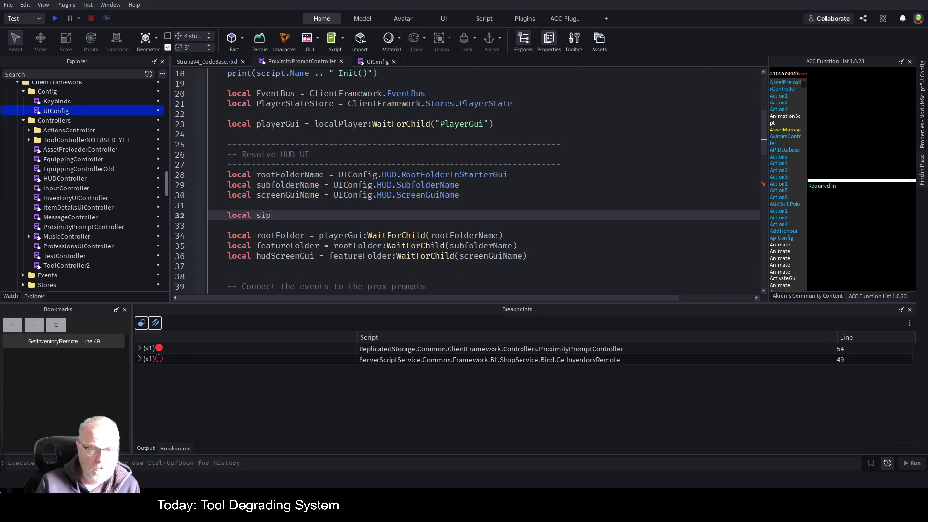
{"action": "key", "text": "BackSpace"}
{"action": "key", "text": "BackSpace"}
{"action": "type", "text": "hop"}
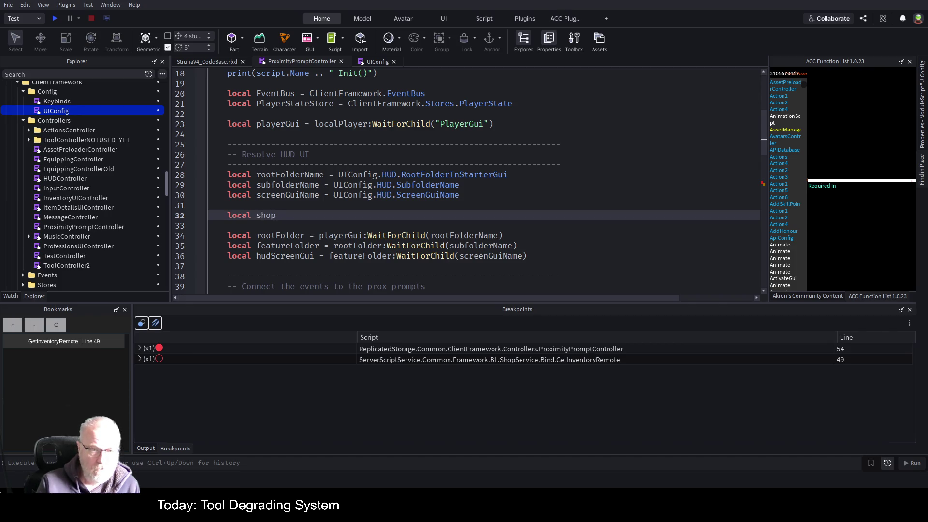
{"action": "type", "text": "Container = "}
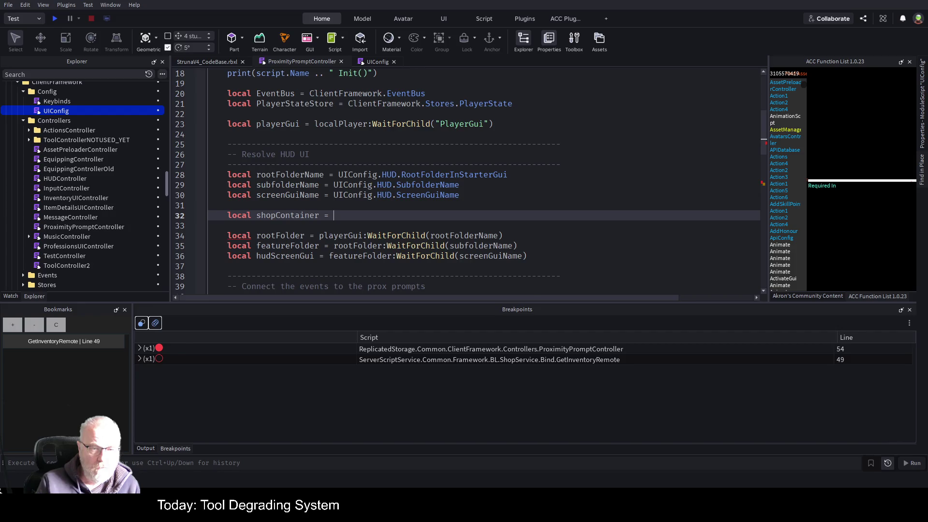
{"action": "type", "text": "UI"}
{"action": "type", "text": "Config"}
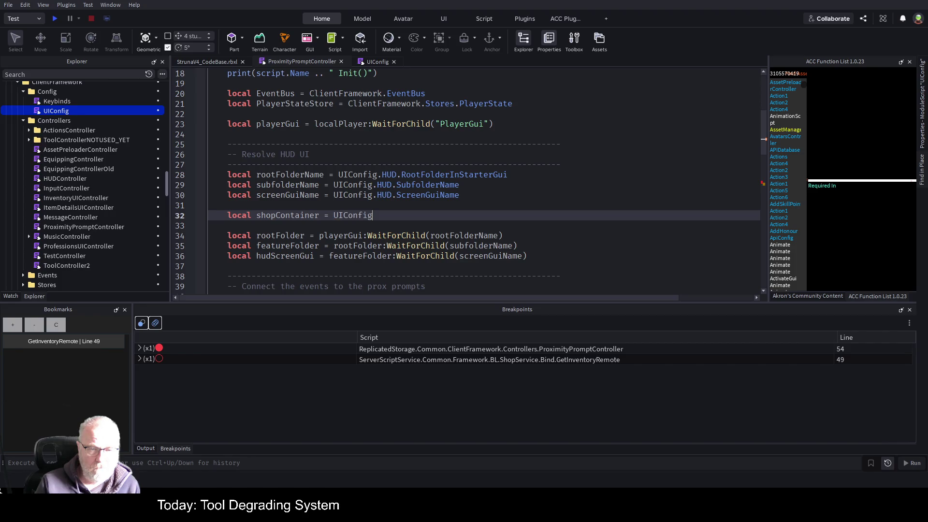
{"action": "type", "text": ".HUD."}
{"action": "type", "text": "Shop"}
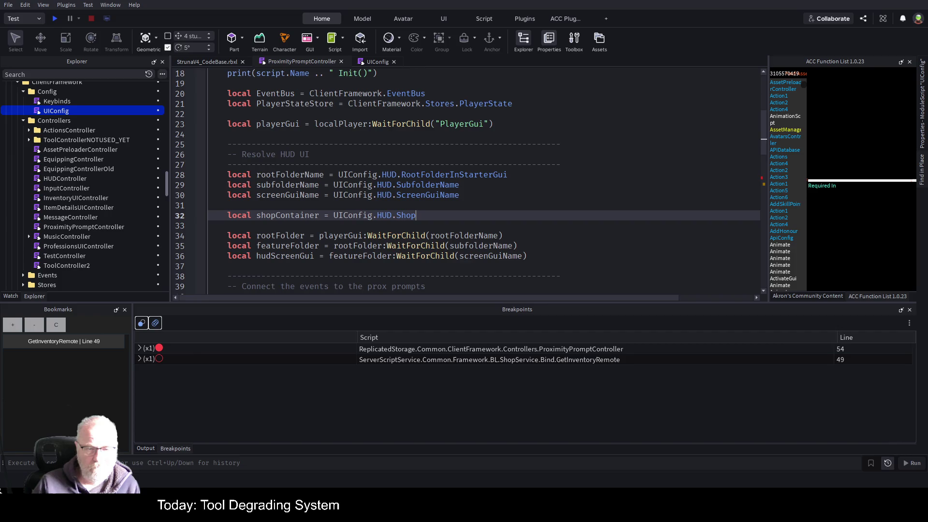
{"action": "key", "text": "ctrl+s"}
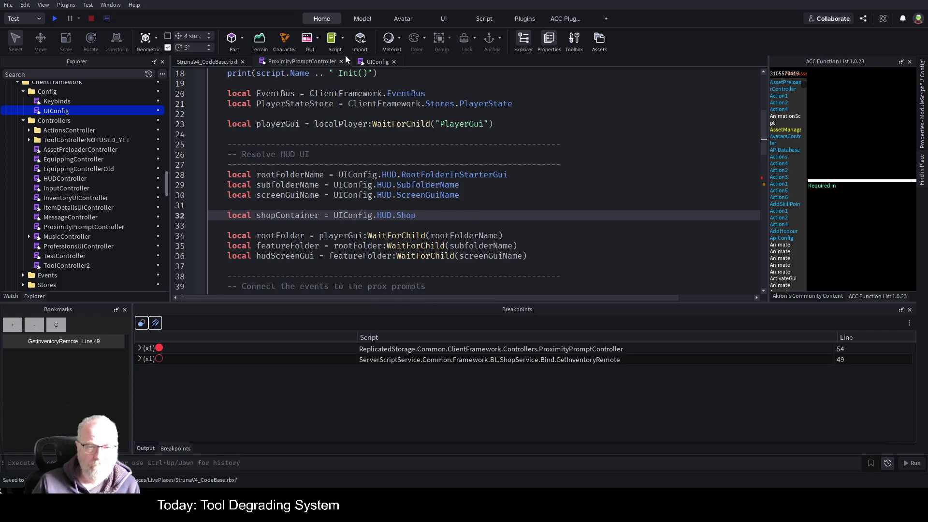
Change UIConfig's Shop entry from "Container" to "ShopContainer" and save
{"action": "left_click", "coordinate": [377, 61]}
{"action": "scroll", "coordinate": [401, 241], "scroll_direction": "down", "scroll_amount": 3}
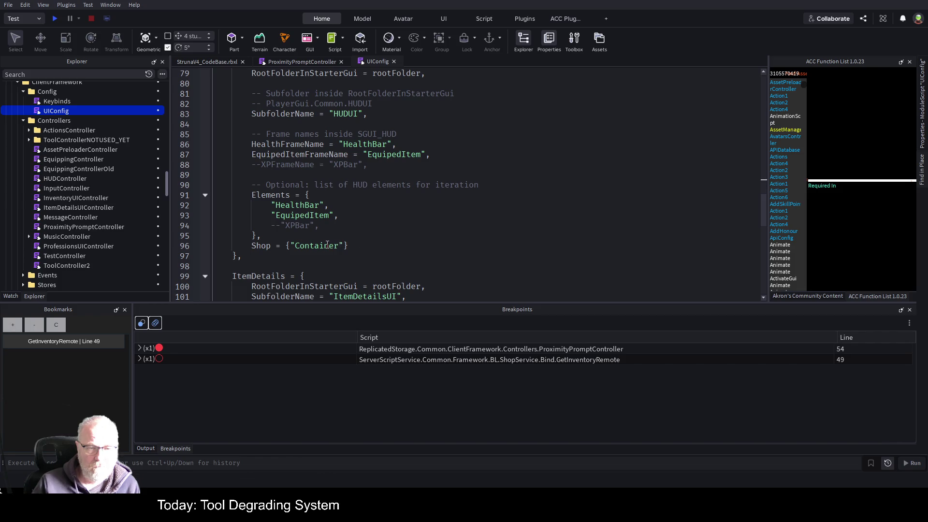
{"action": "left_click", "coordinate": [297, 60]}
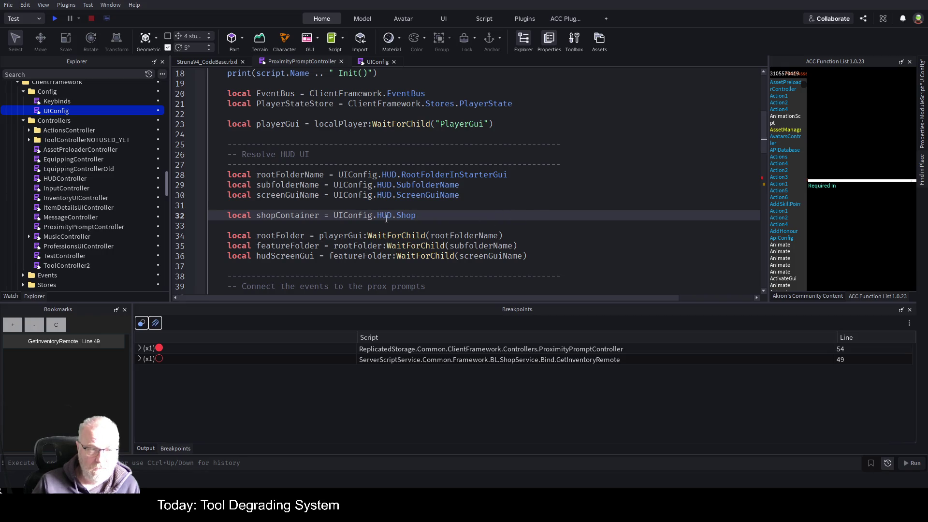
{"action": "scroll", "coordinate": [106, 232], "scroll_direction": "down", "scroll_amount": 10}
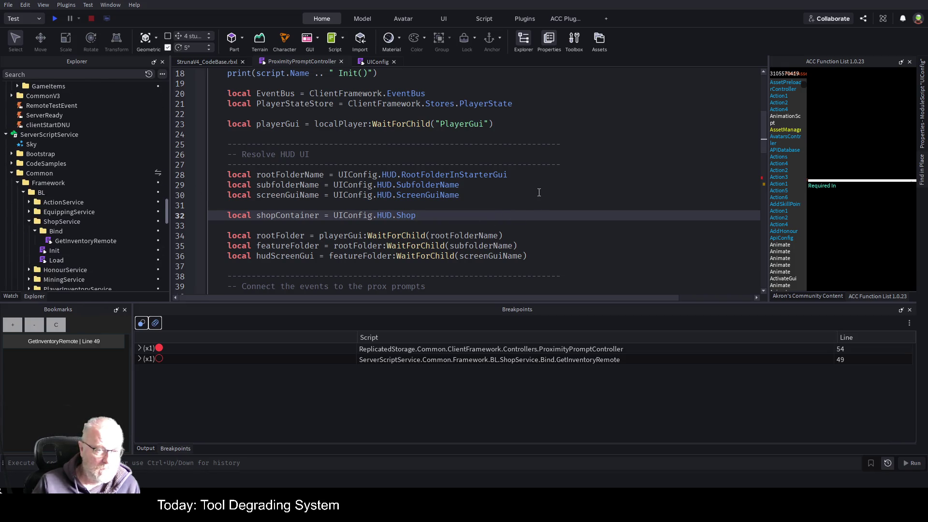
{"action": "left_click", "coordinate": [376, 62]}
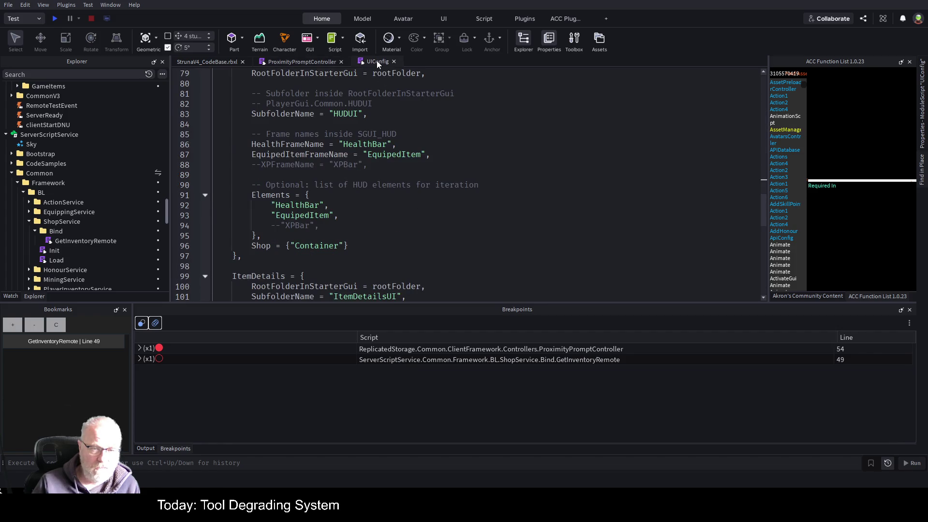
{"action": "left_click", "coordinate": [293, 246]}
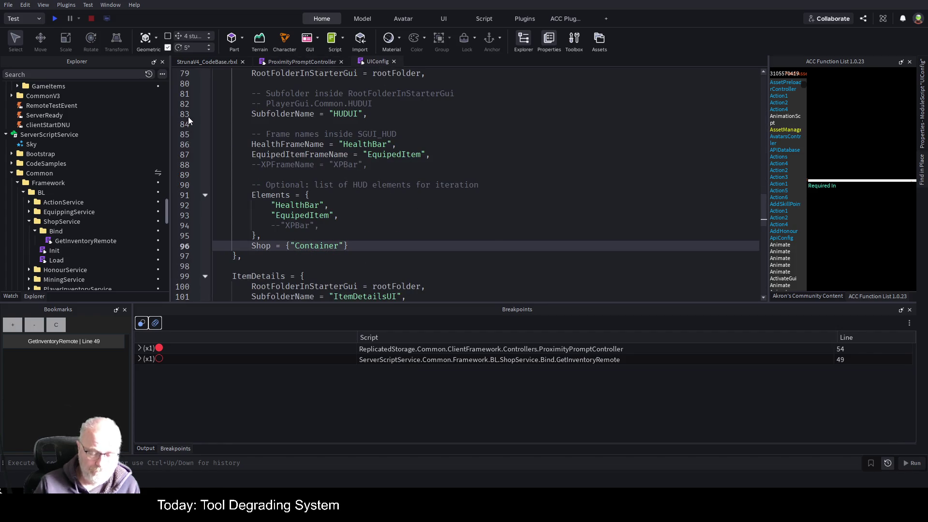
{"action": "type", "text": "Shop"}
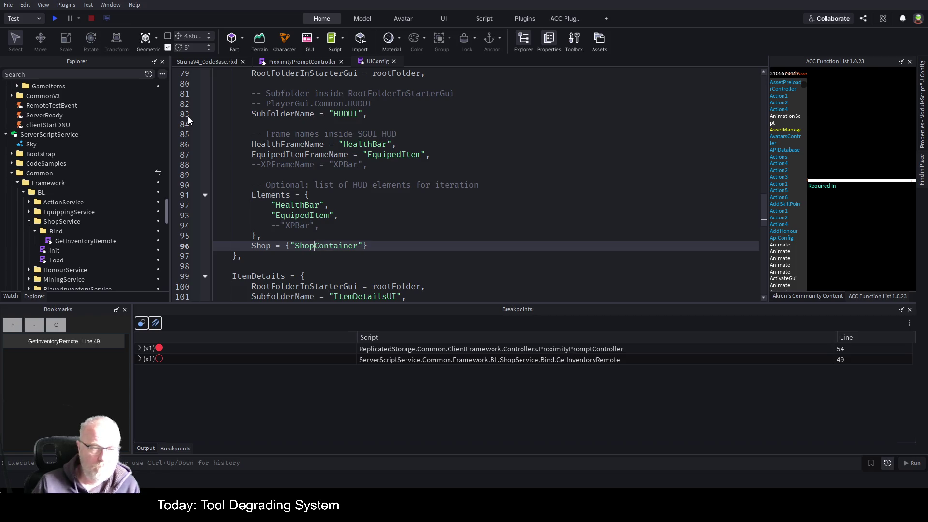
{"action": "key", "text": "ctrl+s"}
{"action": "scroll", "coordinate": [35, 208], "scroll_direction": "down", "scroll_amount": 10}
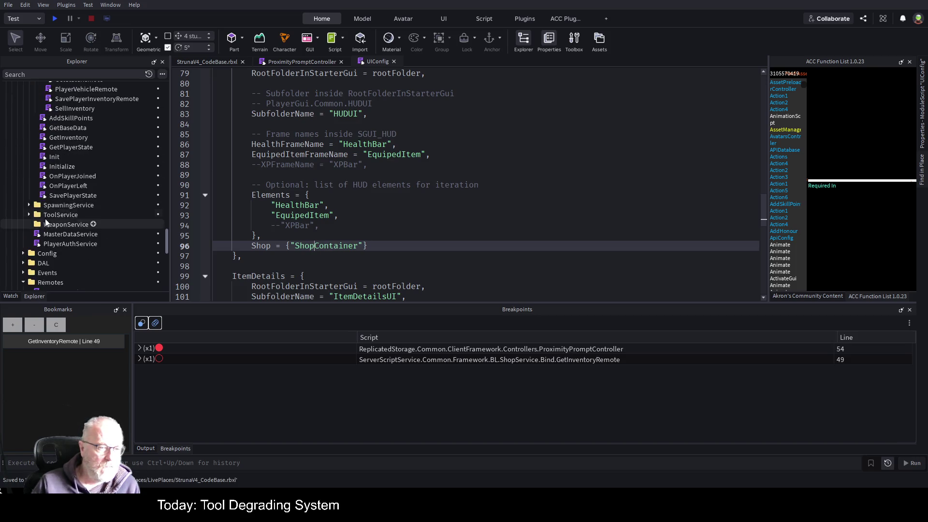
Expand StarterGui, the HUDUI folder and SGUI_HUD in Explorer
{"action": "scroll", "coordinate": [49, 216], "scroll_direction": "down", "scroll_amount": 3}
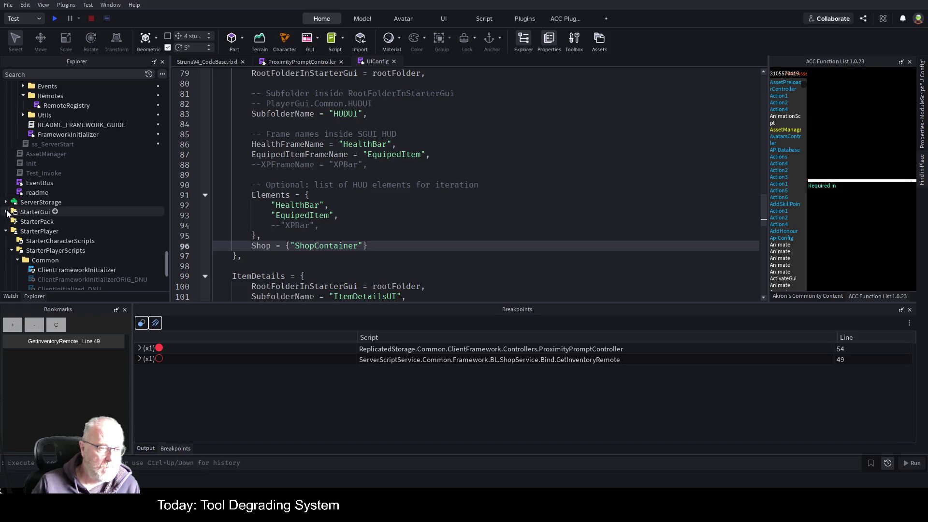
{"action": "double_click", "coordinate": [15, 213]}
{"action": "left_click", "coordinate": [17, 231]}
{"action": "scroll", "coordinate": [80, 178], "scroll_direction": "down", "scroll_amount": 2}
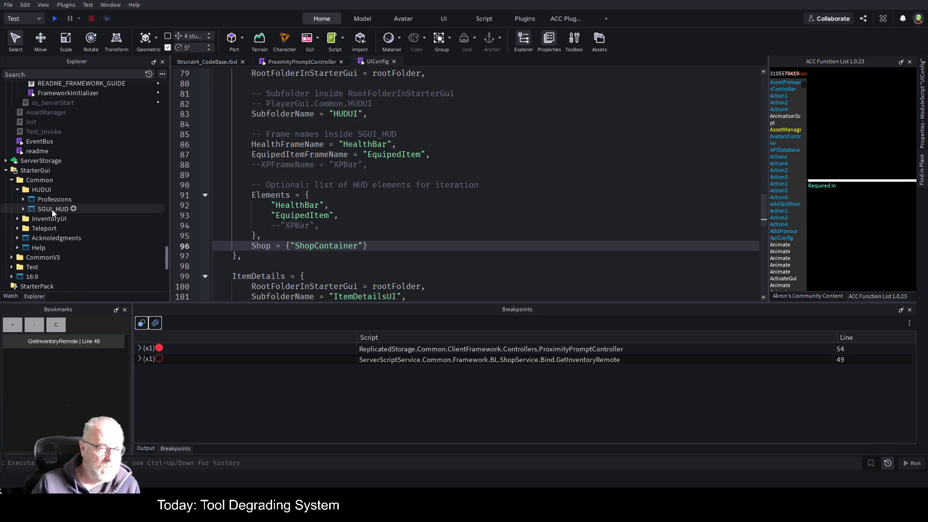
{"action": "left_click", "coordinate": [24, 209]}
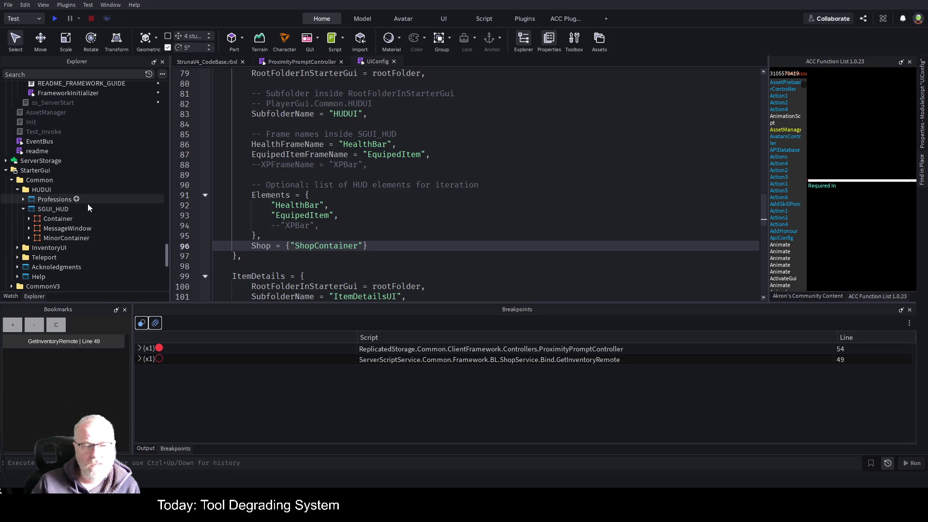
Duplicate the Professions screen GUI and rename the copy Shop
{"action": "left_click", "coordinate": [50, 199]}
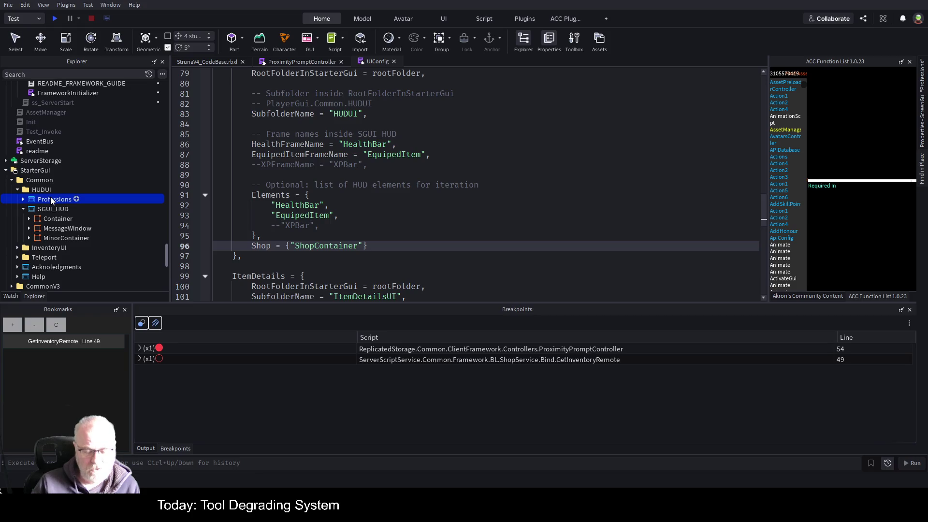
{"action": "key", "text": "ctrl+d"}
{"action": "key", "text": "F2"}
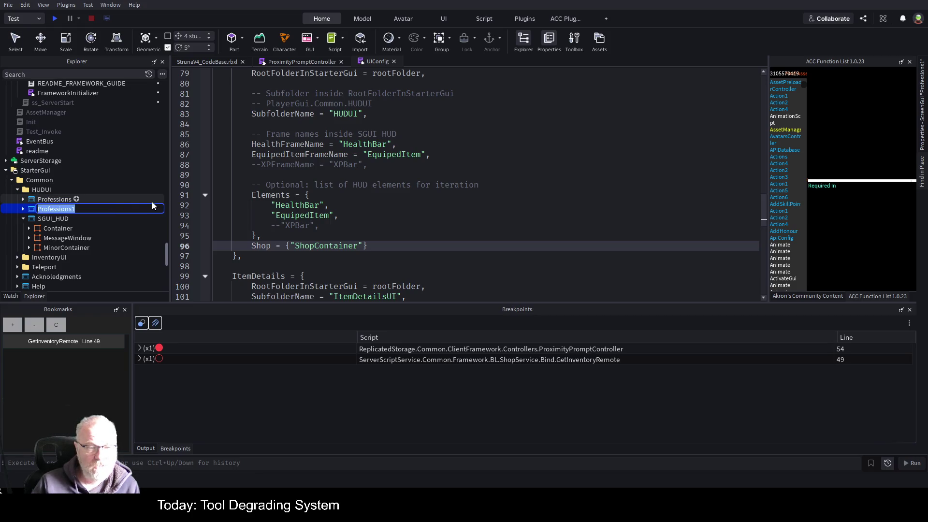
{"action": "type", "text": "Shop"}
{"action": "key", "text": "Return"}
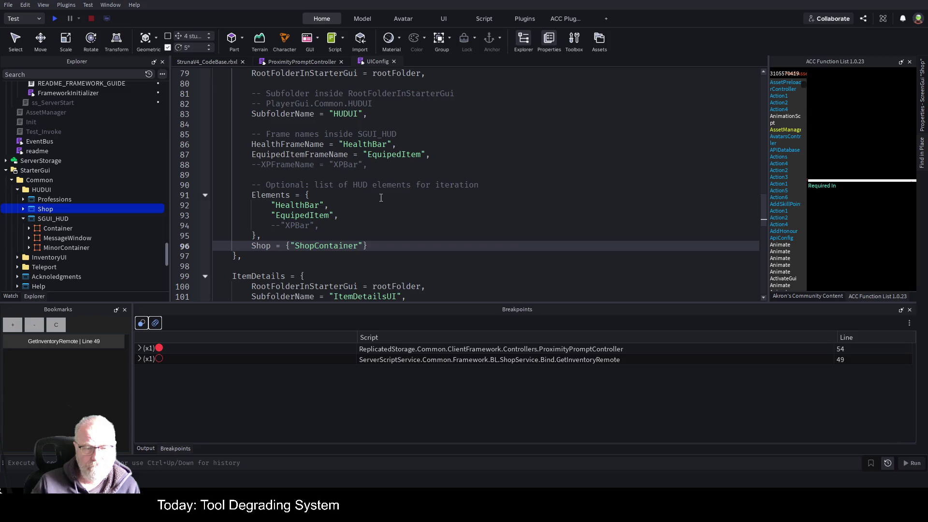
{"action": "scroll", "coordinate": [381, 198], "scroll_direction": "down", "scroll_amount": 1}
{"action": "scroll", "coordinate": [381, 199], "scroll_direction": "up", "scroll_amount": 3}
Undo the Shop entry in UIConfig's HUD settings and collapse the HUD block
{"action": "scroll", "coordinate": [391, 203], "scroll_direction": "down", "scroll_amount": 1}
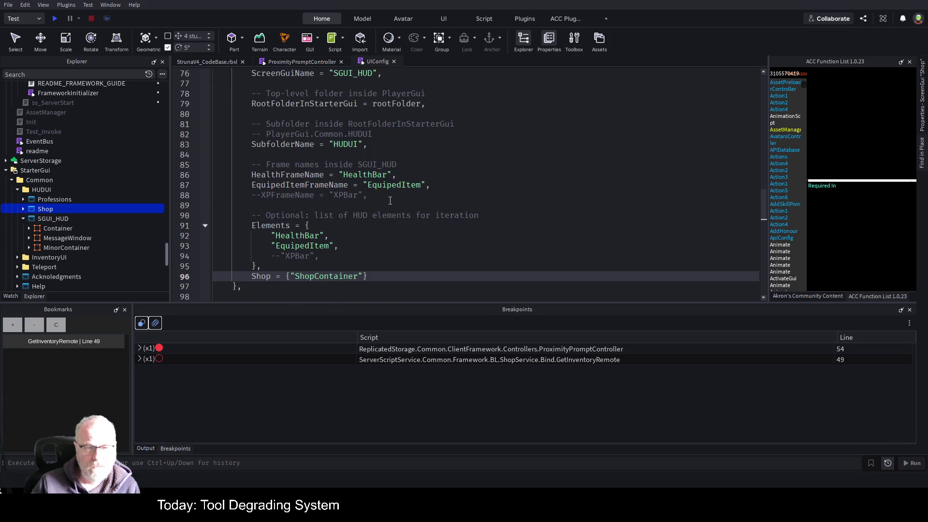
{"action": "key", "text": "ctrl+z"}
{"action": "key", "text": "ctrl+z"}
{"action": "key", "text": "ctrl+z"}
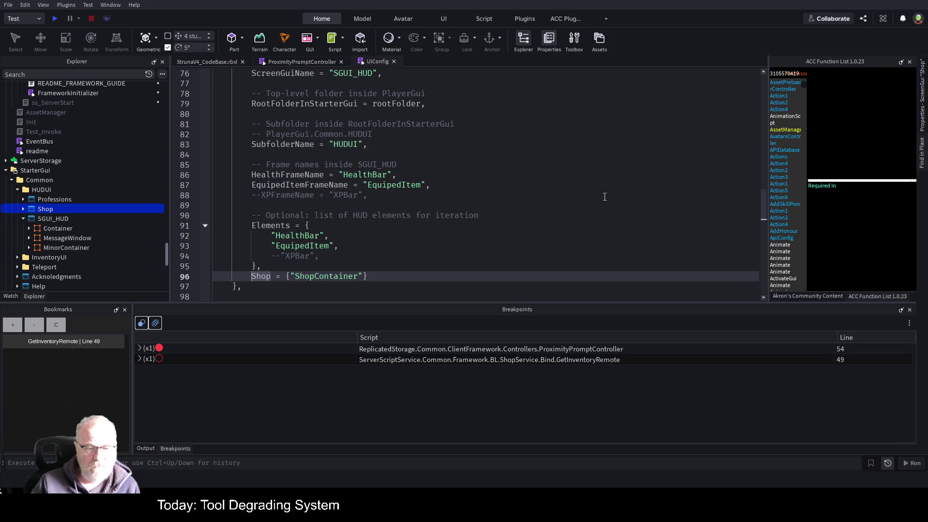
{"action": "scroll", "coordinate": [505, 166], "scroll_direction": "up", "scroll_amount": 2}
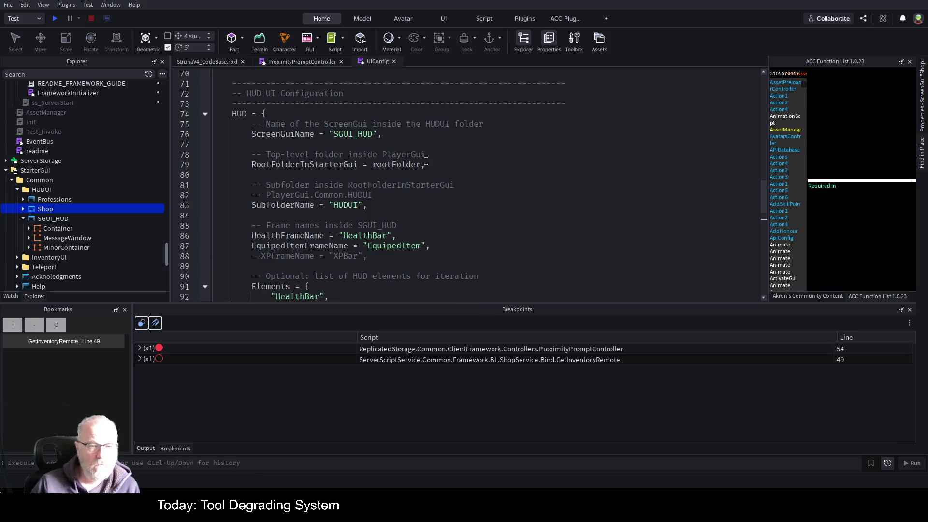
{"action": "left_click", "coordinate": [205, 114]}
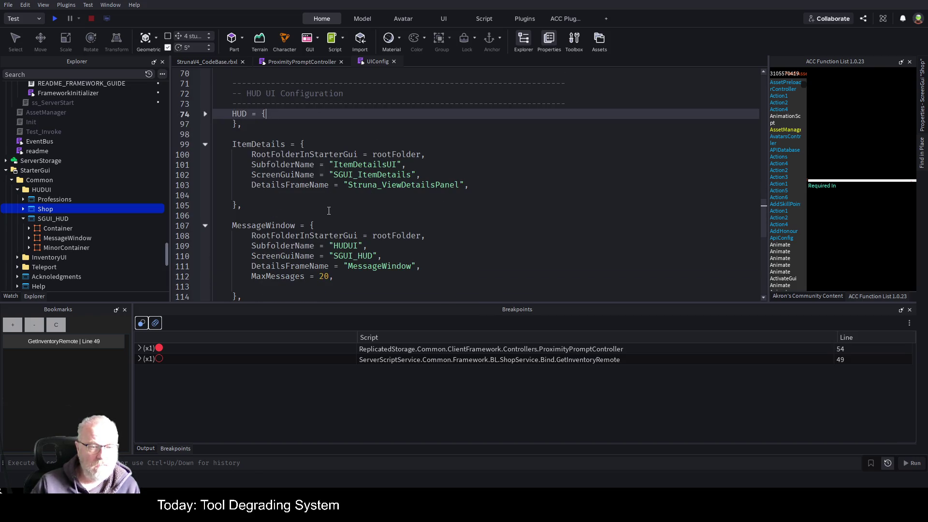
{"action": "scroll", "coordinate": [329, 212], "scroll_direction": "down", "scroll_amount": 10}
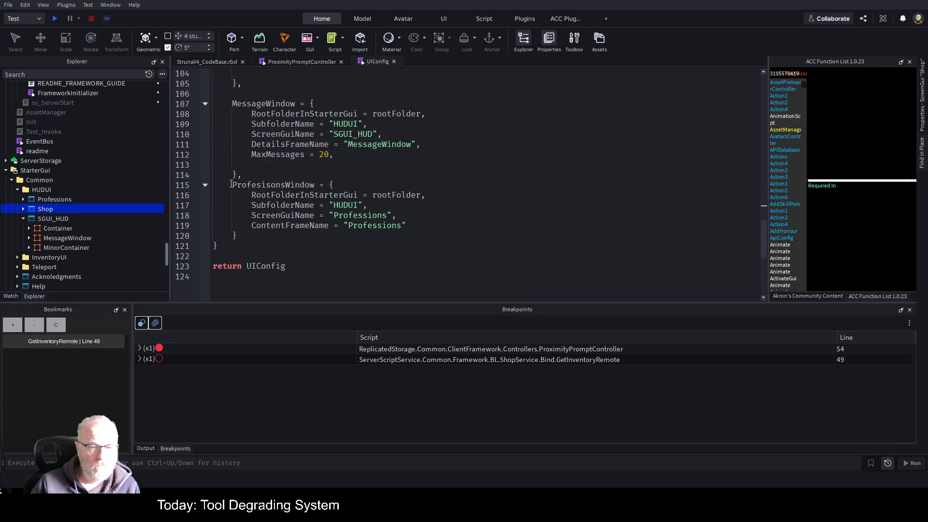
Duplicate the ProfesisonsWindow block below itself and rename the copy ShopWindow
{"action": "left_click_drag", "start_coordinate": [232, 185], "coordinate": [281, 230]}
{"action": "key", "text": "ctrl+c"}
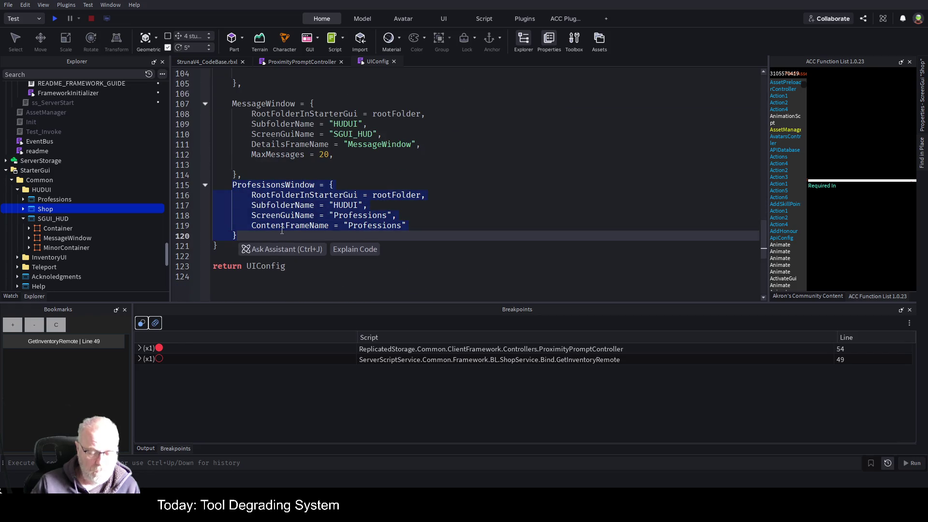
{"action": "left_click", "coordinate": [255, 234]}
{"action": "type", "text": ","}
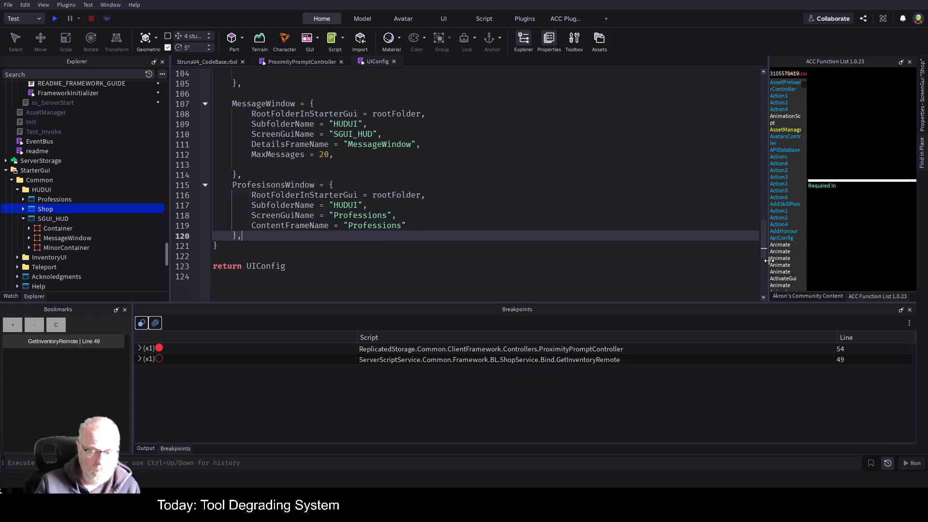
{"action": "key", "text": "Return"}
{"action": "key", "text": "ctrl+v"}
{"action": "key", "text": "Up"}
{"action": "key", "text": "Up"}
{"action": "key", "text": "Up"}
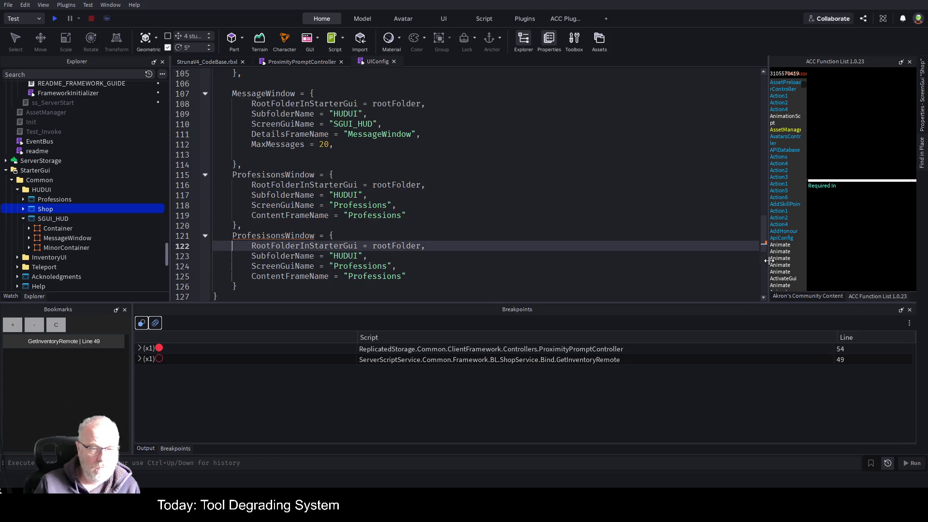
{"action": "key", "text": "Home"}
{"action": "key", "text": "Right"}
{"action": "key", "text": "Delete"}
{"action": "key", "text": "Delete"}
{"action": "key", "text": "Delete"}
{"action": "key", "text": "Delete"}
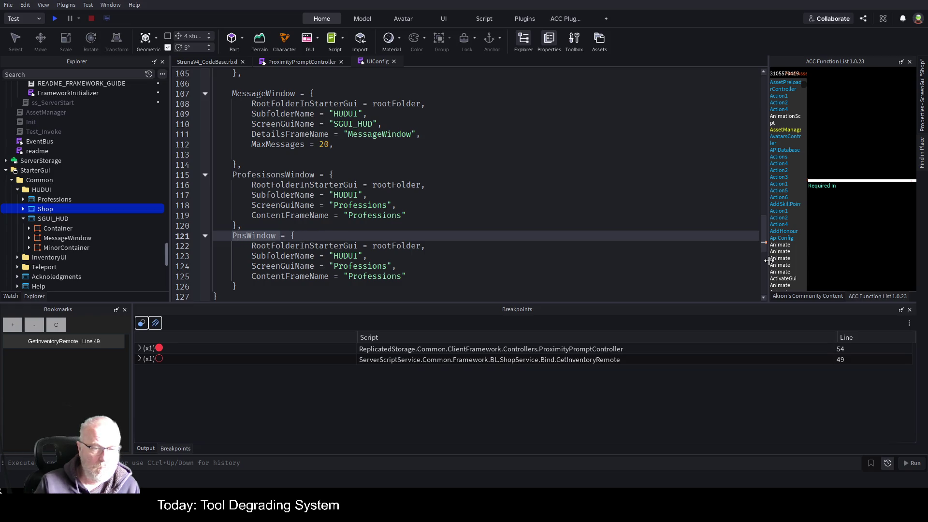
{"action": "key", "text": "BackSpace"}
{"action": "type", "text": "Shop"}
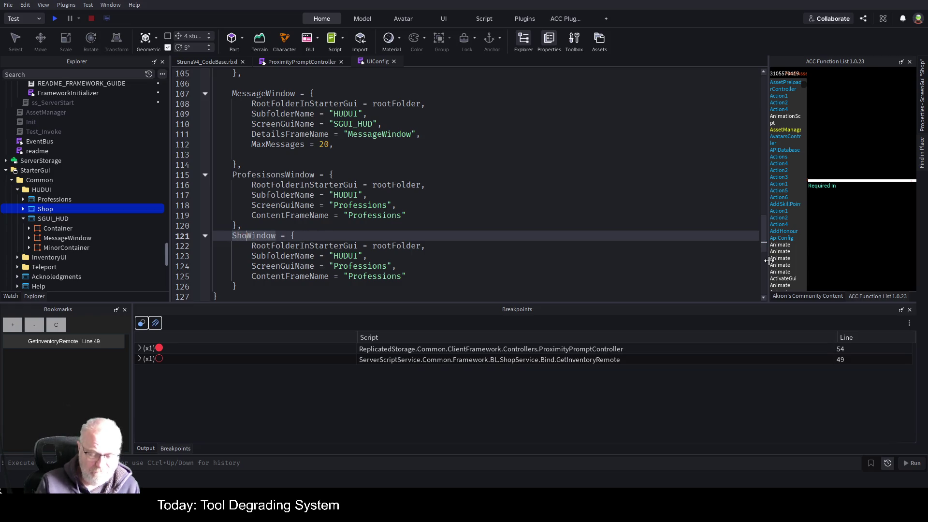
Set ShopWindow's ScreenGuiName to "Shop" and ContentFrameName to "Items", then save
{"action": "key", "text": "Down"}
{"action": "key", "text": "Down"}
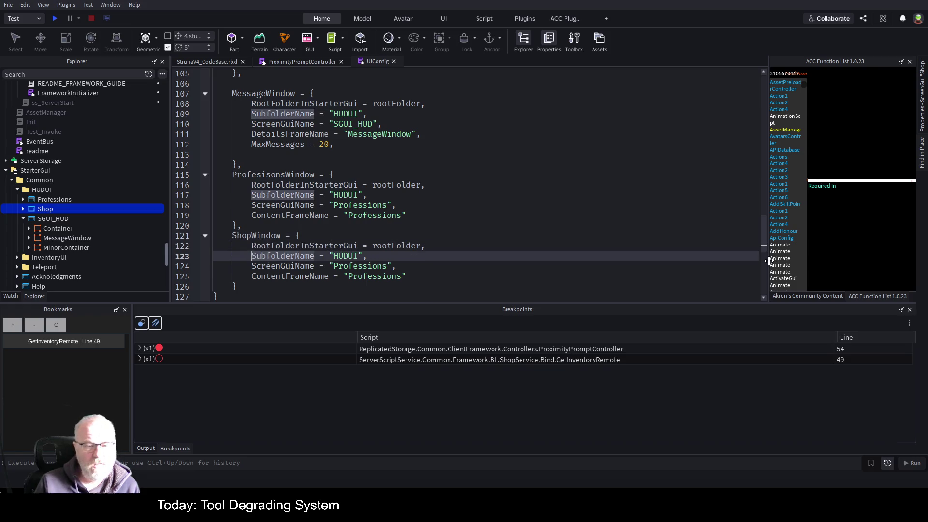
{"action": "key", "text": "End"}
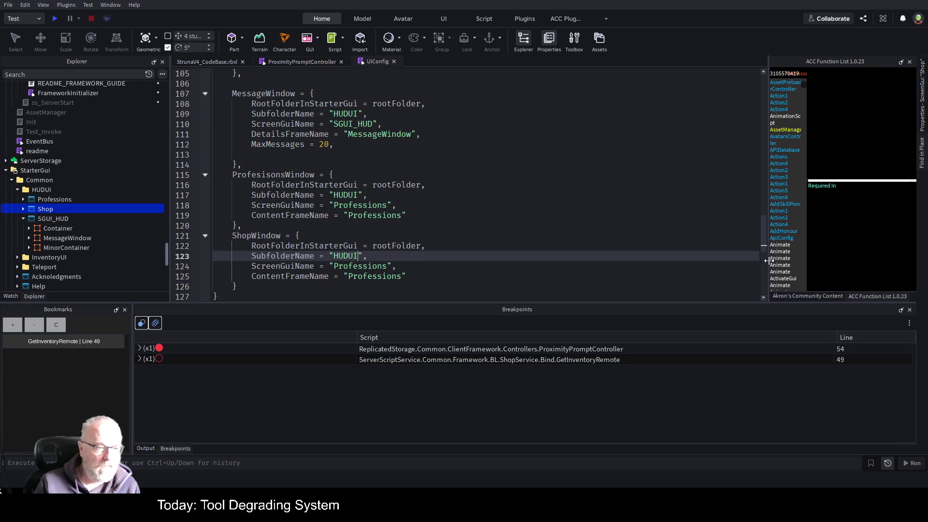
{"action": "key", "text": "Down"}
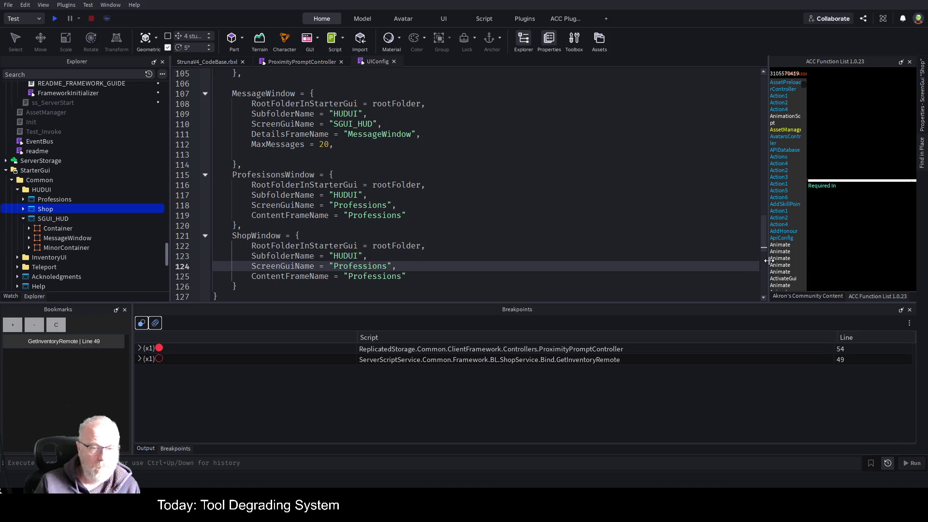
{"action": "key", "text": "ctrl+Left"}
{"action": "key", "text": "ctrl+shift+Right"}
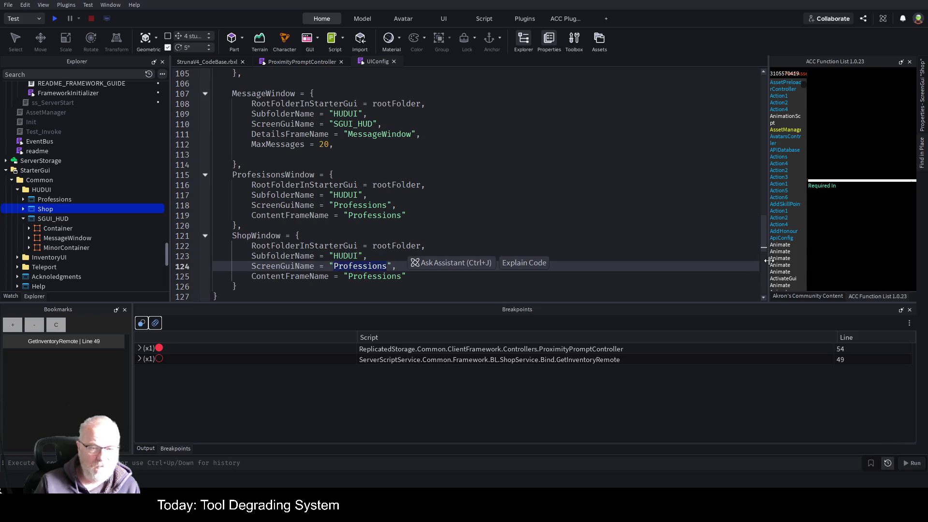
{"action": "type", "text": "Shop"}
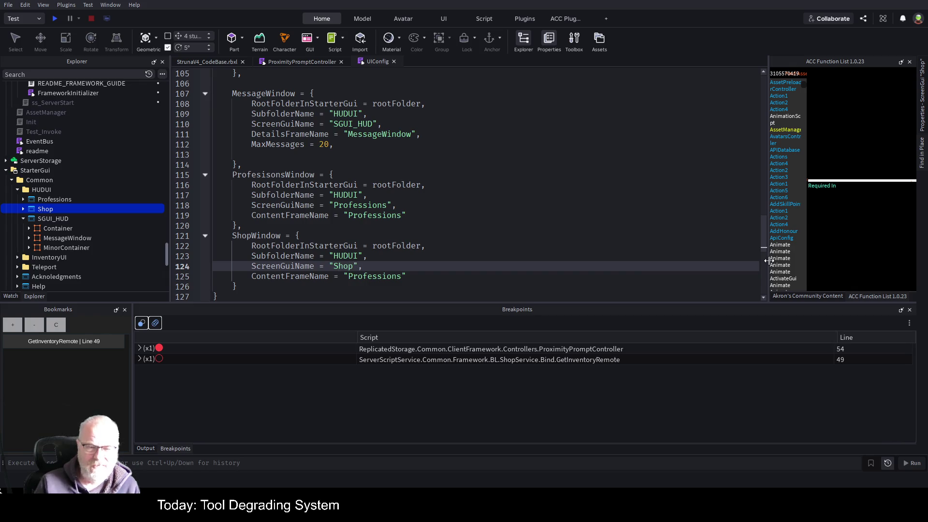
{"action": "key", "text": "Down"}
{"action": "key", "text": "ctrl+shift+Right"}
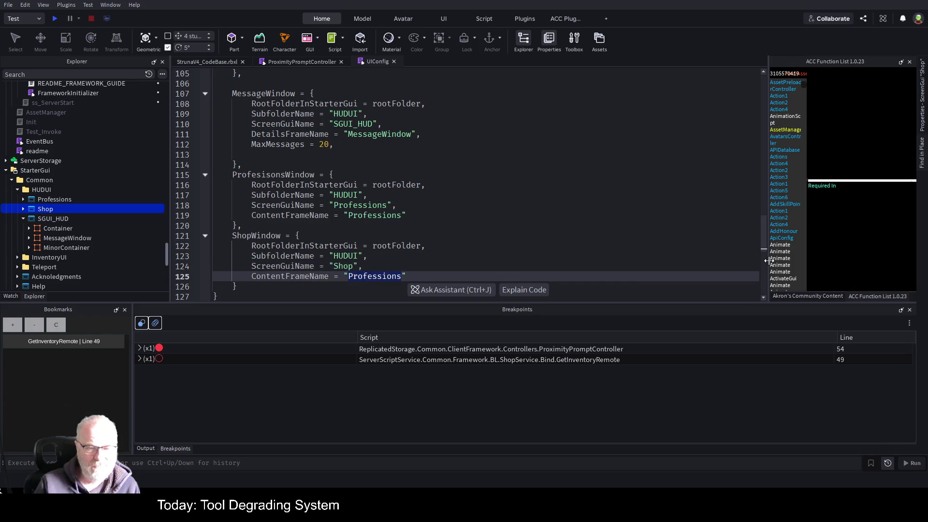
{"action": "type", "text": "S"}
{"action": "key", "text": "BackSpace"}
{"action": "type", "text": "Items"}
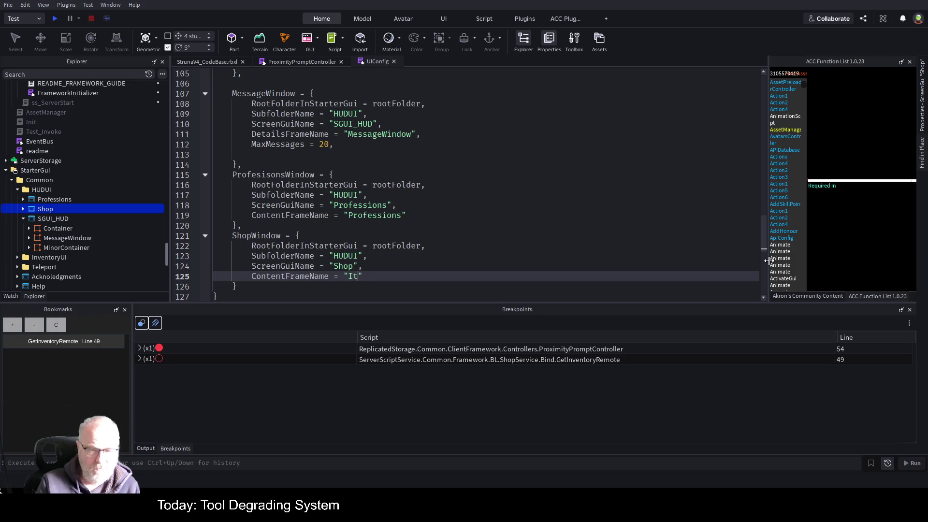
{"action": "key", "text": "ctrl+s"}
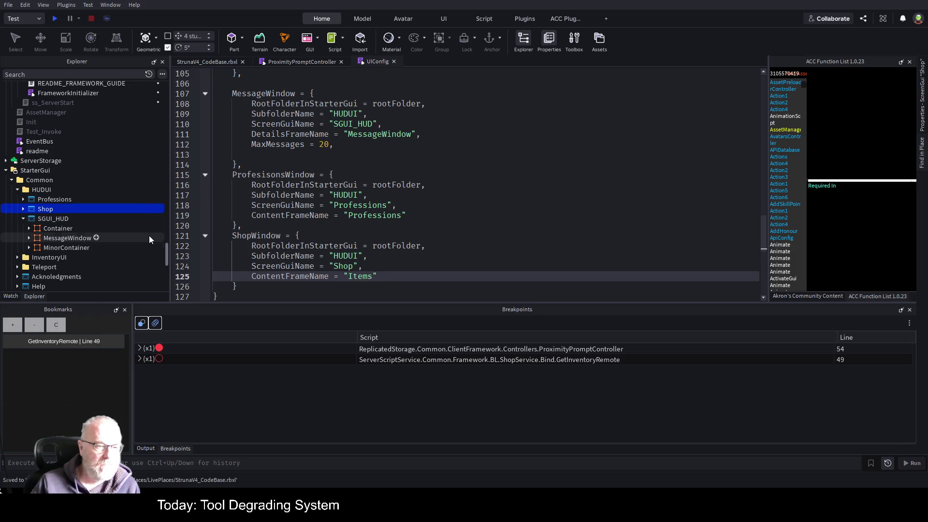
Rename the Professions frame inside the Shop GUI to Items and save
{"action": "left_click", "coordinate": [23, 209]}
{"action": "left_click", "coordinate": [60, 218]}
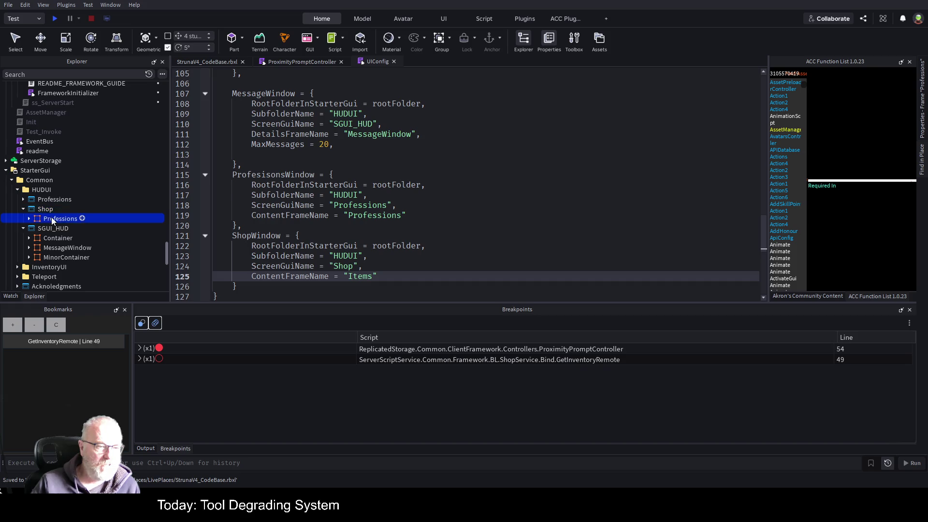
{"action": "key", "text": "F2"}
{"action": "type", "text": "Items"}
{"action": "key", "text": "Return"}
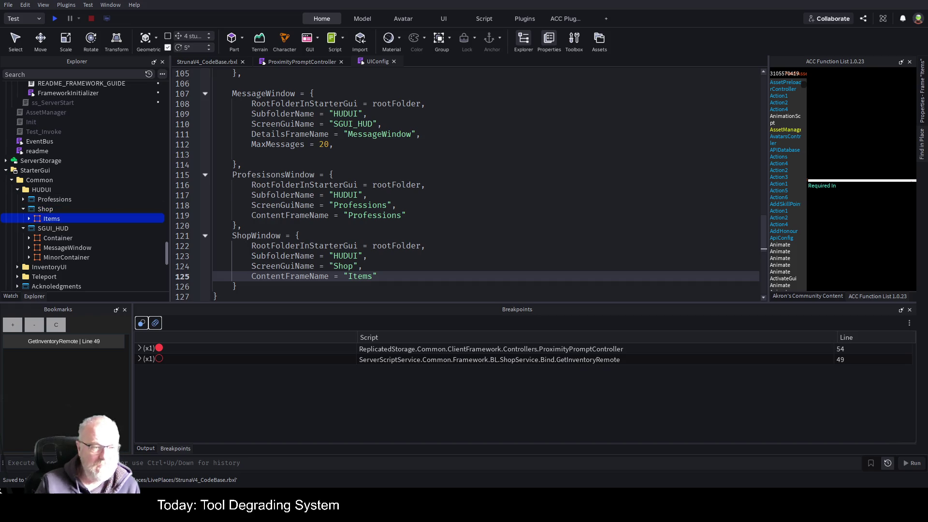
{"action": "left_click", "coordinate": [30, 219]}
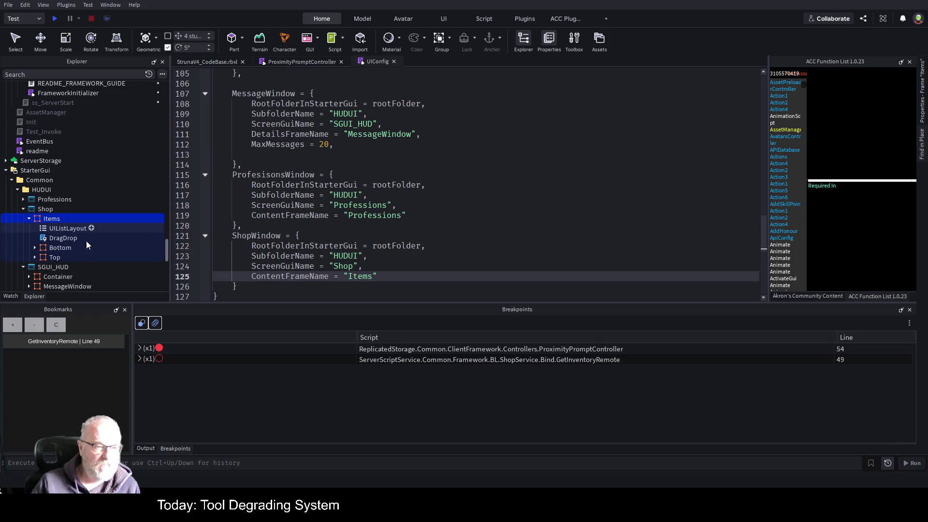
{"action": "left_click", "coordinate": [405, 235]}
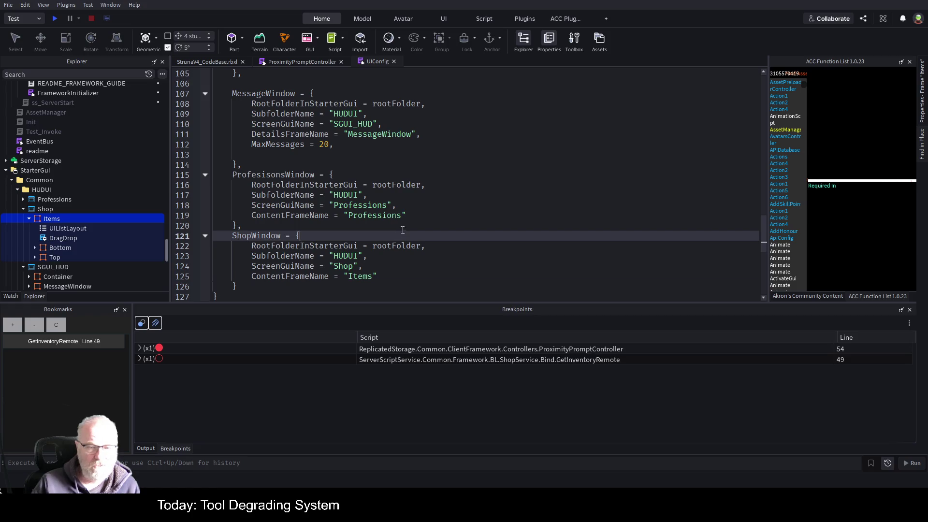
{"action": "key", "text": "ctrl+s"}
{"action": "left_click", "coordinate": [316, 63]}
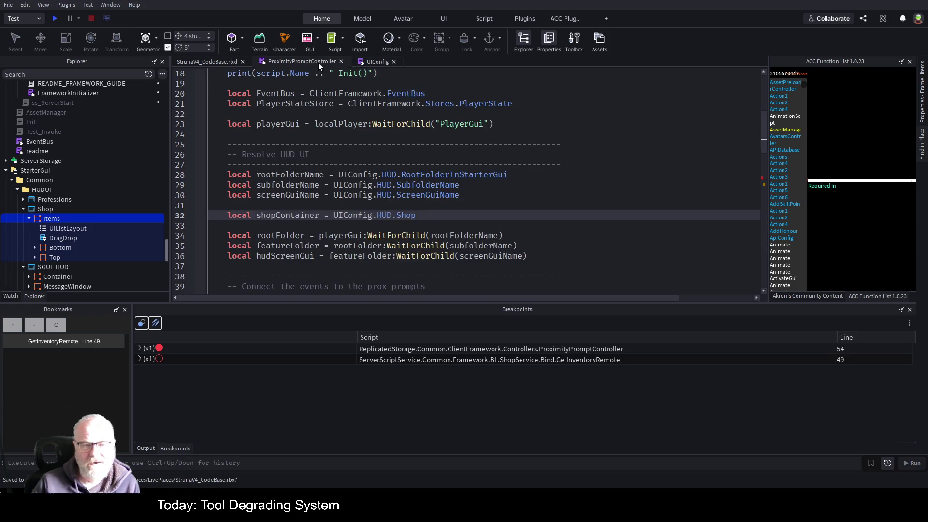
{"action": "scroll", "coordinate": [457, 228], "scroll_direction": "down", "scroll_amount": 3}
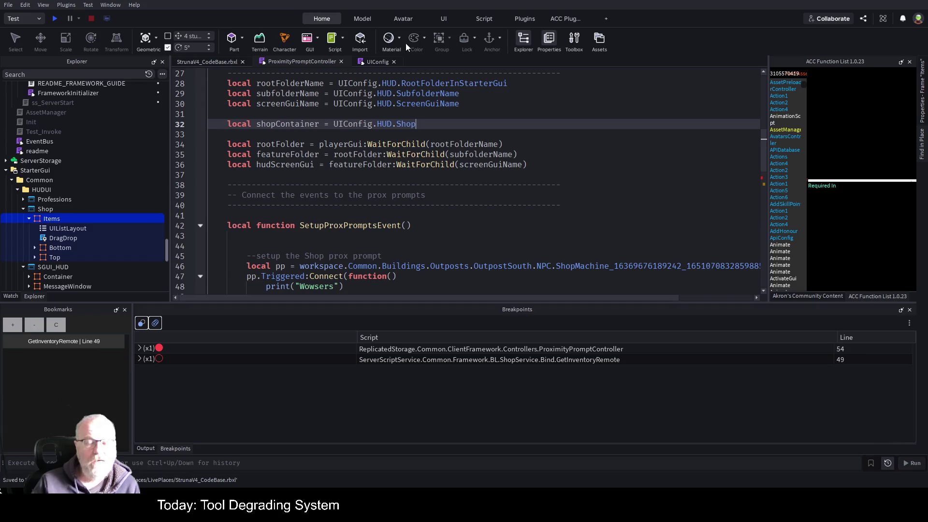
{"action": "scroll", "coordinate": [421, 238], "scroll_direction": "down", "scroll_amount": 4}
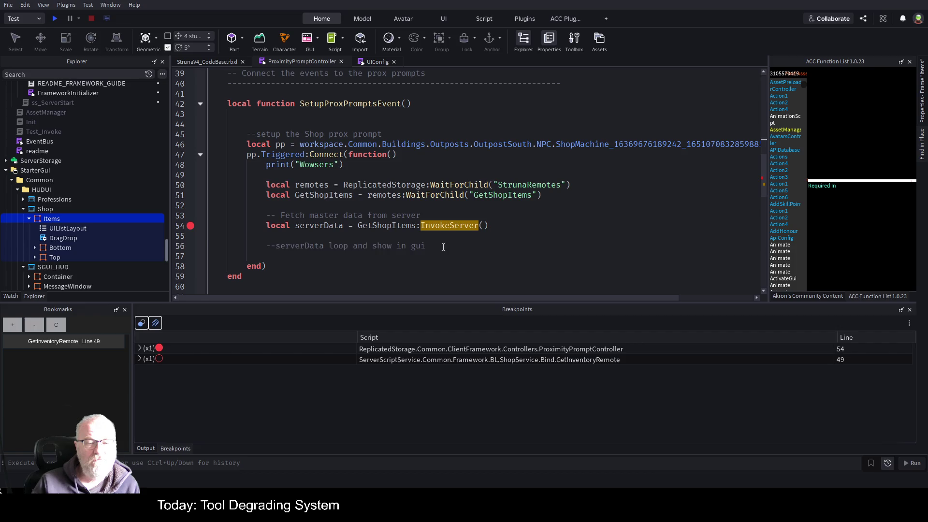
{"action": "left_click", "coordinate": [425, 245]}
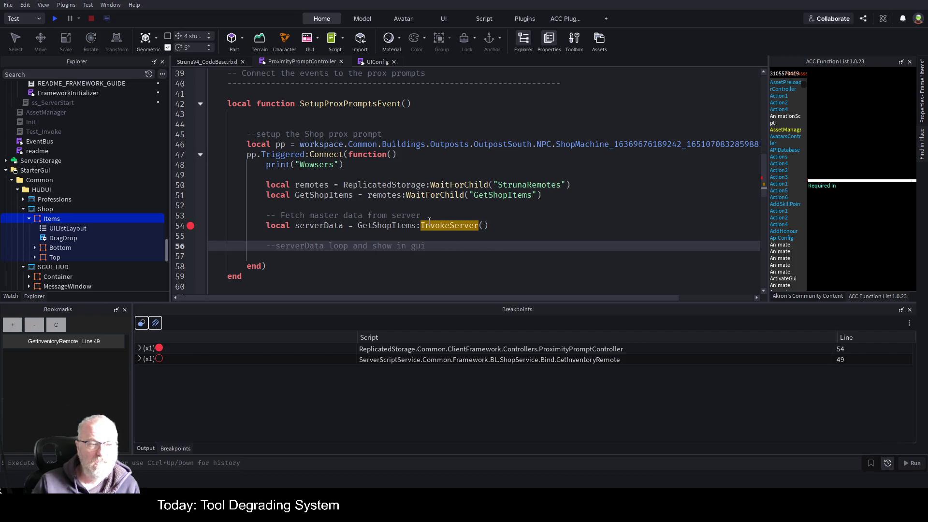
{"action": "scroll", "coordinate": [127, 215], "scroll_direction": "up", "scroll_amount": 8}
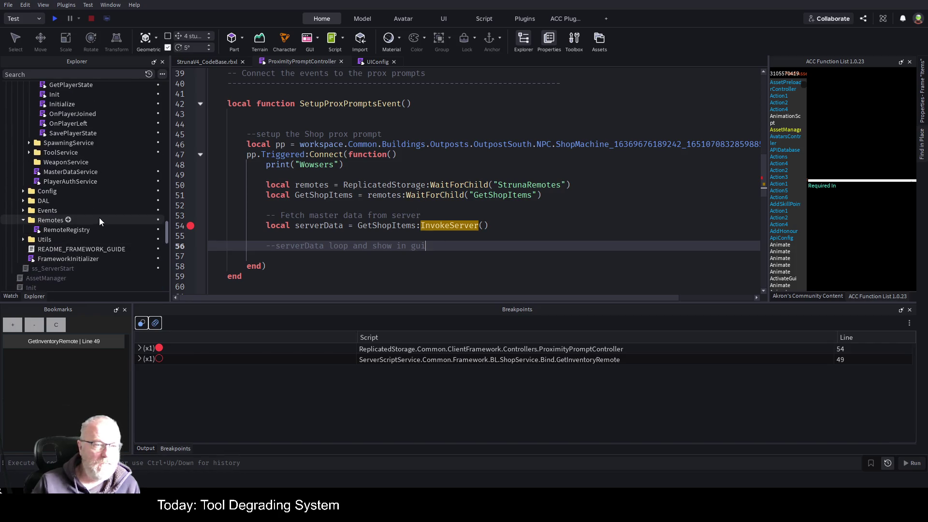
{"action": "scroll", "coordinate": [99, 218], "scroll_direction": "up", "scroll_amount": 5}
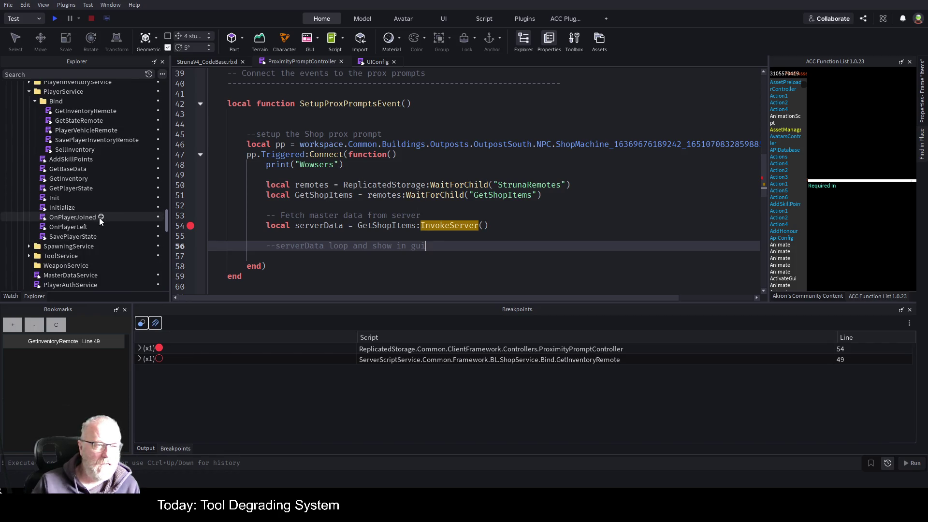
{"action": "scroll", "coordinate": [100, 218], "scroll_direction": "up", "scroll_amount": 3}
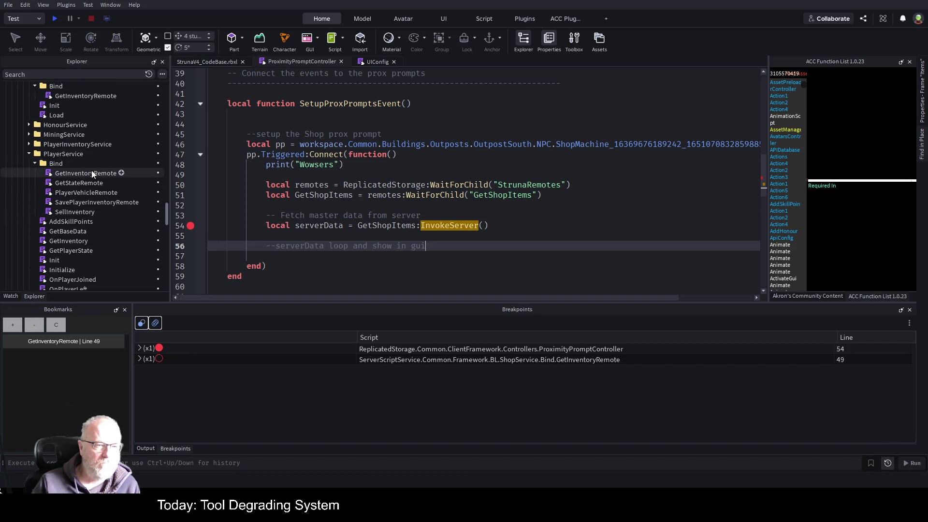
{"action": "scroll", "coordinate": [91, 184], "scroll_direction": "down", "scroll_amount": 5}
{"action": "scroll", "coordinate": [90, 197], "scroll_direction": "down", "scroll_amount": 3}
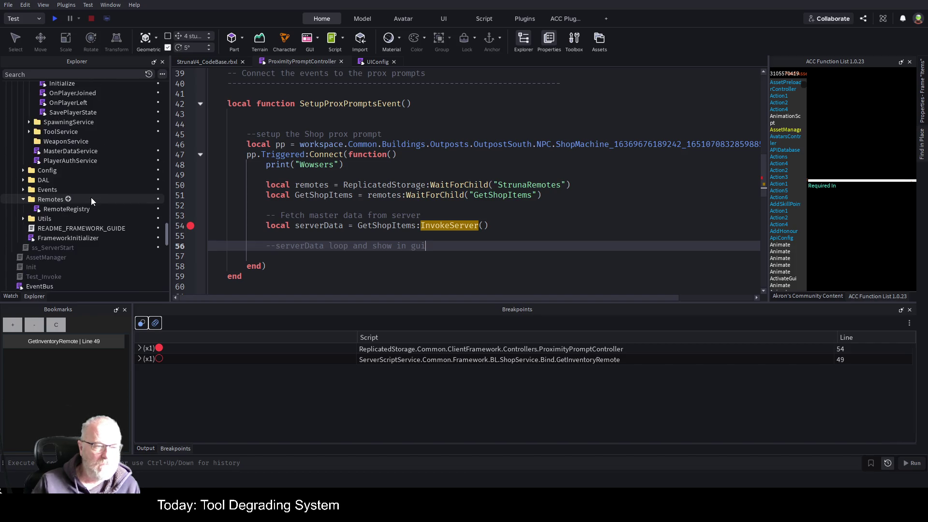
{"action": "scroll", "coordinate": [94, 219], "scroll_direction": "up", "scroll_amount": 5}
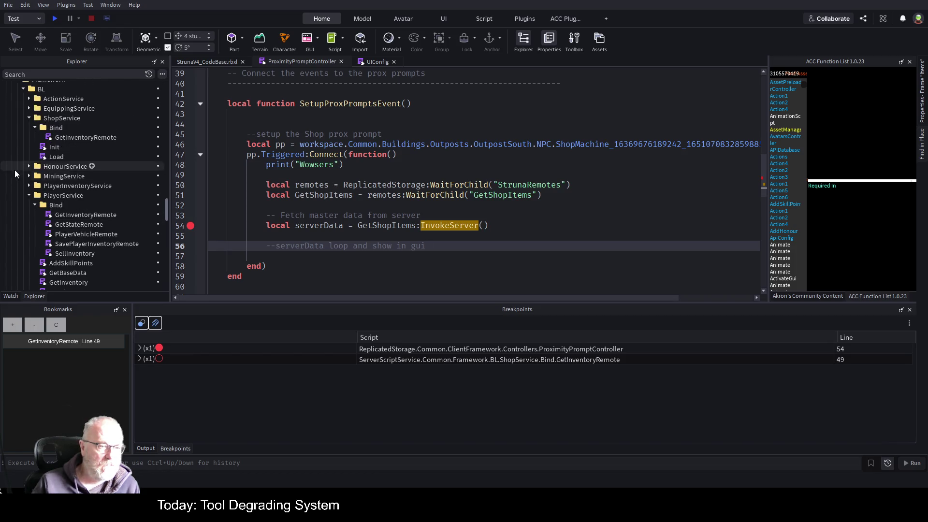
{"action": "scroll", "coordinate": [29, 194], "scroll_direction": "up", "scroll_amount": 5}
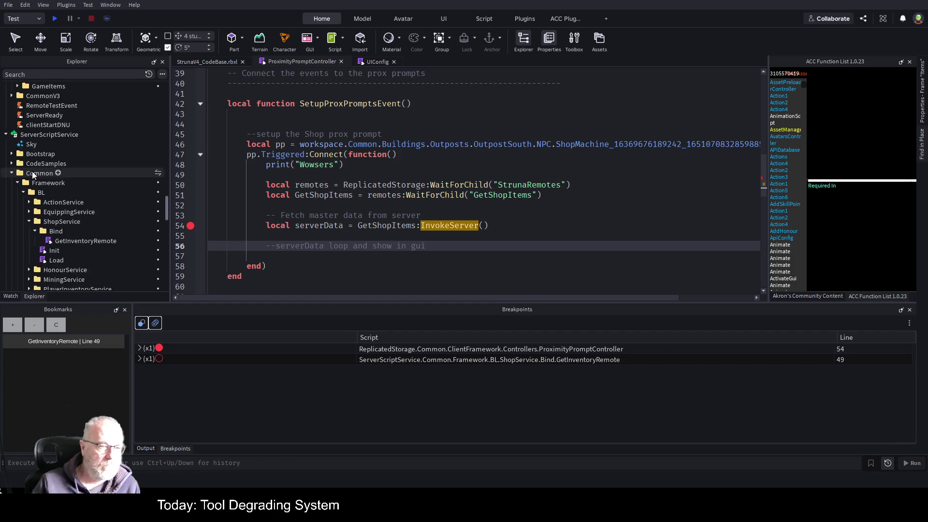
{"action": "scroll", "coordinate": [41, 191], "scroll_direction": "up", "scroll_amount": 10}
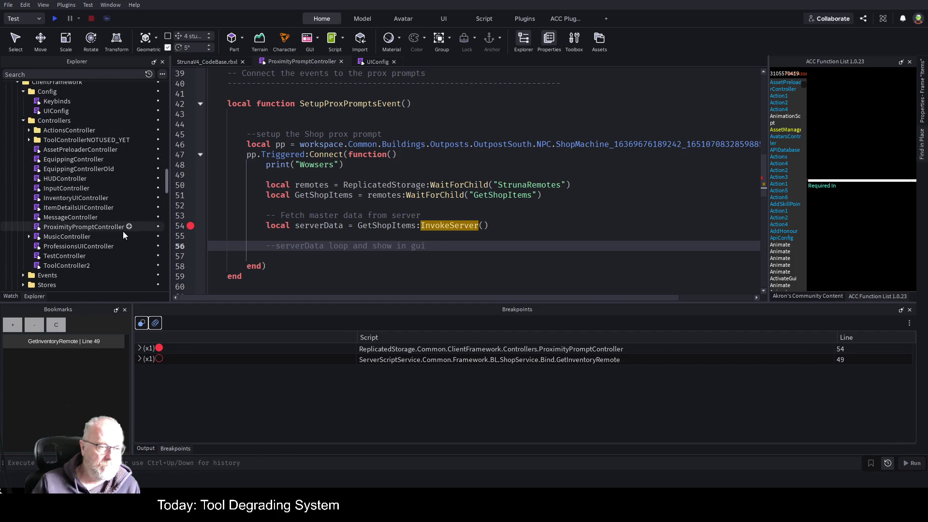
Open ProfessionsUIController and scroll down to the RefreshProfessions function
{"action": "double_click", "coordinate": [89, 246]}
{"action": "scroll", "coordinate": [474, 270], "scroll_direction": "down", "scroll_amount": 7}
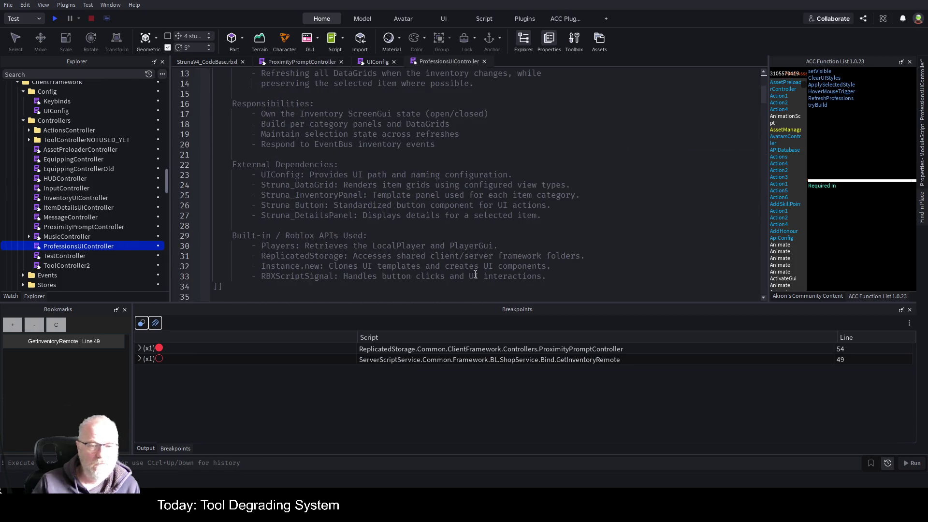
{"action": "scroll", "coordinate": [474, 270], "scroll_direction": "down", "scroll_amount": 15}
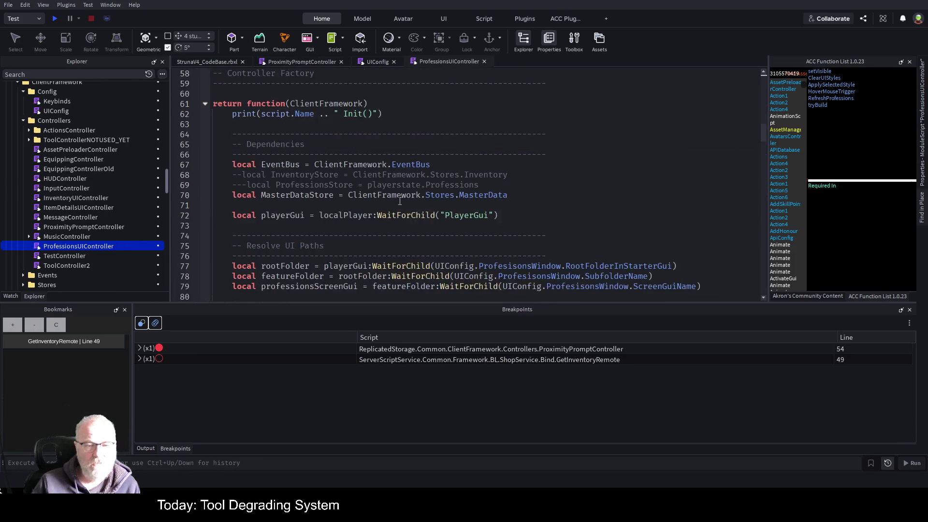
{"action": "scroll", "coordinate": [581, 222], "scroll_direction": "down", "scroll_amount": 4}
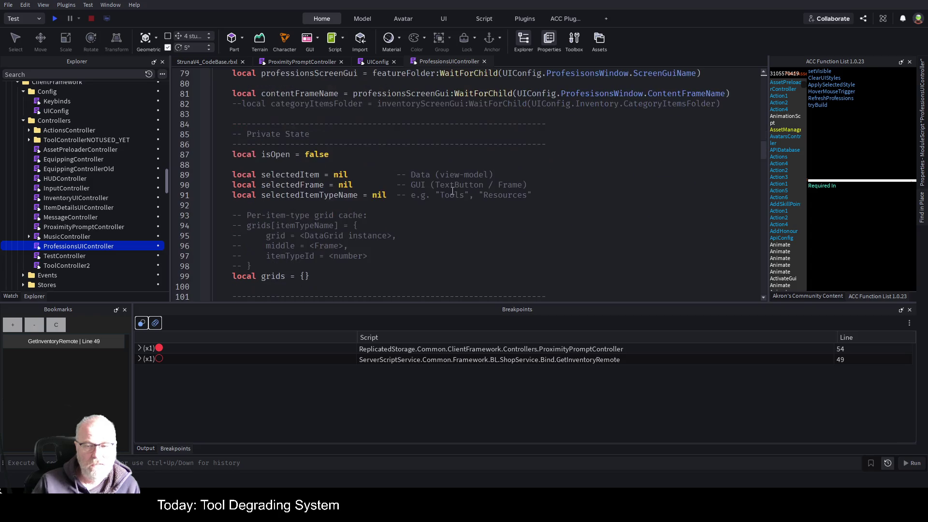
{"action": "scroll", "coordinate": [430, 158], "scroll_direction": "down", "scroll_amount": 6}
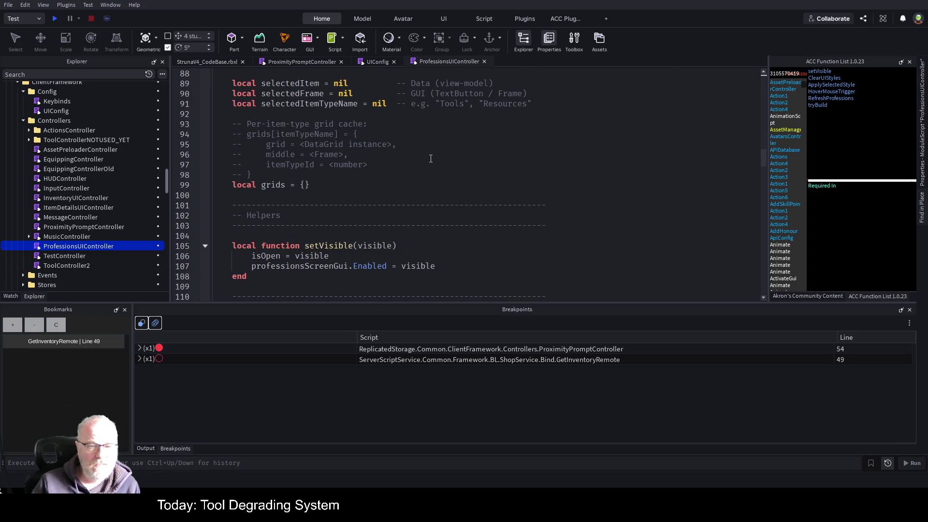
{"action": "scroll", "coordinate": [431, 159], "scroll_direction": "down", "scroll_amount": 11}
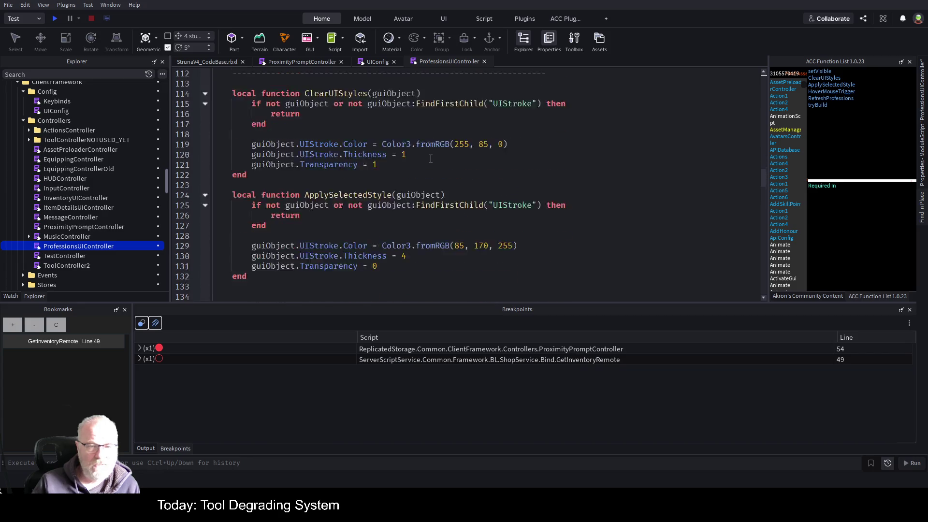
{"action": "scroll", "coordinate": [431, 159], "scroll_direction": "down", "scroll_amount": 9}
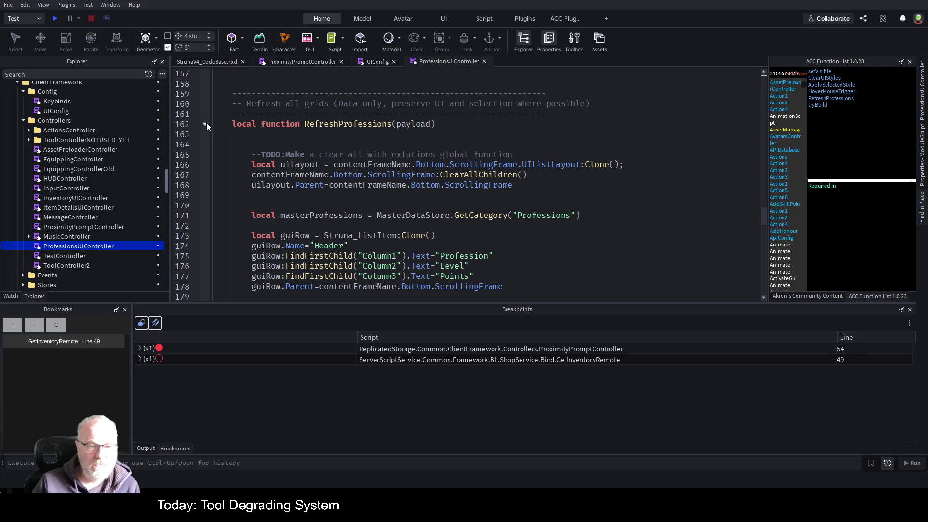
Fold and copy the whole RefreshProfessions function, then return to ProximityPromptController
{"action": "left_click", "coordinate": [205, 124]}
{"action": "left_click_drag", "start_coordinate": [265, 137], "coordinate": [229, 93]}
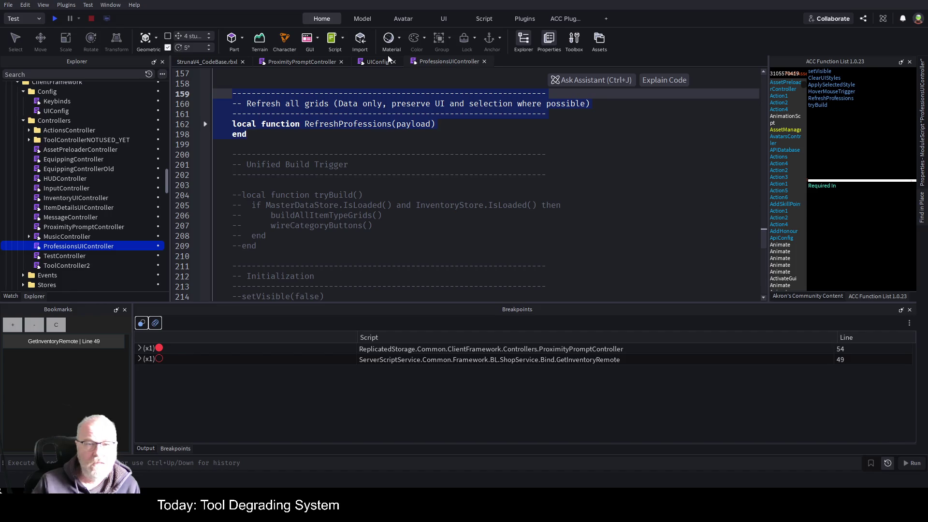
{"action": "left_click", "coordinate": [278, 60]}
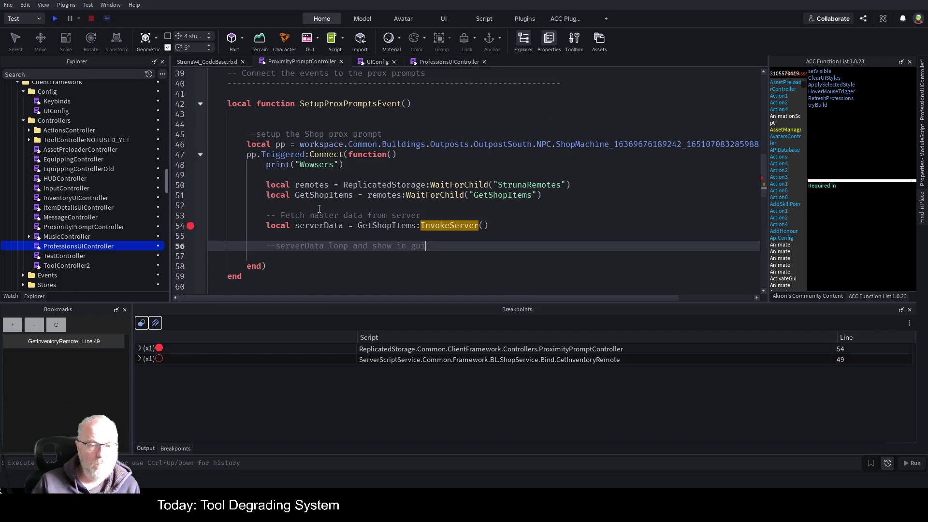
{"action": "scroll", "coordinate": [389, 126], "scroll_direction": "up", "scroll_amount": 1}
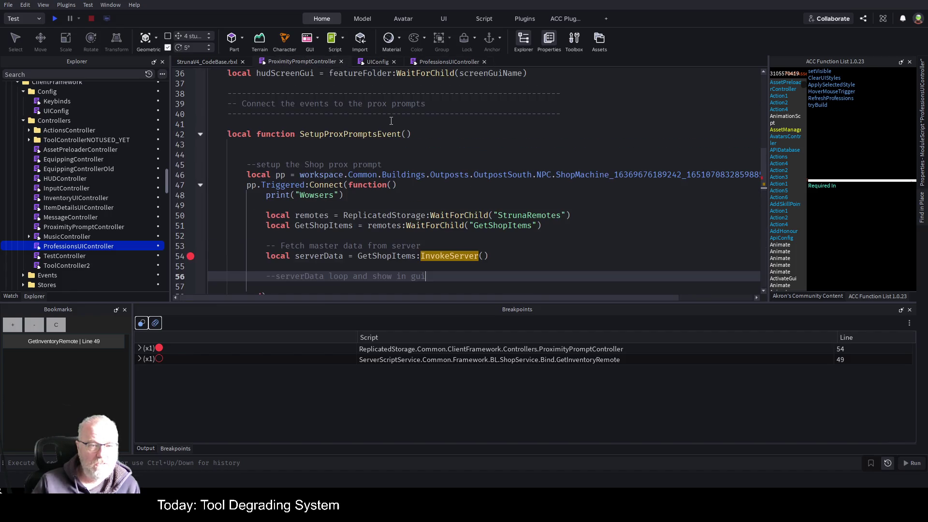
Paste the copied RefreshProfessions function on new lines above SetupProxPromptsEvent
{"action": "left_click", "coordinate": [312, 120]}
{"action": "key", "text": "Return"}
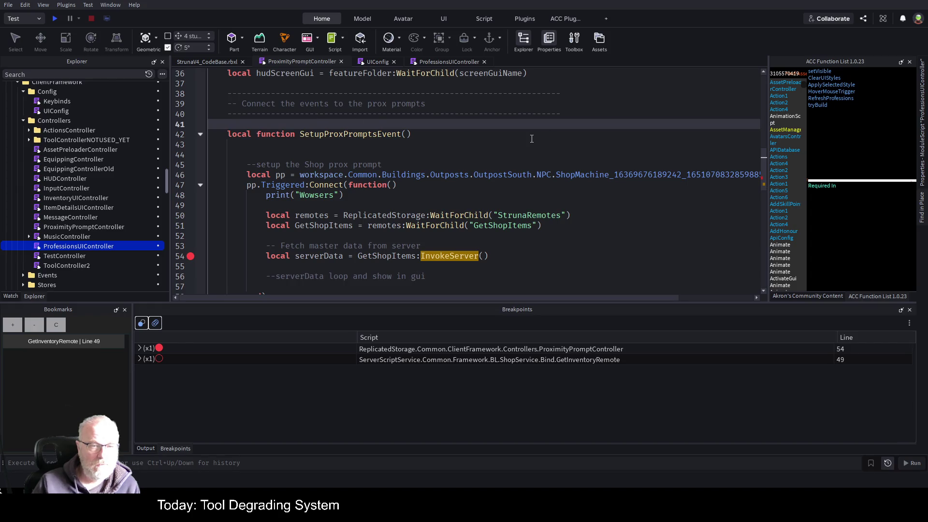
{"action": "key", "text": "Return"}
{"action": "key", "text": "Return"}
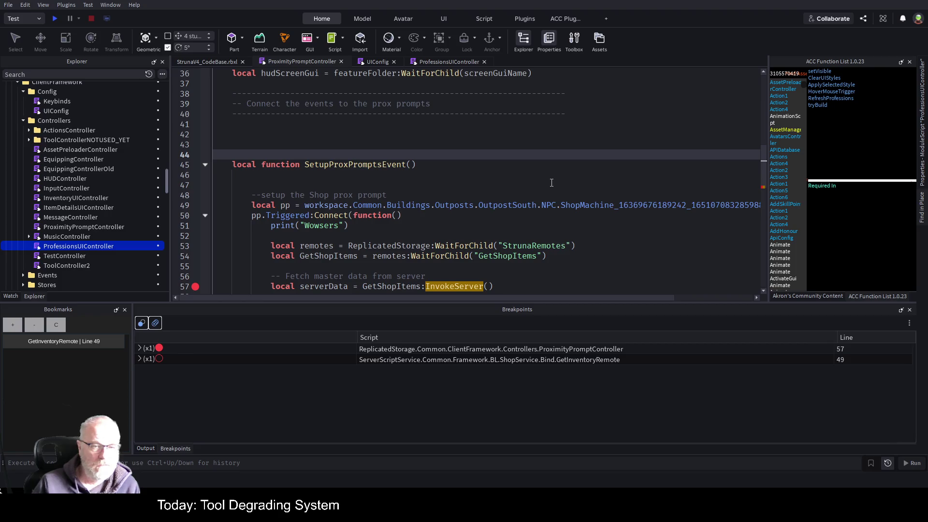
{"action": "key", "text": "Up"}
{"action": "key", "text": "Up"}
{"action": "key", "text": "Up"}
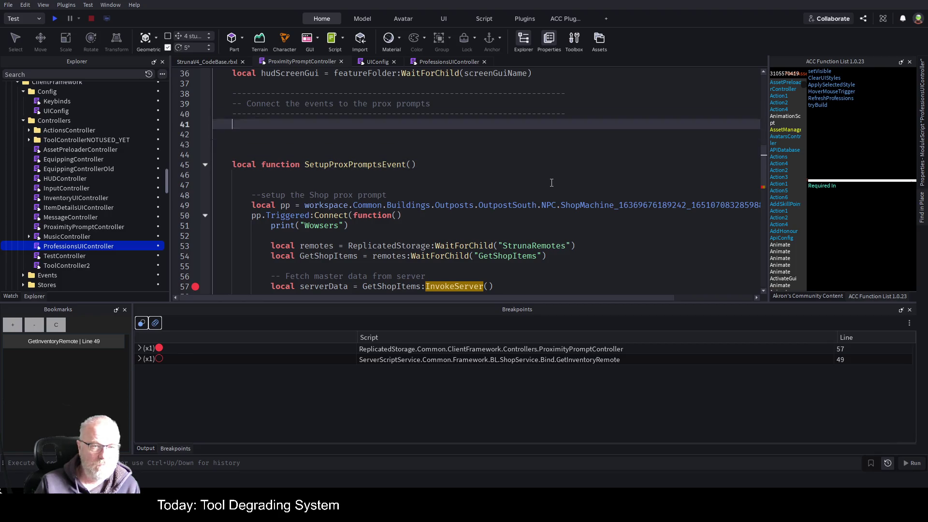
{"action": "key", "text": "Return"}
{"action": "key", "text": "Return"}
{"action": "key", "text": "Return"}
{"action": "key", "text": "Up"}
{"action": "key", "text": "Up"}
{"action": "key", "text": "ctrl+v"}
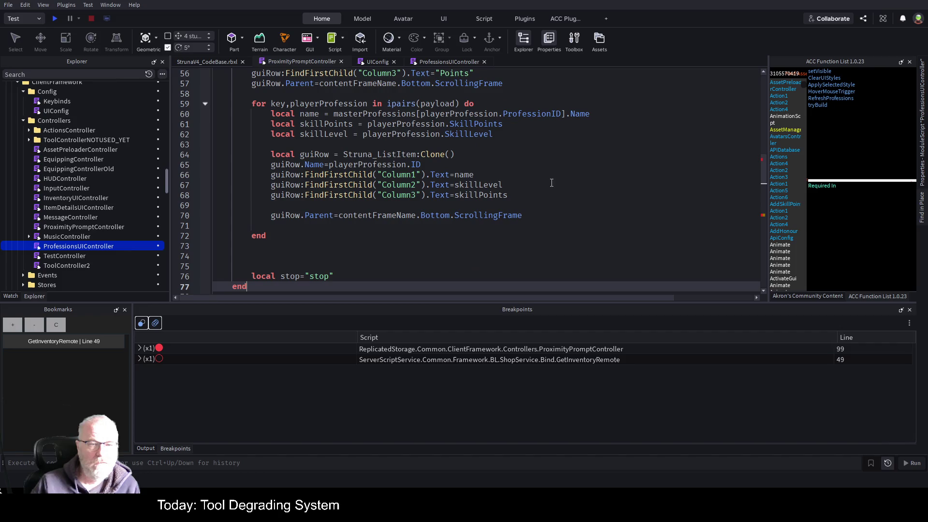
{"action": "scroll", "coordinate": [510, 207], "scroll_direction": "up", "scroll_amount": 16}
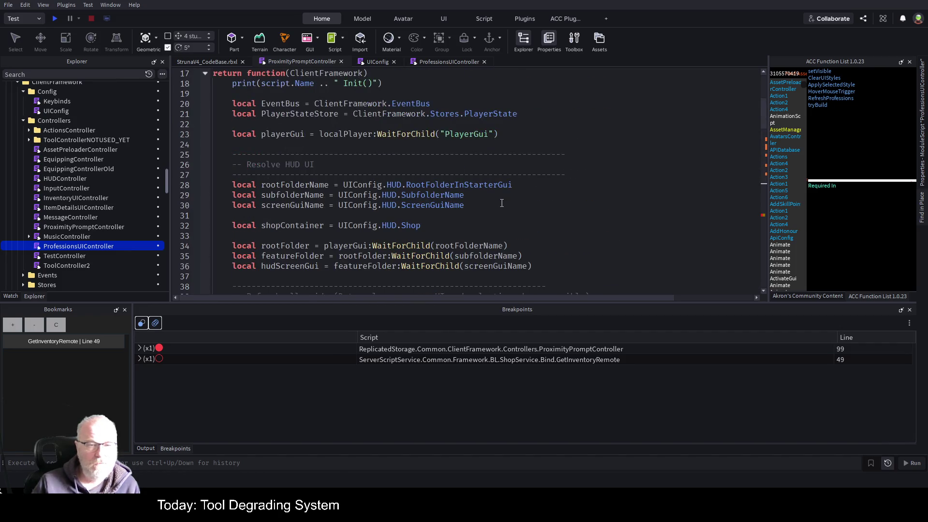
{"action": "scroll", "coordinate": [464, 160], "scroll_direction": "down", "scroll_amount": 7}
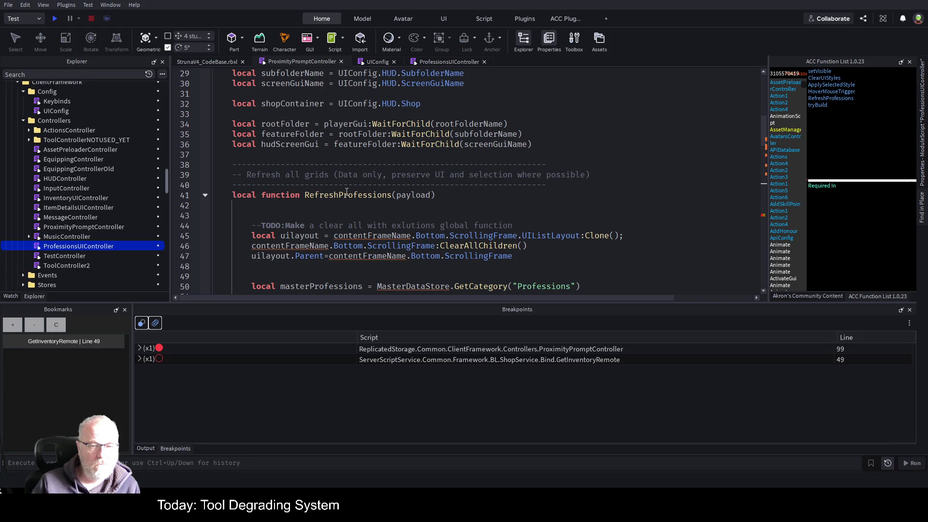
Rename the pasted function to RefreshItems and delete its TODO comment line
{"action": "double_click", "coordinate": [347, 192]}
{"action": "type", "text": "Re"}
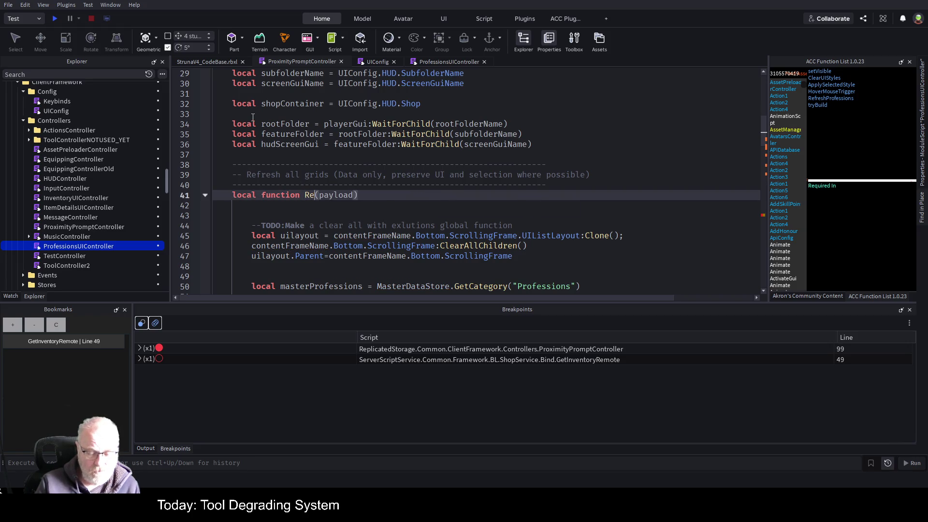
{"action": "type", "text": "fresh"}
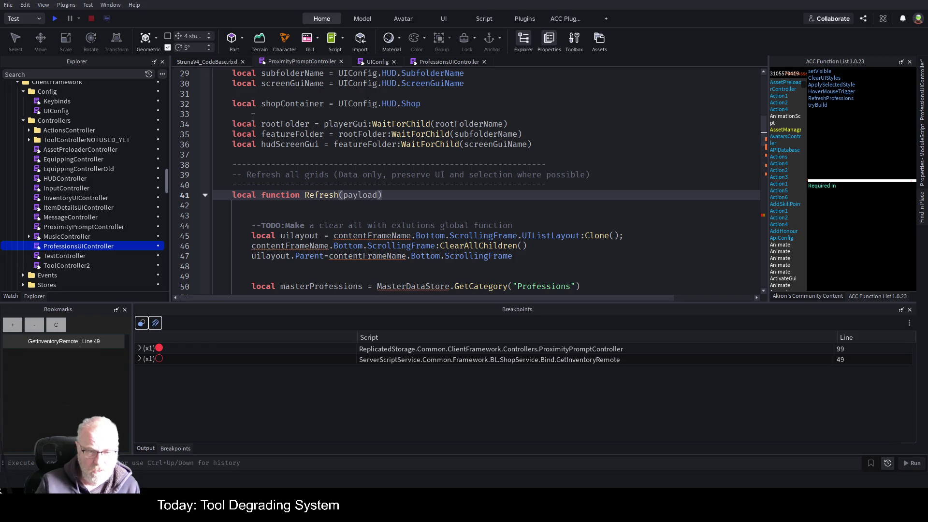
{"action": "type", "text": "Items"}
{"action": "key", "text": "Down"}
{"action": "key", "text": "Down"}
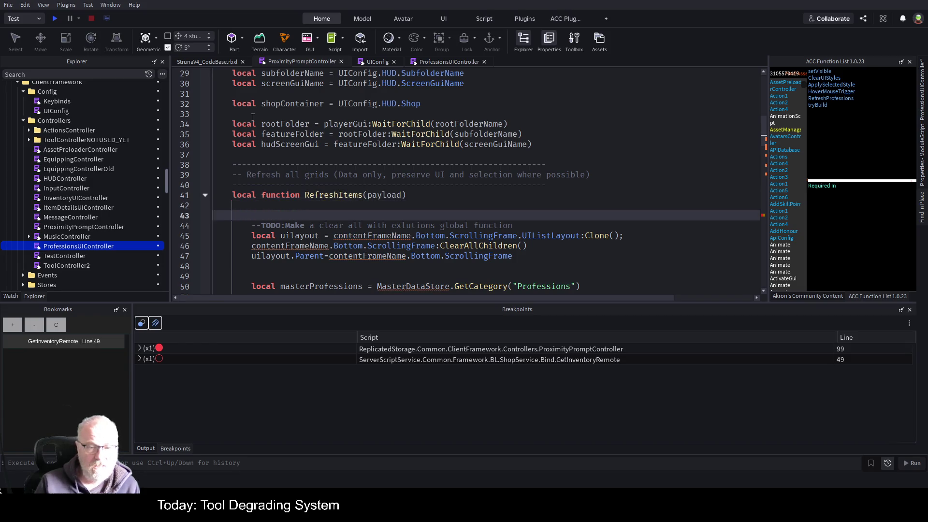
{"action": "key", "text": "Down"}
{"action": "key", "text": "shift+Home"}
{"action": "key", "text": "BackSpace"}
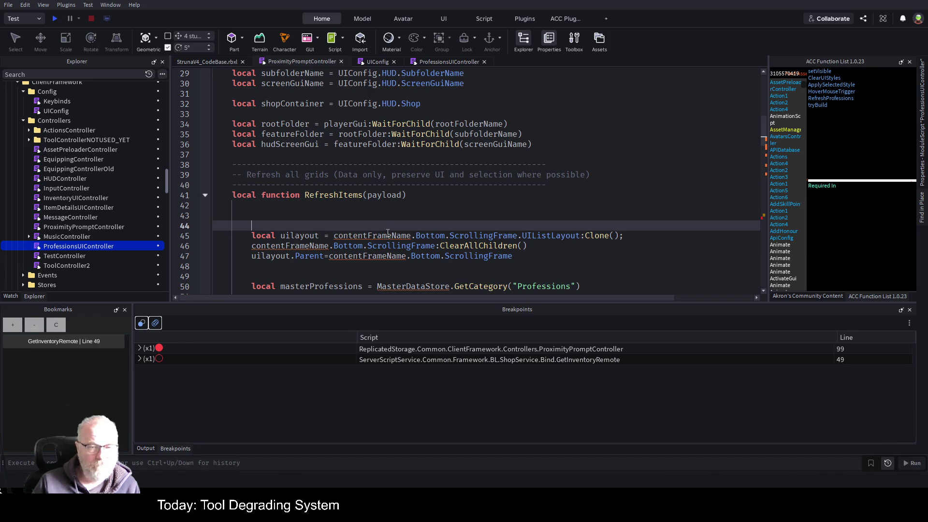
Copy the contentFrameName declaration into ProximityPromptController above the refresh section
{"action": "left_click", "coordinate": [469, 195]}
{"action": "scroll", "coordinate": [349, 145], "scroll_direction": "up", "scroll_amount": 2}
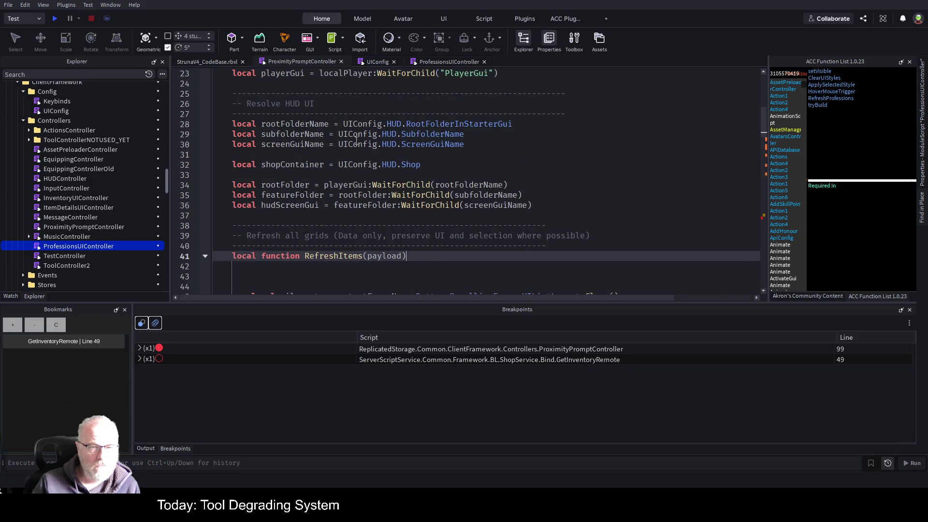
{"action": "scroll", "coordinate": [416, 157], "scroll_direction": "down", "scroll_amount": 20}
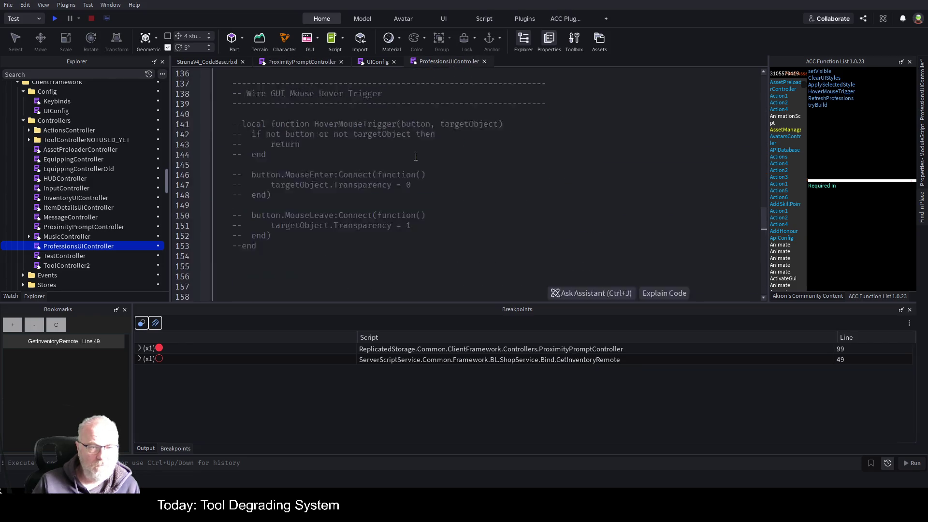
{"action": "scroll", "coordinate": [416, 157], "scroll_direction": "up", "scroll_amount": 17}
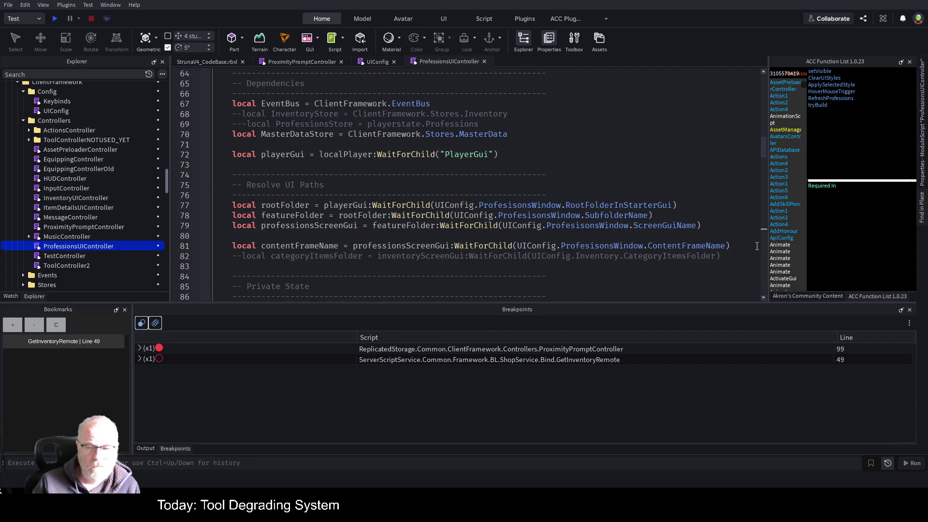
{"action": "mouse_move", "coordinate": [744, 249]}
{"action": "left_mouse_down"}
{"action": "mouse_move", "coordinate": [231, 248]}
{"action": "mouse_move", "coordinate": [235, 255]}
{"action": "mouse_move", "coordinate": [227, 247]}
{"action": "left_mouse_up"}
{"action": "key", "text": "ctrl+c"}
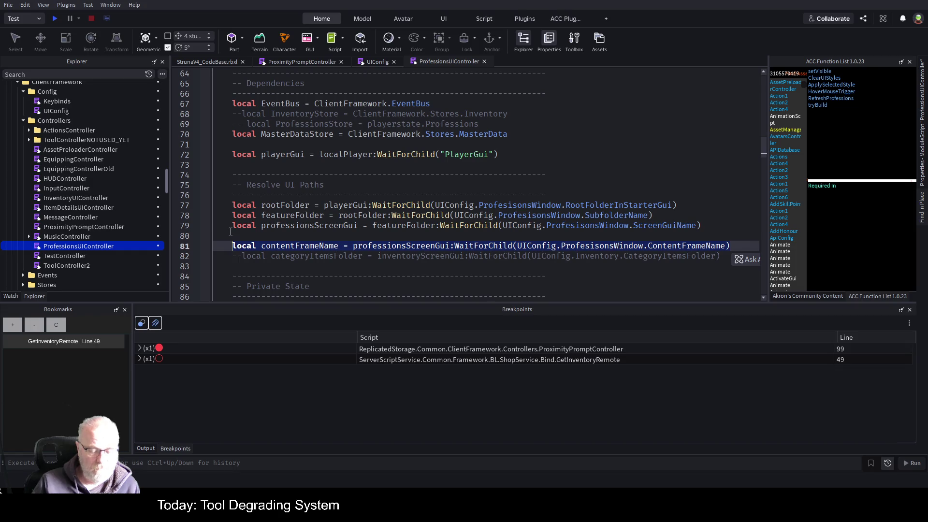
{"action": "left_click", "coordinate": [293, 62]}
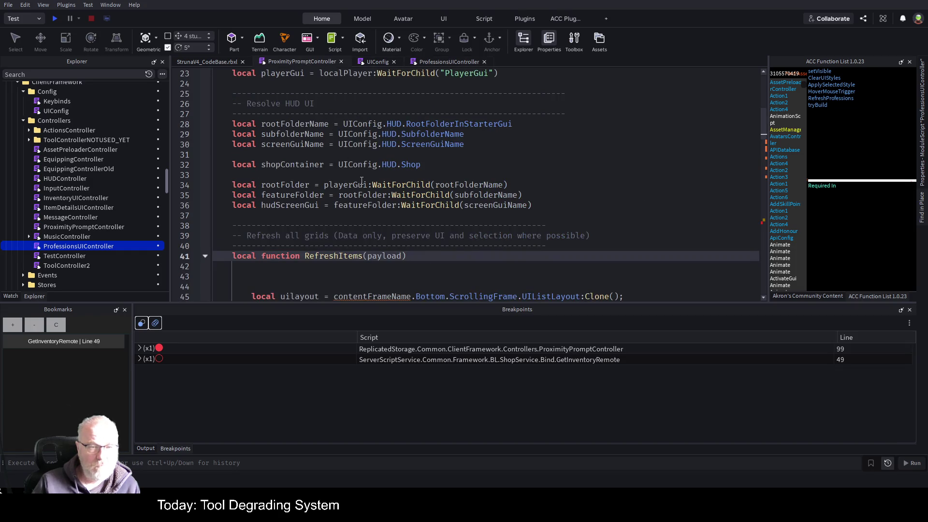
{"action": "left_click", "coordinate": [318, 211]}
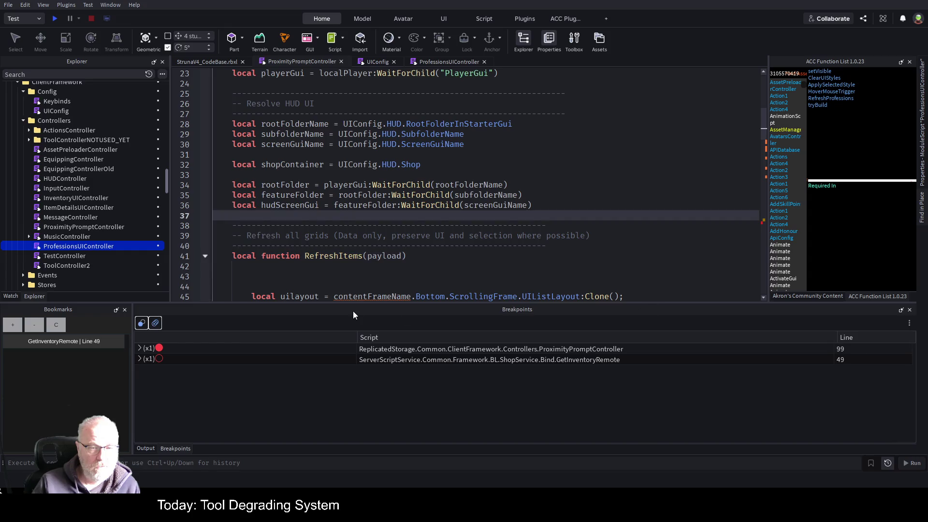
{"action": "key", "text": "ctrl+v"}
{"action": "key", "text": "Up"}
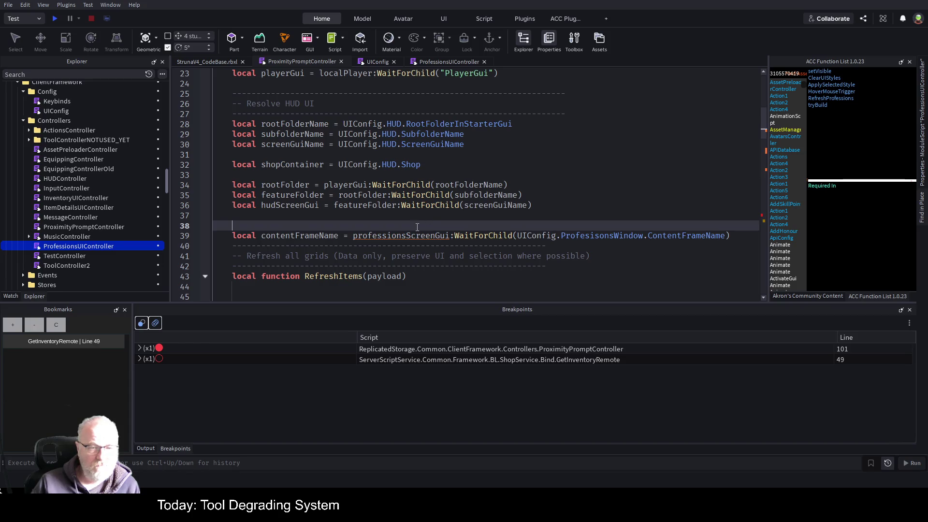
Bring over the professionsScreenGui lookup line, point it at UIConfig.ShopWindow, and save
{"action": "scroll", "coordinate": [84, 150], "scroll_direction": "down", "scroll_amount": 10}
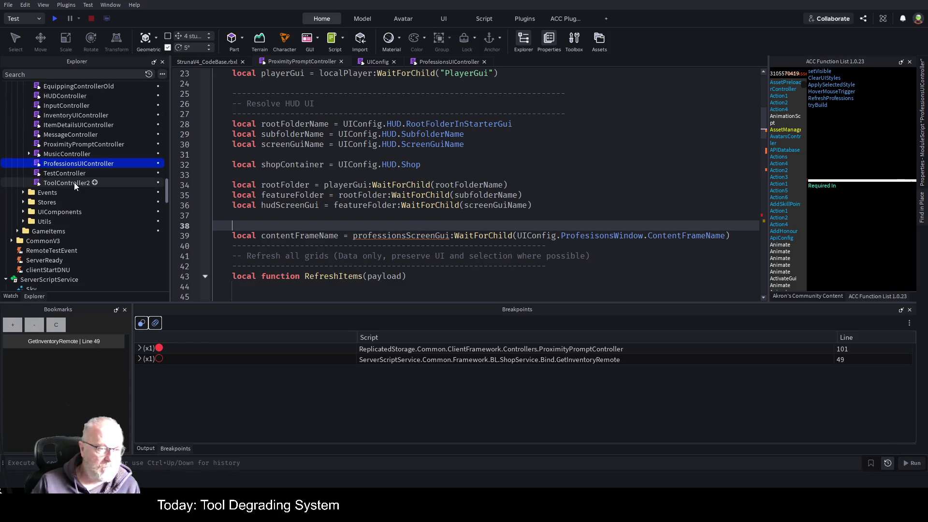
{"action": "scroll", "coordinate": [109, 230], "scroll_direction": "down", "scroll_amount": 6}
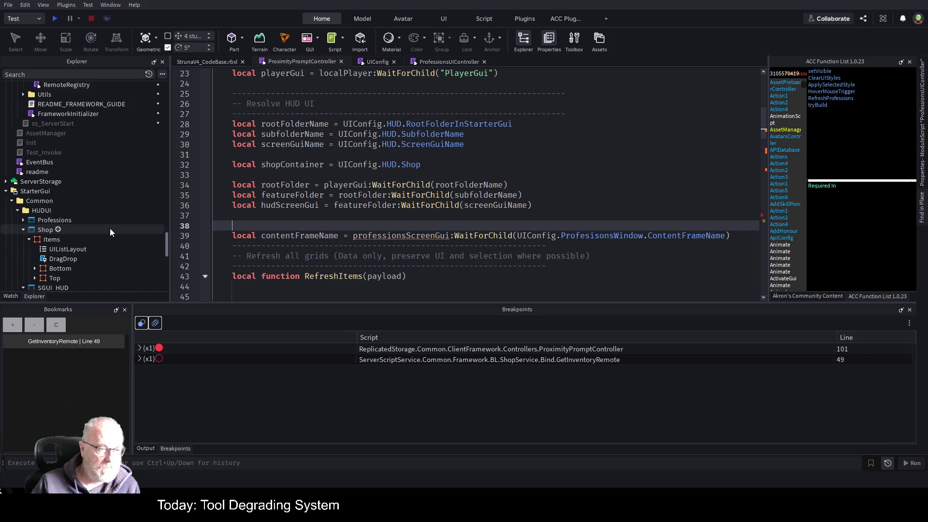
{"action": "left_click", "coordinate": [442, 63]}
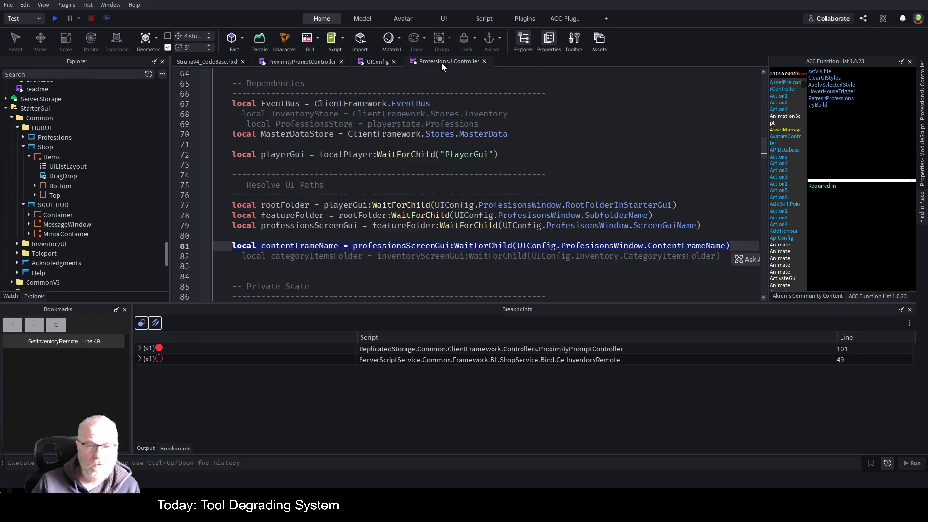
{"action": "left_click", "coordinate": [225, 225]}
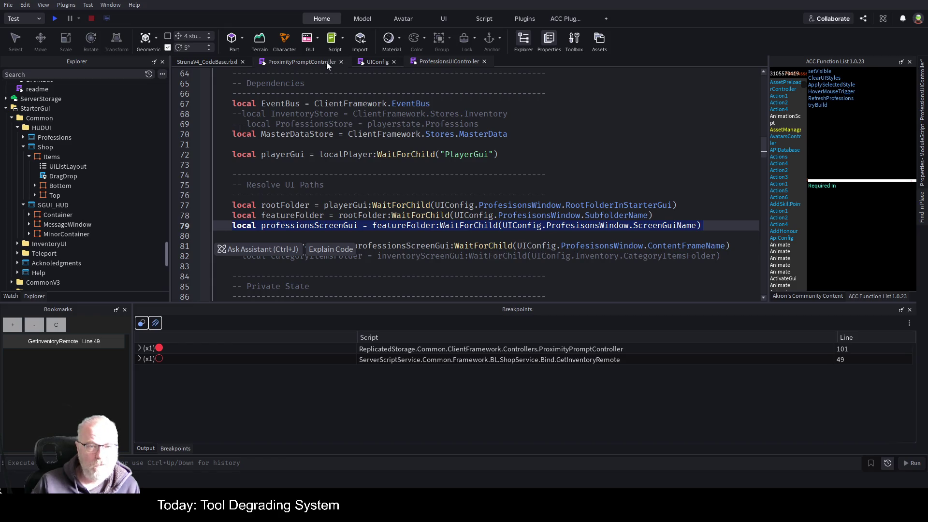
{"action": "left_click", "coordinate": [314, 64]}
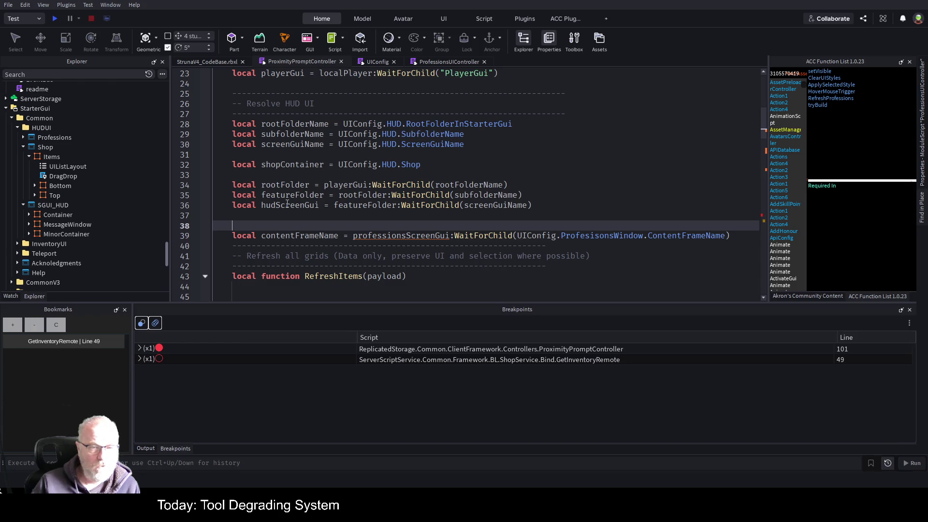
{"action": "key", "text": "Tab"}
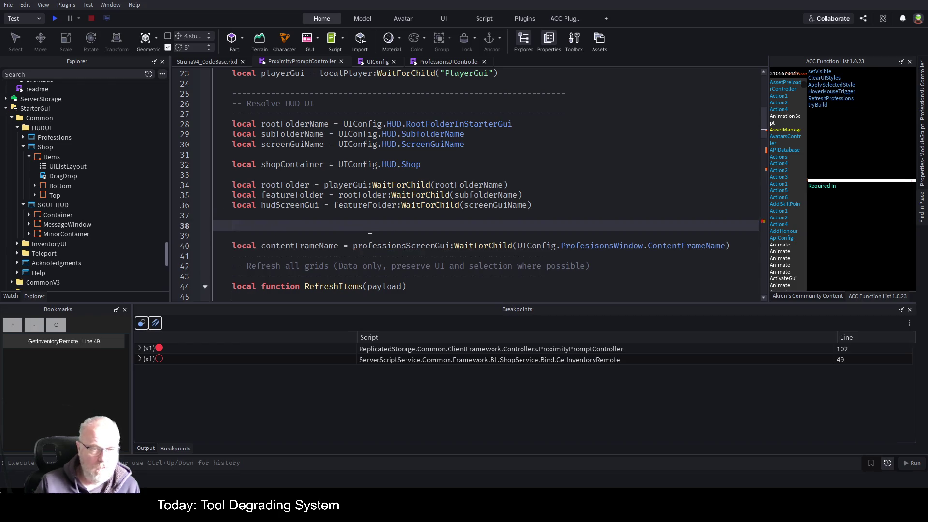
{"action": "key", "text": "Return"}
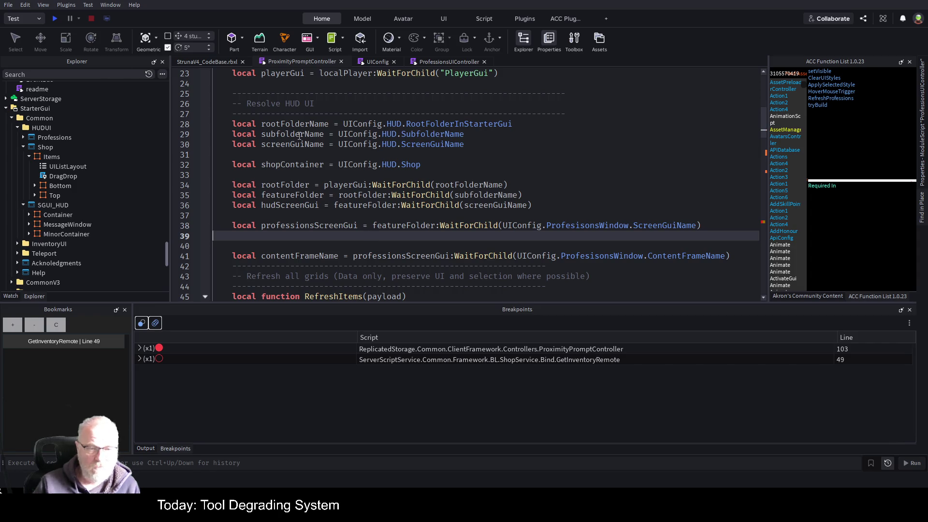
{"action": "key", "text": "Delete"}
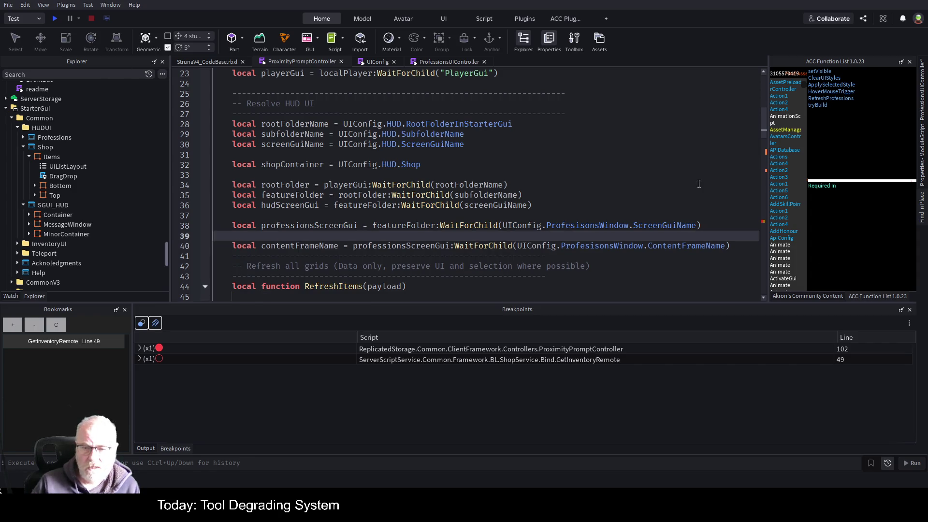
{"action": "double_click", "coordinate": [587, 225]}
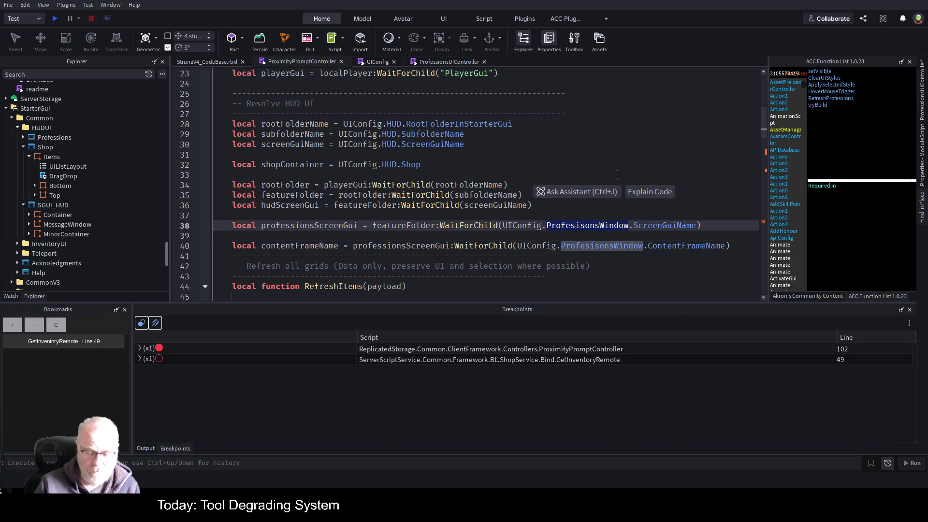
{"action": "type", "text": "ShopWindow"}
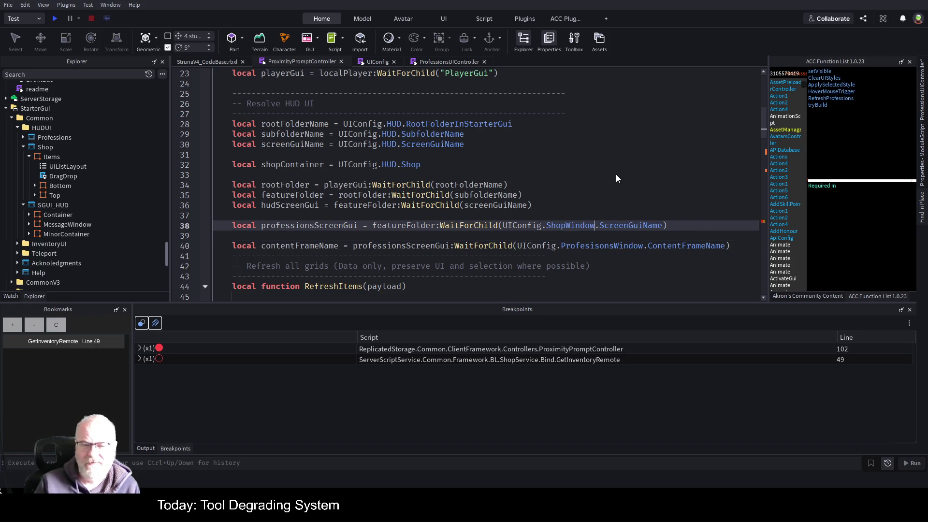
{"action": "key", "text": "Up"}
{"action": "key", "text": "ctrl+s"}
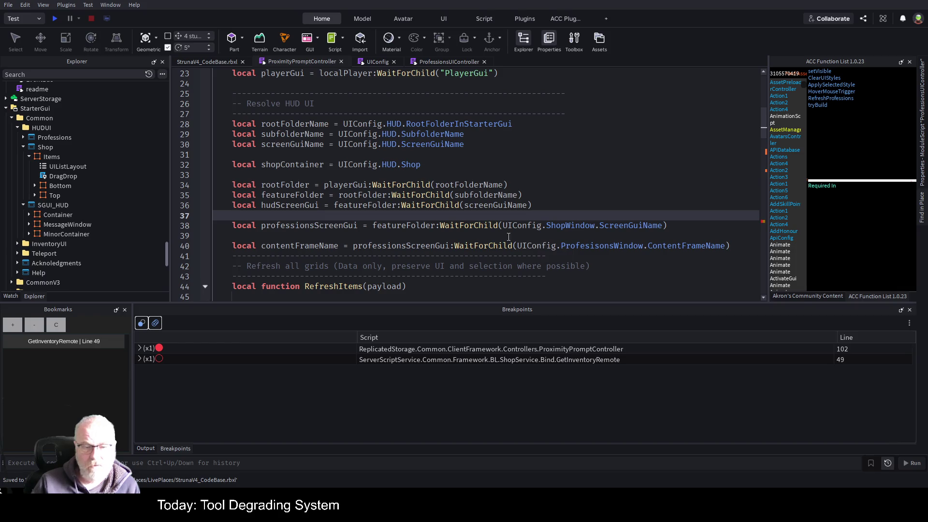
Rename professionsScreenGui to shopScreenGui on lines 38 and 40
{"action": "double_click", "coordinate": [335, 228]}
{"action": "type", "text": "shop"}
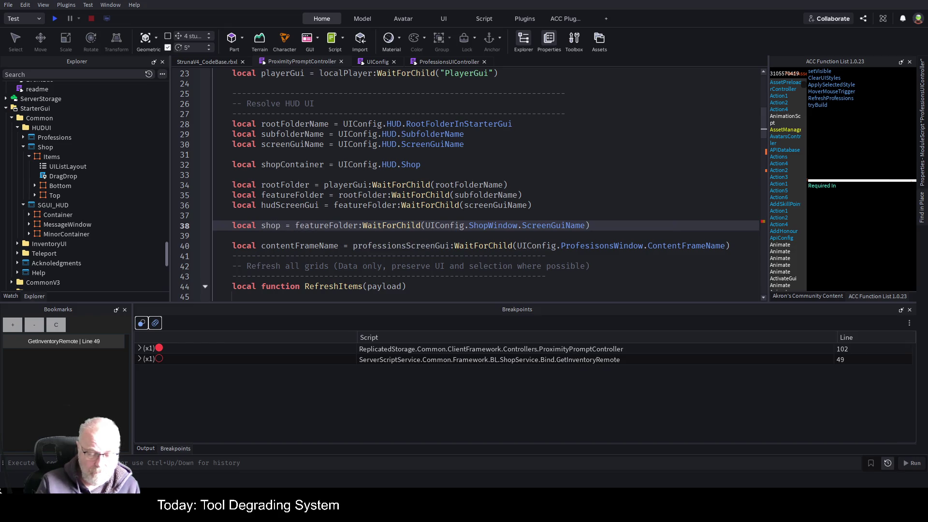
{"action": "type", "text": "ScreenGu"}
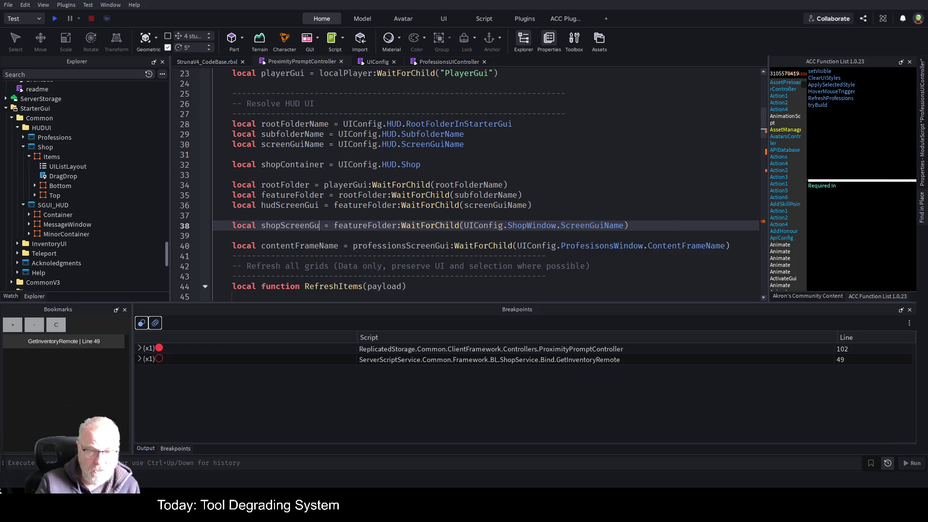
{"action": "type", "text": "i"}
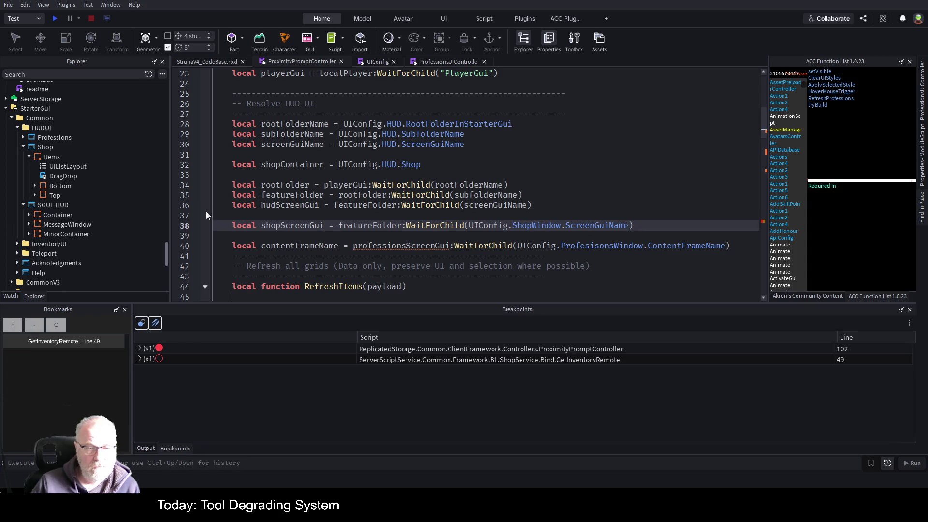
{"action": "double_click", "coordinate": [380, 244]}
{"action": "type", "text": "shopScreenGui"}
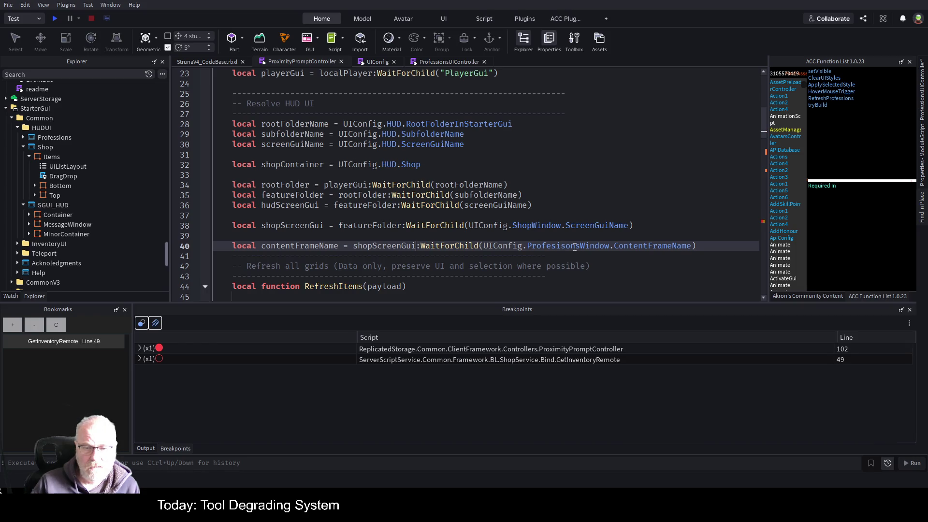
Switch line 40's lookup to UIConfig.ShopWindow.ContentFrameName, verified against UIConfig, and save
{"action": "left_click", "coordinate": [373, 63]}
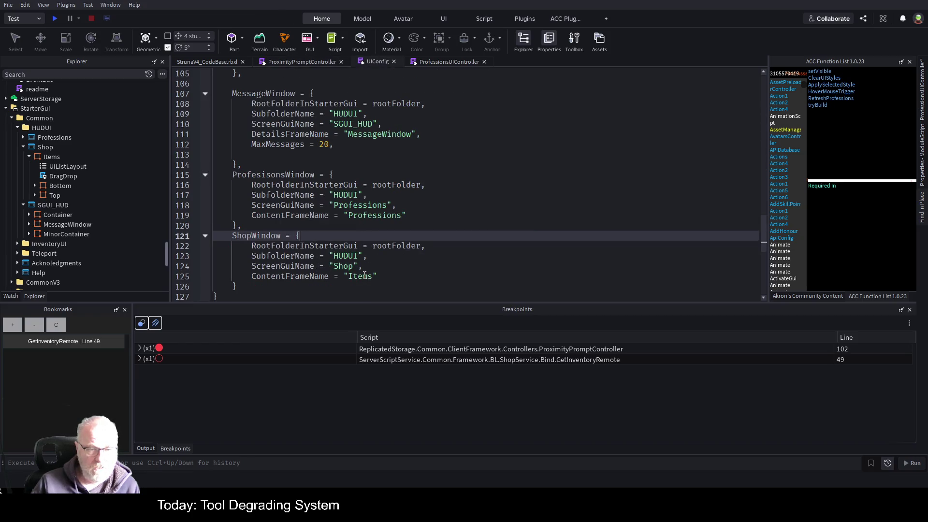
{"action": "left_click", "coordinate": [313, 61]}
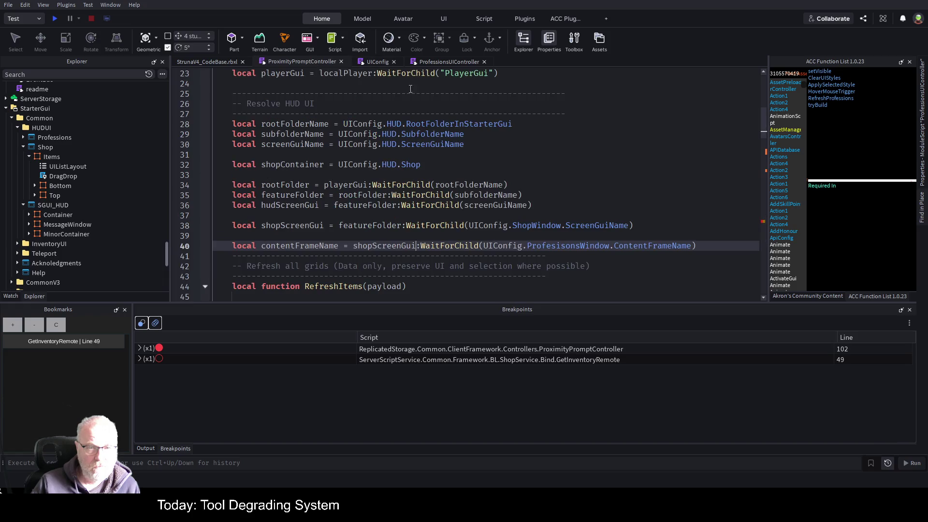
{"action": "double_click", "coordinate": [575, 246]}
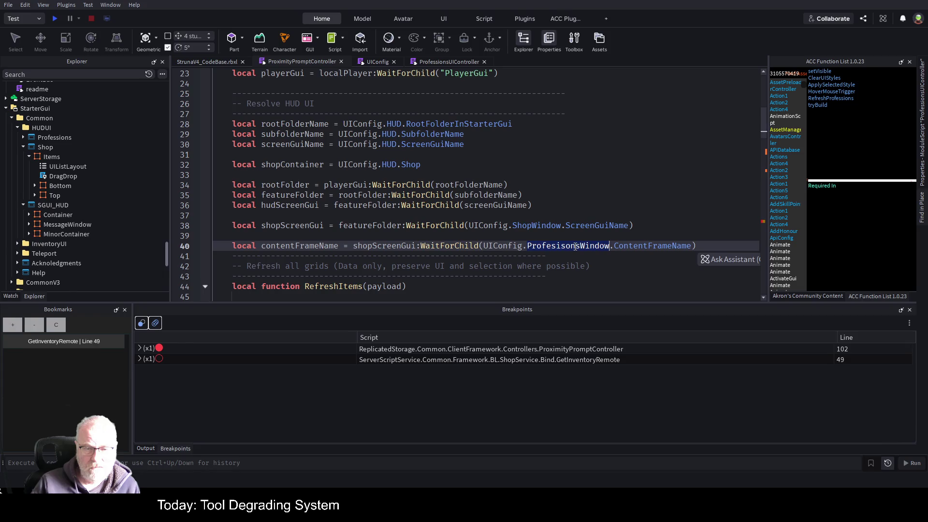
{"action": "type", "text": "Shop"}
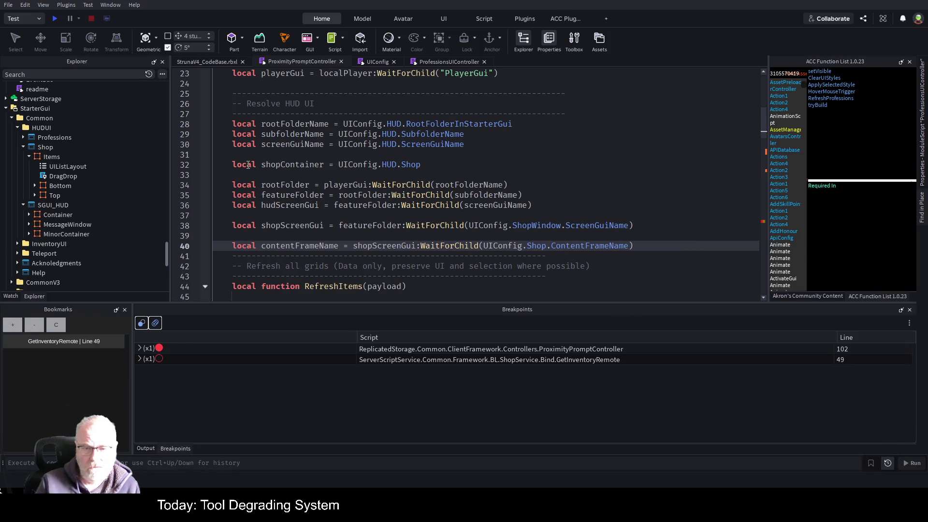
{"action": "type", "text": "Window"}
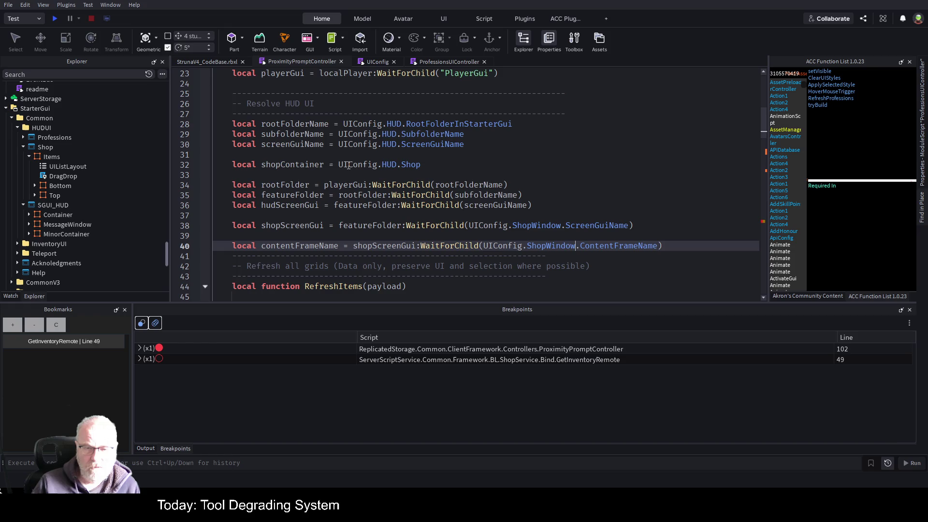
{"action": "left_click", "coordinate": [559, 189]}
{"action": "key", "text": "ctrl+s"}
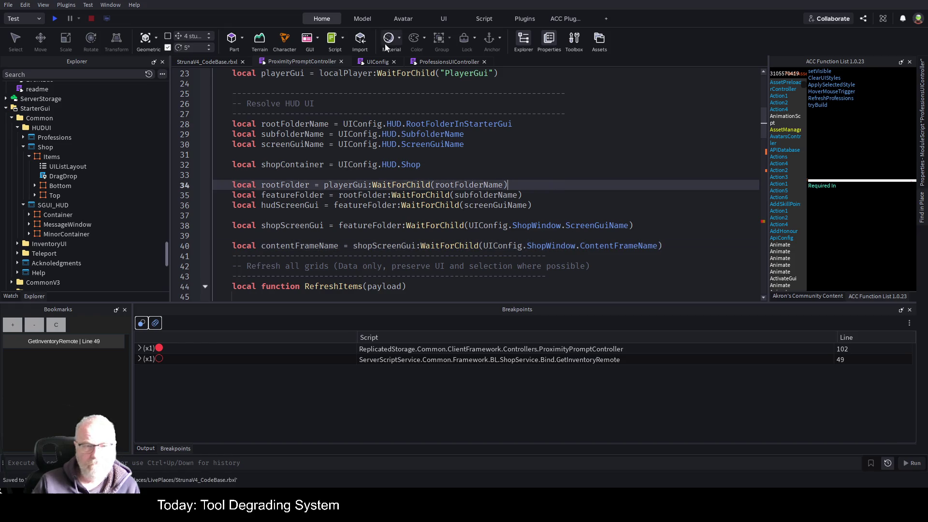
{"action": "left_click", "coordinate": [381, 62]}
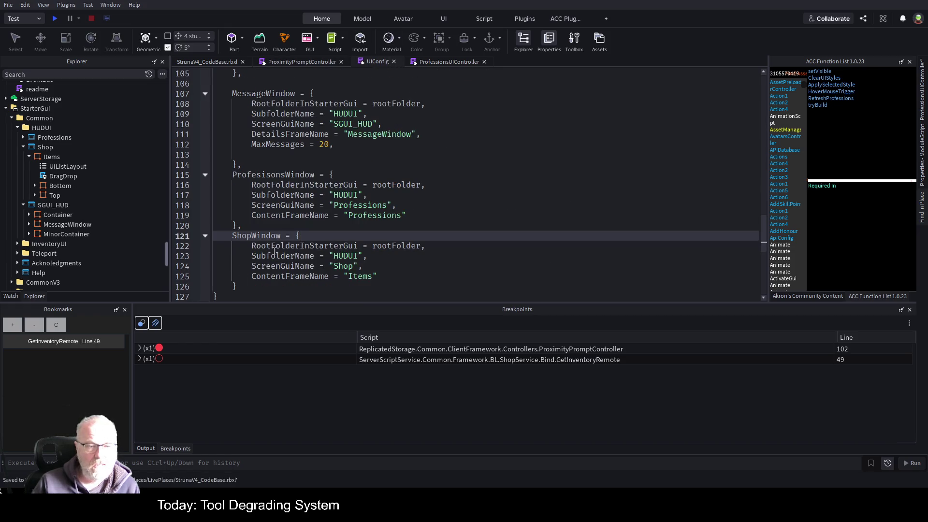
{"action": "double_click", "coordinate": [286, 276]}
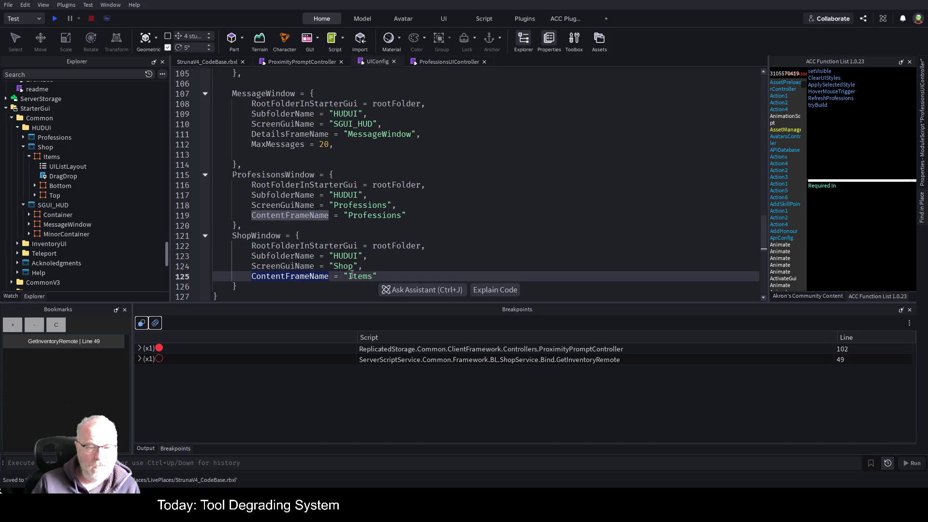
{"action": "left_click", "coordinate": [306, 63]}
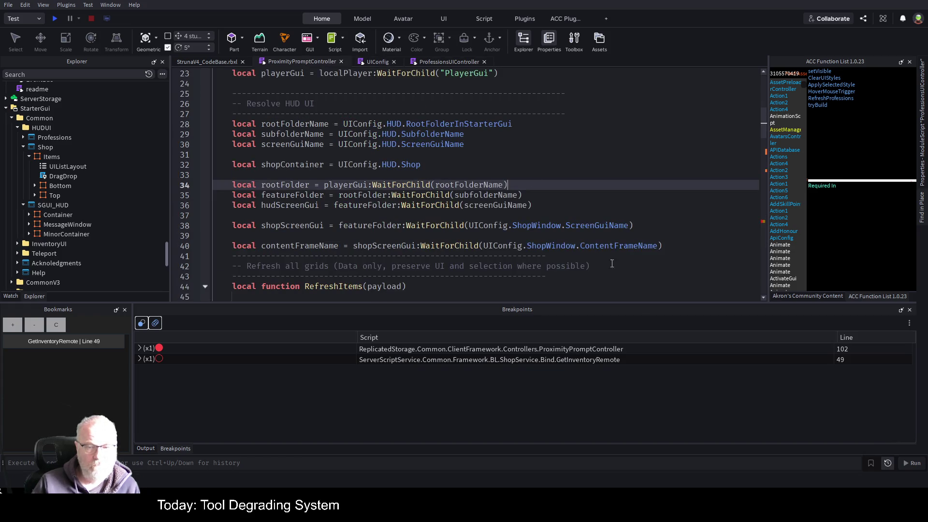
{"action": "scroll", "coordinate": [435, 198], "scroll_direction": "down", "scroll_amount": 2}
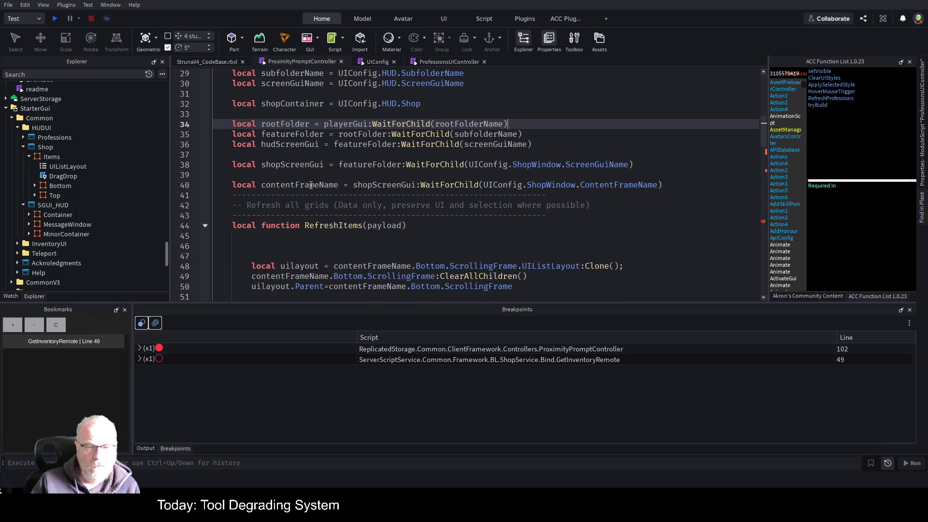
{"action": "scroll", "coordinate": [454, 221], "scroll_direction": "down", "scroll_amount": 1}
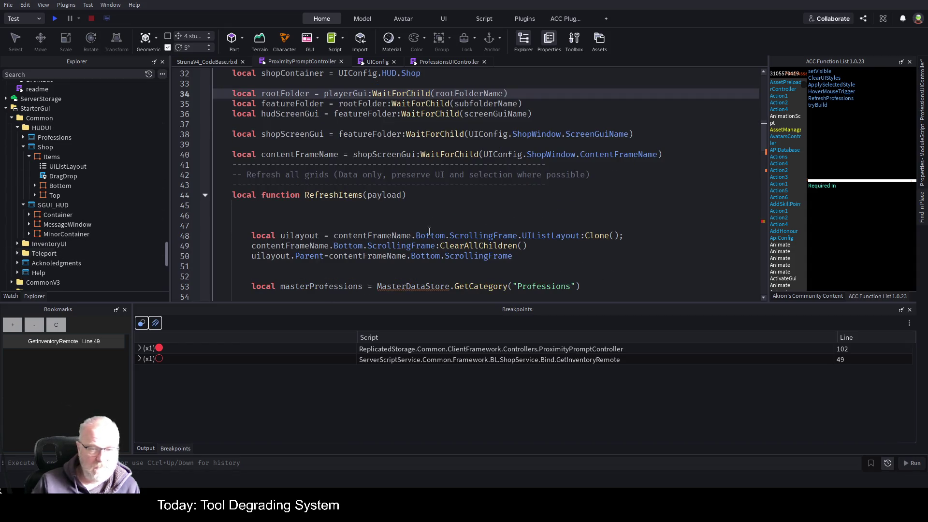
{"action": "scroll", "coordinate": [495, 212], "scroll_direction": "down", "scroll_amount": 2}
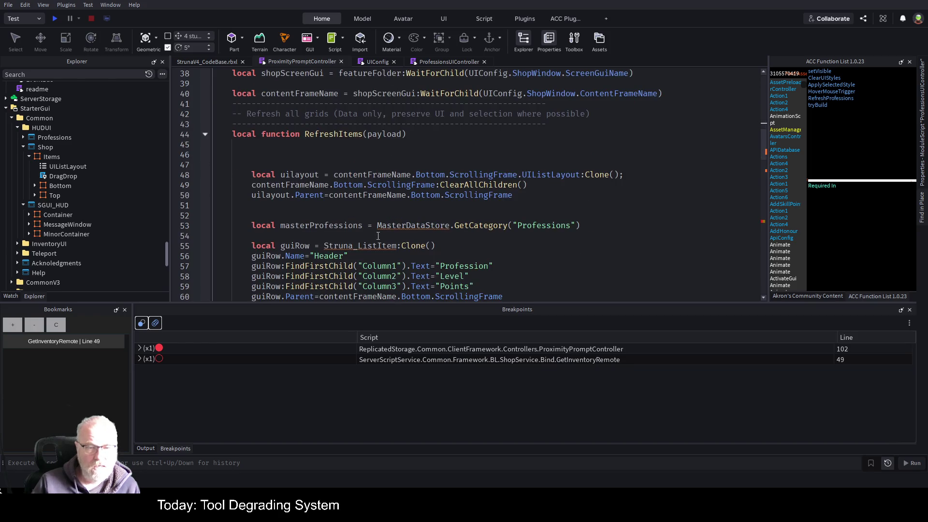
{"action": "scroll", "coordinate": [522, 212], "scroll_direction": "down", "scroll_amount": 1}
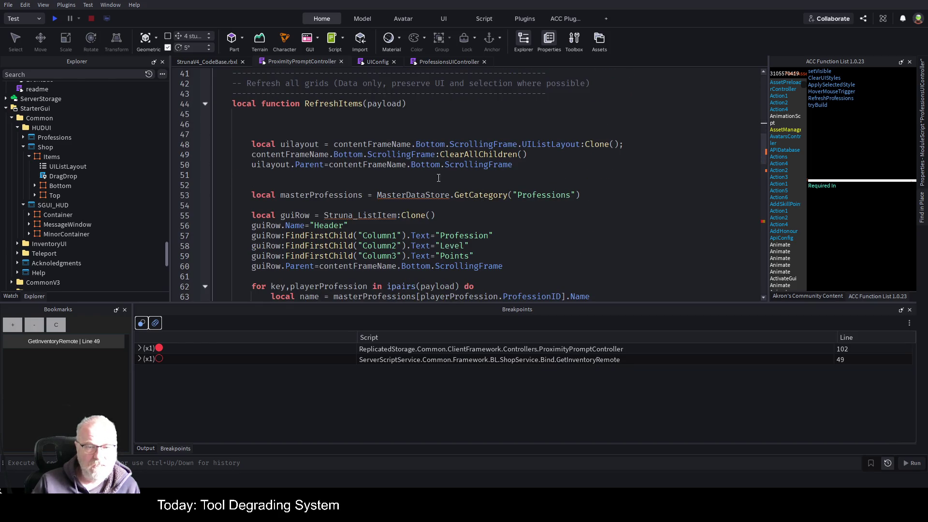
{"action": "left_click", "coordinate": [450, 195]}
{"action": "scroll", "coordinate": [323, 156], "scroll_direction": "down", "scroll_amount": 2}
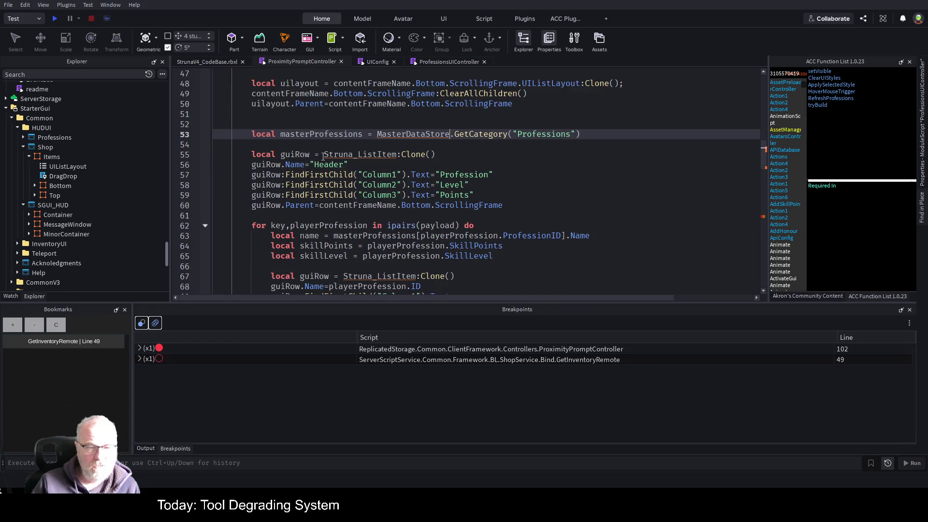
{"action": "left_click", "coordinate": [311, 135]}
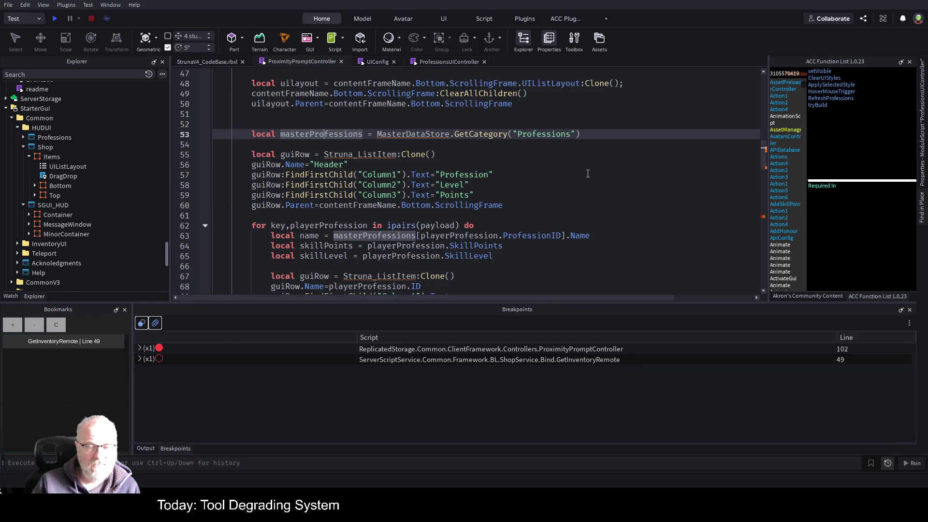
{"action": "key", "text": "Down"}
{"action": "key", "text": "Down"}
{"action": "key", "text": "Down"}
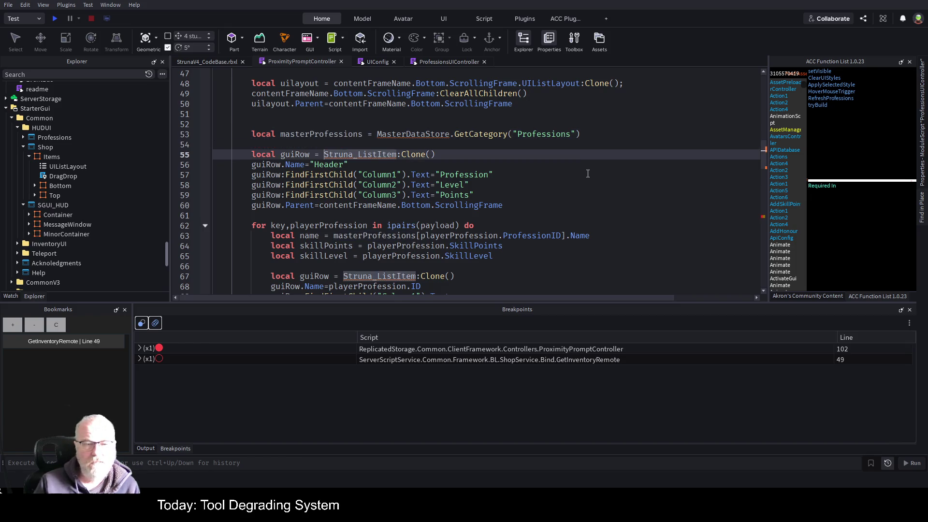
{"action": "key", "text": "Up"}
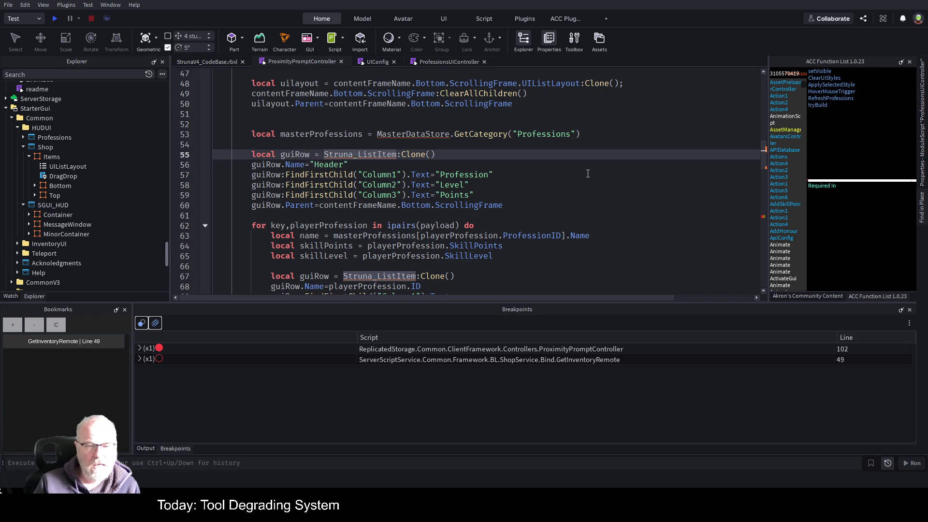
Copy ProfessionsUIController lines 52–53 (UIComponents, Struna_ListItem) and scroll ProximityPromptController to its top
{"action": "left_click", "coordinate": [438, 62]}
{"action": "scroll", "coordinate": [460, 215], "scroll_direction": "up", "scroll_amount": 5}
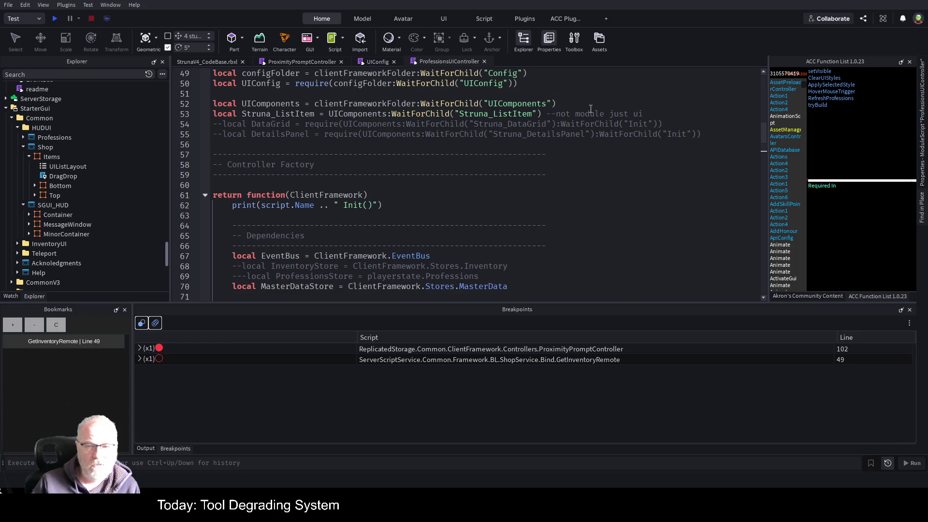
{"action": "scroll", "coordinate": [550, 143], "scroll_direction": "up", "scroll_amount": 3}
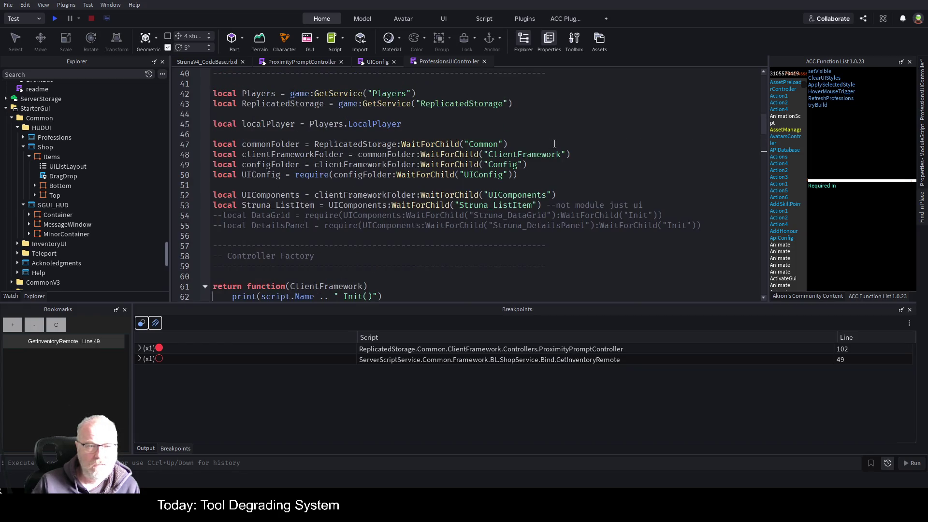
{"action": "mouse_move", "coordinate": [644, 205]}
{"action": "left_mouse_down"}
{"action": "mouse_move", "coordinate": [203, 192]}
{"action": "mouse_move", "coordinate": [203, 205]}
{"action": "left_mouse_up"}
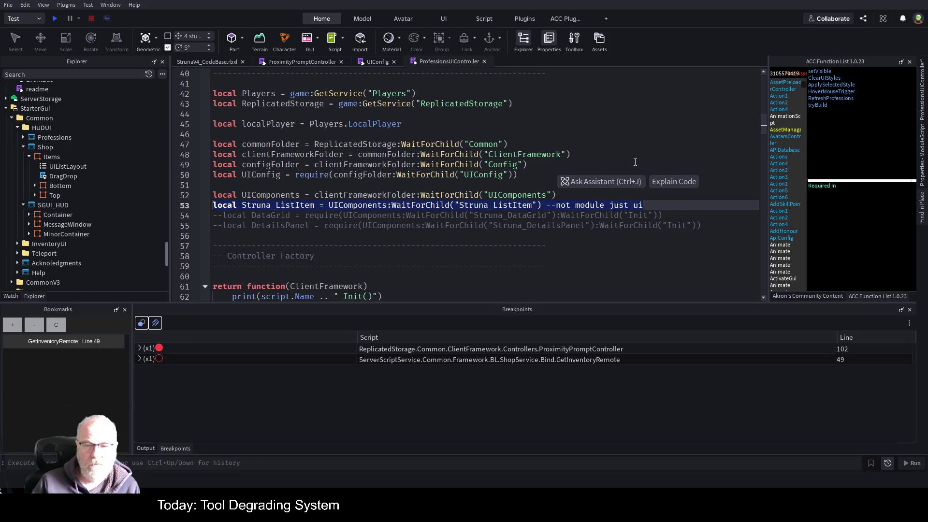
{"action": "left_click", "coordinate": [585, 154]}
{"action": "left_click_drag", "start_coordinate": [648, 205], "coordinate": [213, 195]}
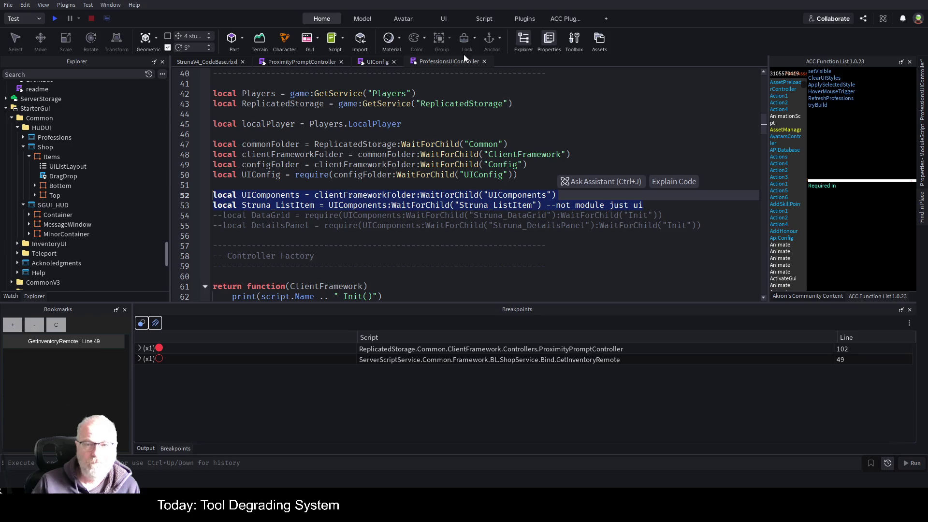
{"action": "left_click", "coordinate": [309, 62]}
{"action": "scroll", "coordinate": [326, 177], "scroll_direction": "up", "scroll_amount": 6}
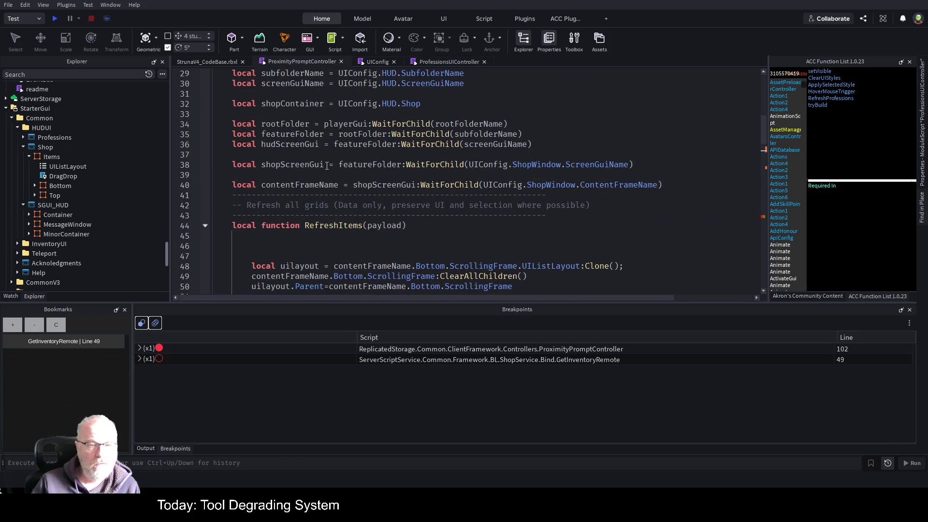
{"action": "scroll", "coordinate": [315, 180], "scroll_direction": "up", "scroll_amount": 5}
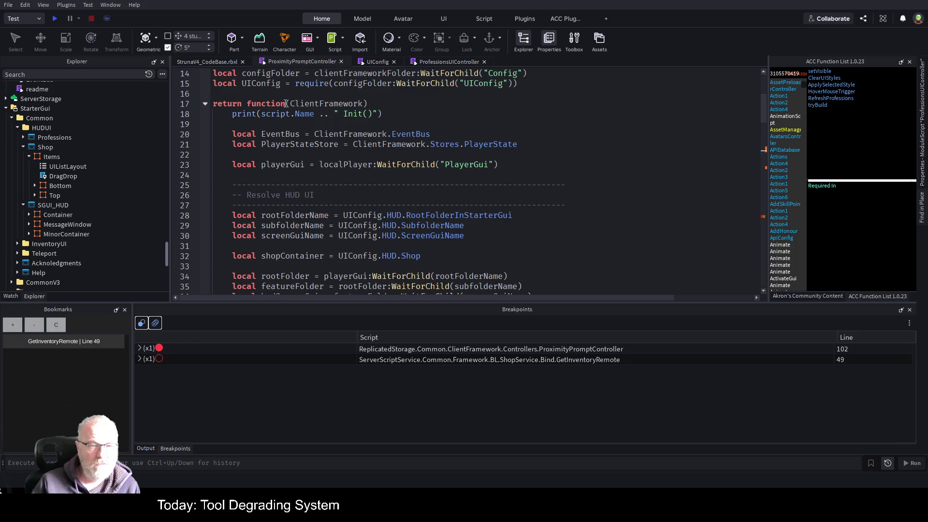
Paste the UIComponents and Struna_ListItem declarations above the return function and save
{"action": "left_click", "coordinate": [305, 93]}
{"action": "key", "text": "ctrl+v"}
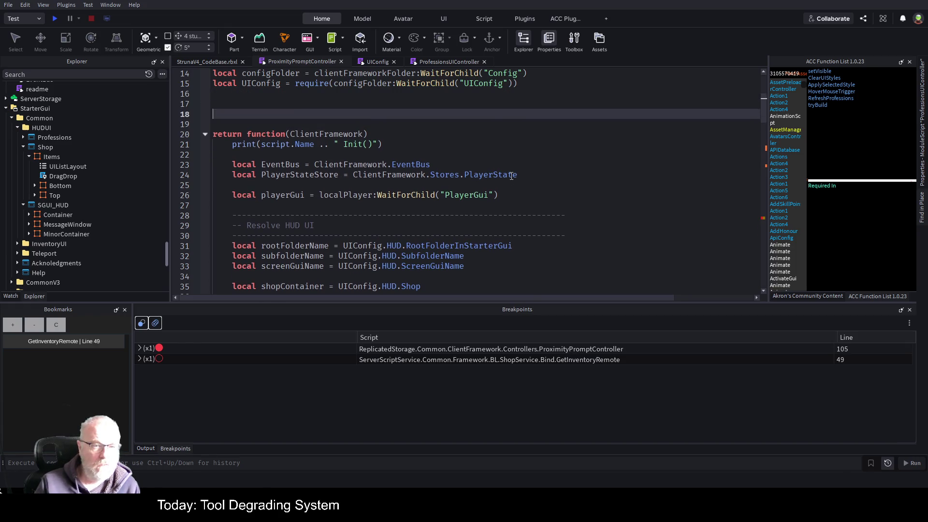
{"action": "key", "text": "ctrl+s"}
{"action": "scroll", "coordinate": [452, 141], "scroll_direction": "down", "scroll_amount": 14}
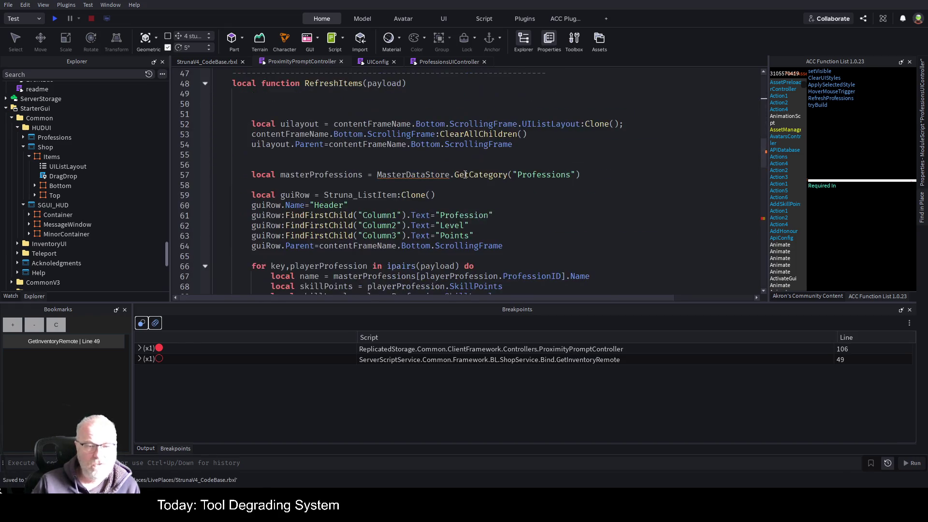
{"action": "scroll", "coordinate": [452, 141], "scroll_direction": "up", "scroll_amount": 3}
{"action": "double_click", "coordinate": [387, 198]}
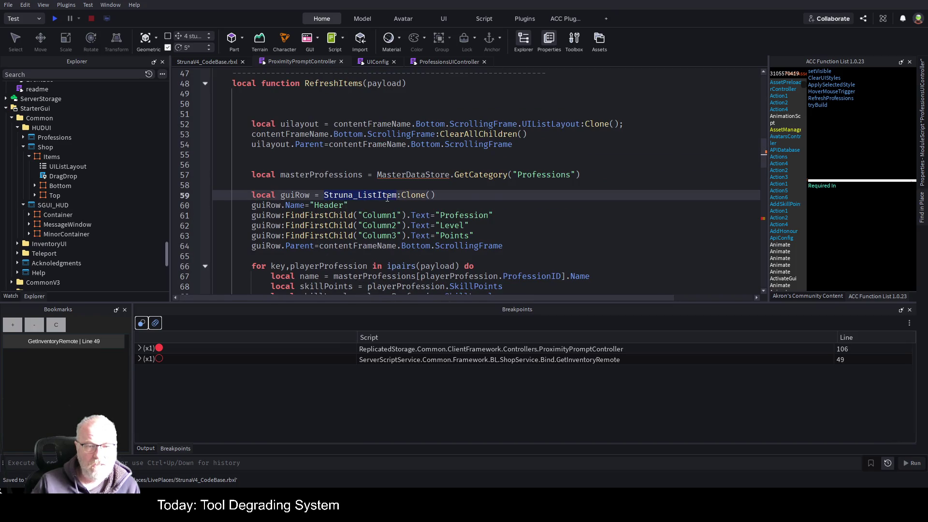
Comment out the masterProfessions line 57 with --
{"action": "left_click", "coordinate": [394, 173]}
{"action": "key", "text": "Home"}
{"action": "type", "text": "-"}
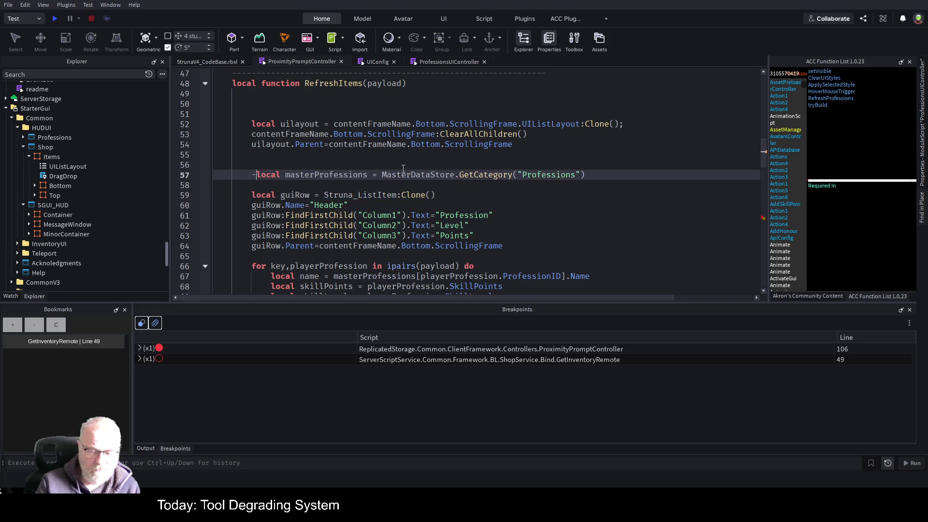
{"action": "type", "text": "-"}
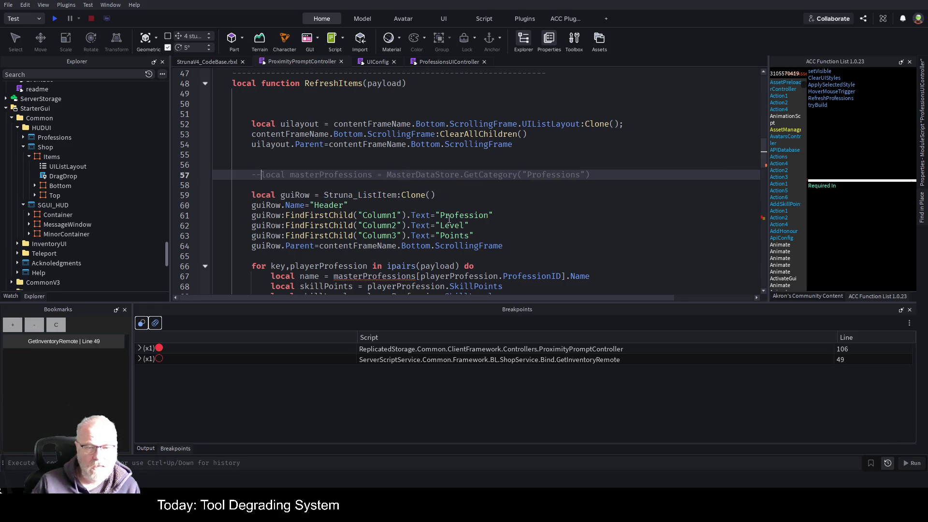
Relabel the Column1 header from Profession to Name and delete the Level header line
{"action": "double_click", "coordinate": [459, 217]}
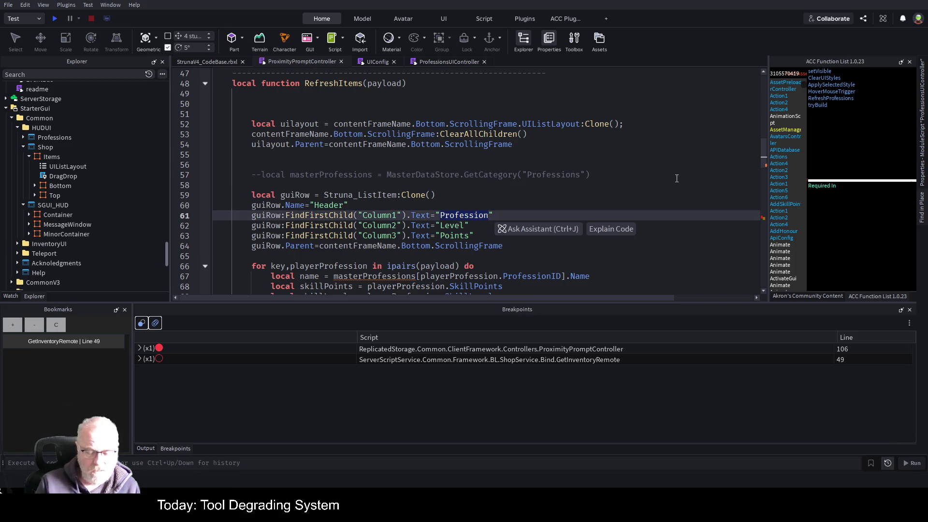
{"action": "type", "text": "nam"}
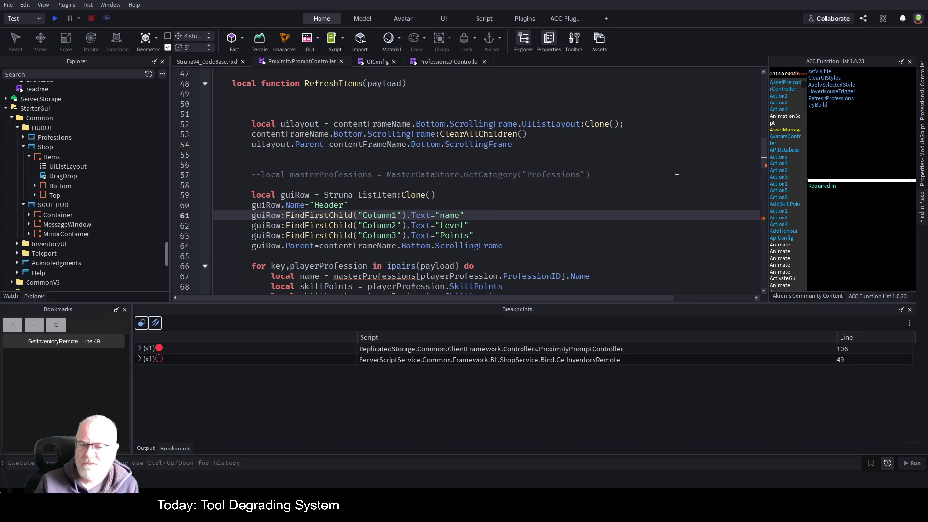
{"action": "type", "text": "e"}
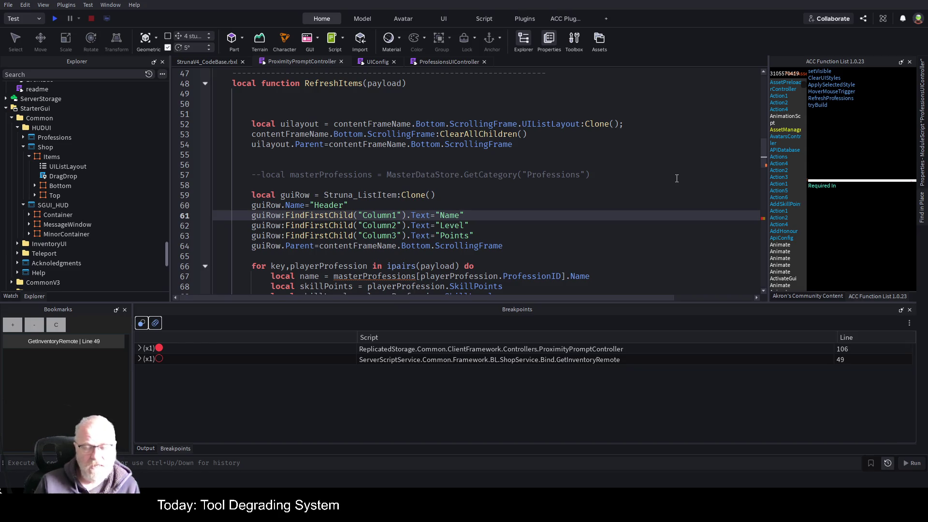
{"action": "key", "text": "Down"}
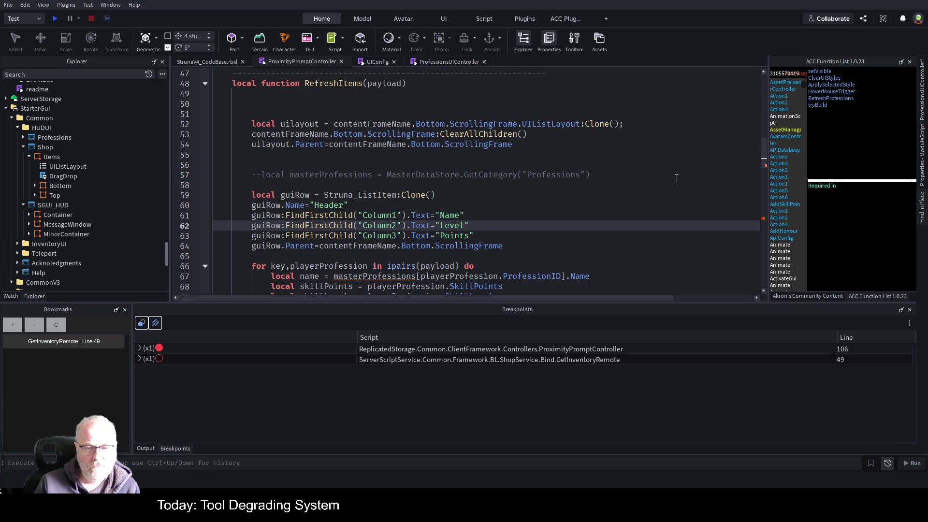
{"action": "key", "text": "shift+Home"}
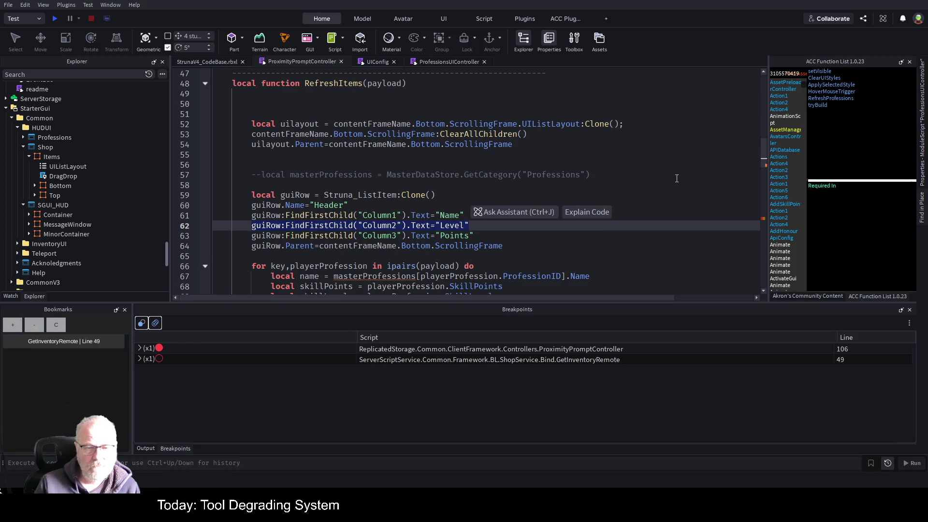
{"action": "key", "text": "BackSpace"}
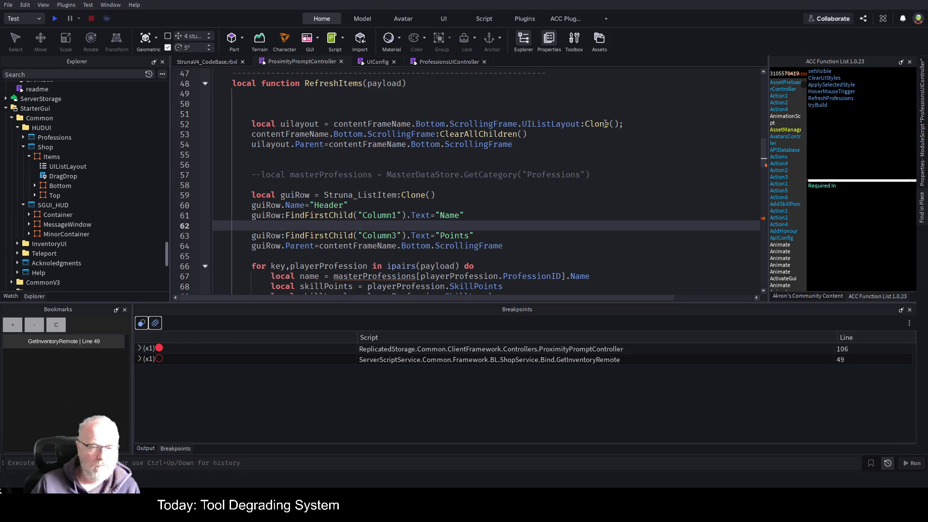
{"action": "scroll", "coordinate": [516, 216], "scroll_direction": "down", "scroll_amount": 3}
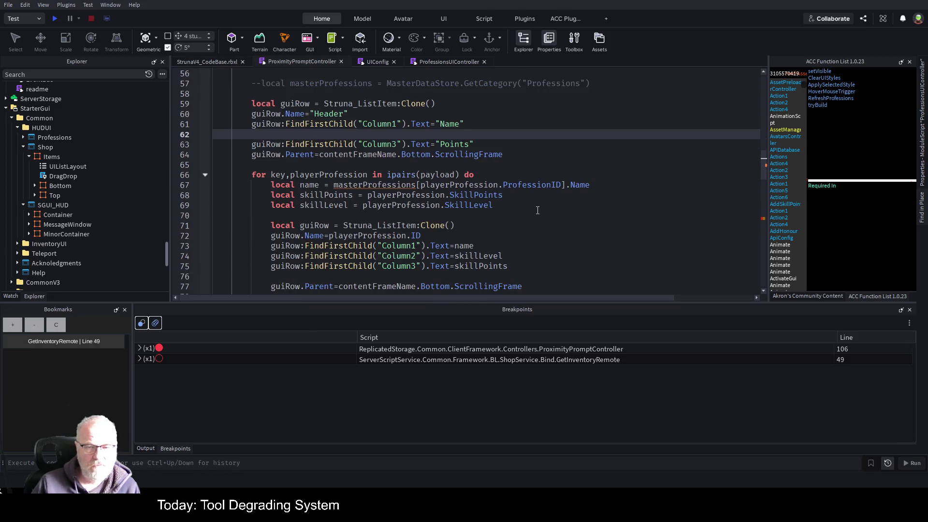
{"action": "scroll", "coordinate": [535, 213], "scroll_direction": "down", "scroll_amount": 4}
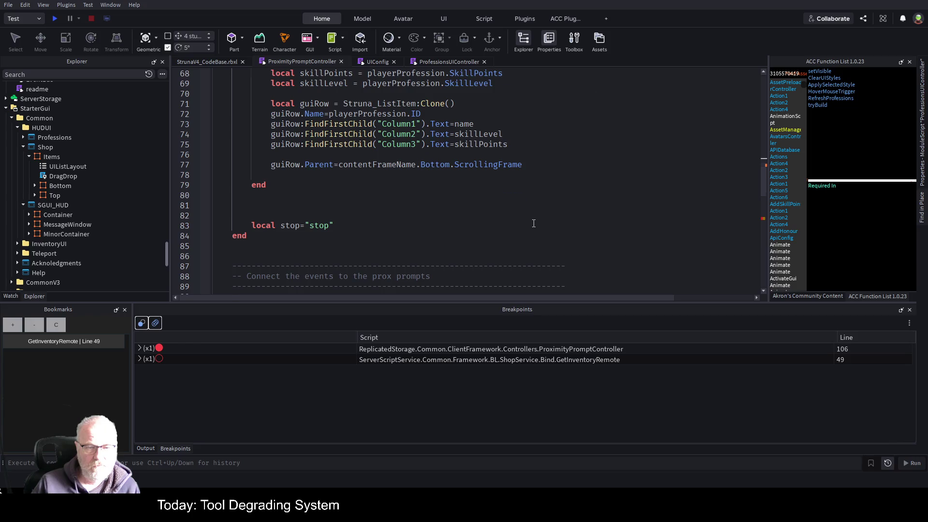
Delete the header row and row-building loop (lines 66–78) from RefreshItems
{"action": "scroll", "coordinate": [472, 180], "scroll_direction": "up", "scroll_amount": 4}
{"action": "mouse_move", "coordinate": [215, 175]}
{"action": "left_mouse_down"}
{"action": "mouse_move", "coordinate": [271, 261]}
{"action": "mouse_move", "coordinate": [271, 179]}
{"action": "mouse_move", "coordinate": [269, 208]}
{"action": "left_mouse_up"}
{"action": "scroll", "coordinate": [270, 261], "scroll_direction": "down", "scroll_amount": 3}
{"action": "key", "text": "Delete"}
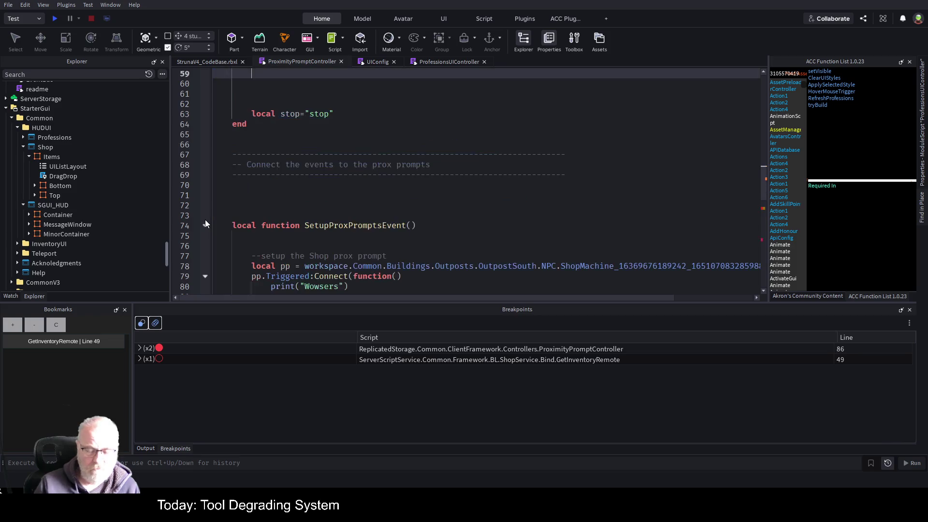
{"action": "scroll", "coordinate": [355, 204], "scroll_direction": "down", "scroll_amount": 5}
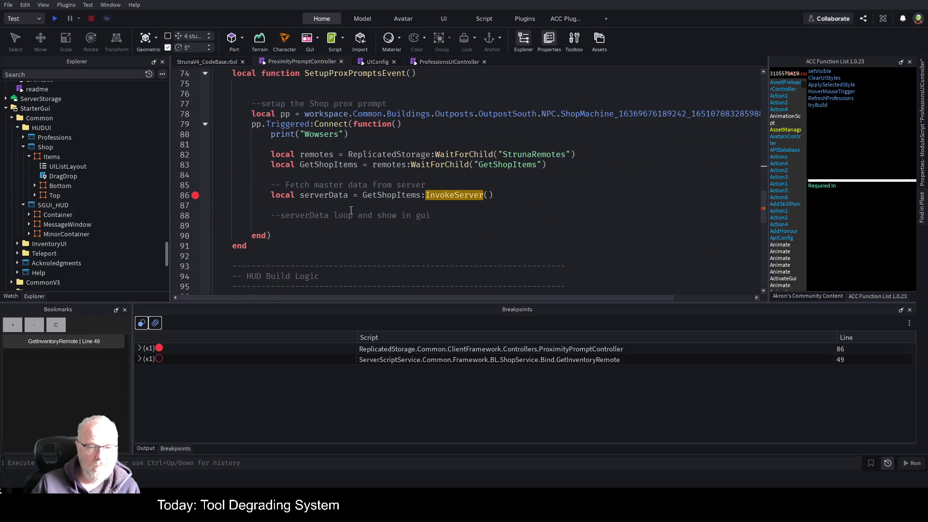
{"action": "scroll", "coordinate": [348, 209], "scroll_direction": "up", "scroll_amount": 9}
Remove the stop line, the commented masterProfessions line and blank lines, then save
{"action": "left_click", "coordinate": [227, 235]}
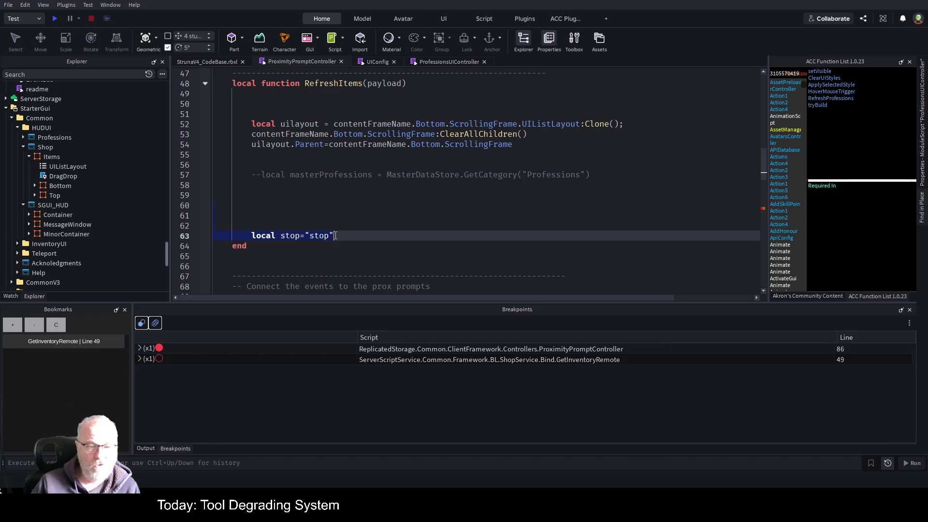
{"action": "key", "text": "BackSpace"}
{"action": "left_click", "coordinate": [501, 184]}
{"action": "key", "text": "Up"}
{"action": "key", "text": "Up"}
{"action": "key", "text": "Up"}
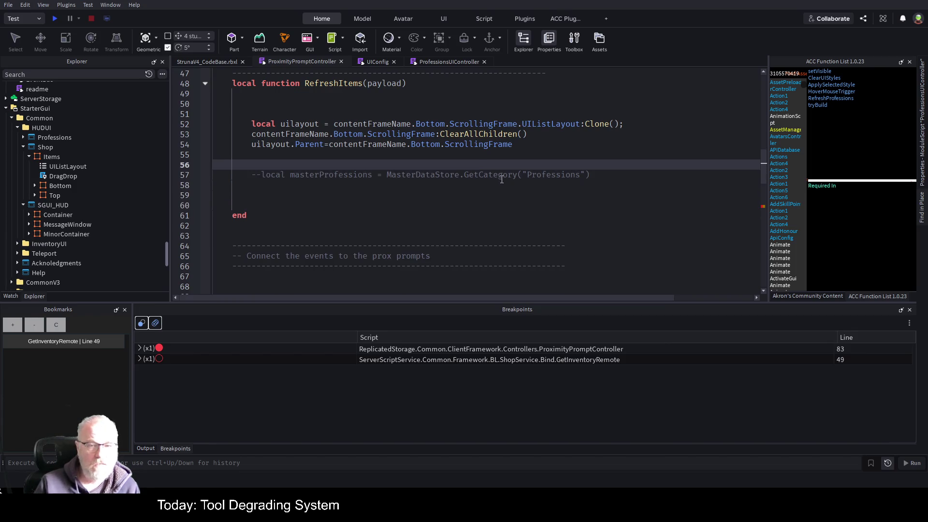
{"action": "key", "text": "Down"}
{"action": "key", "text": "Down"}
{"action": "key", "text": "shift+Down"}
{"action": "key", "text": "BackSpace"}
{"action": "key", "text": "BackSpace"}
{"action": "key", "text": "BackSpace"}
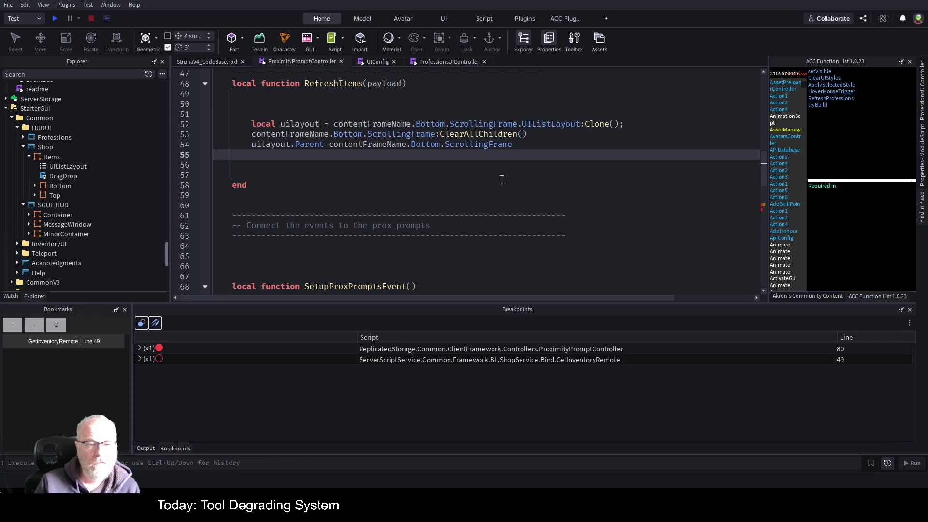
{"action": "key", "text": "Up"}
{"action": "key", "text": "Up"}
{"action": "key", "text": "Up"}
{"action": "key", "text": "Down"}
{"action": "key", "text": "Down"}
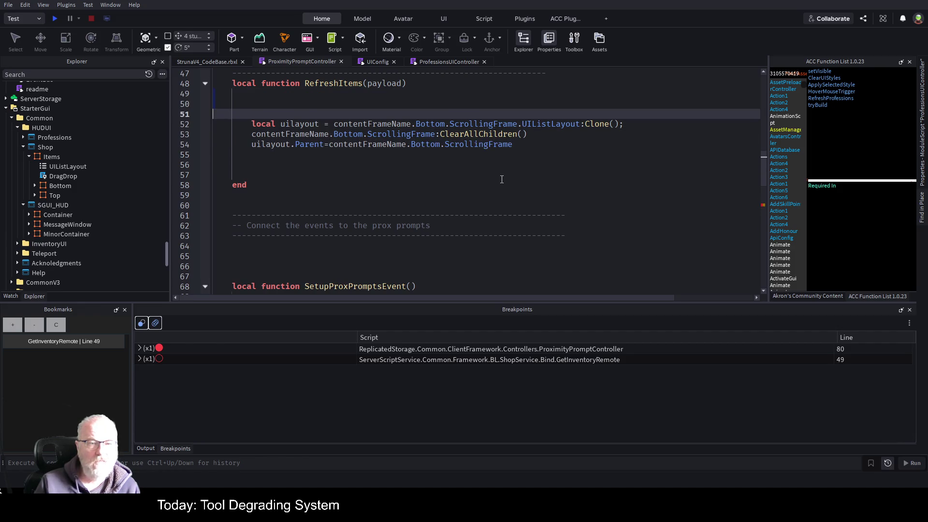
{"action": "key", "text": "BackSpace"}
{"action": "key", "text": "BackSpace"}
{"action": "key", "text": "Down"}
{"action": "key", "text": "Down"}
{"action": "key", "text": "Down"}
{"action": "key", "text": "Delete"}
{"action": "key", "text": "Delete"}
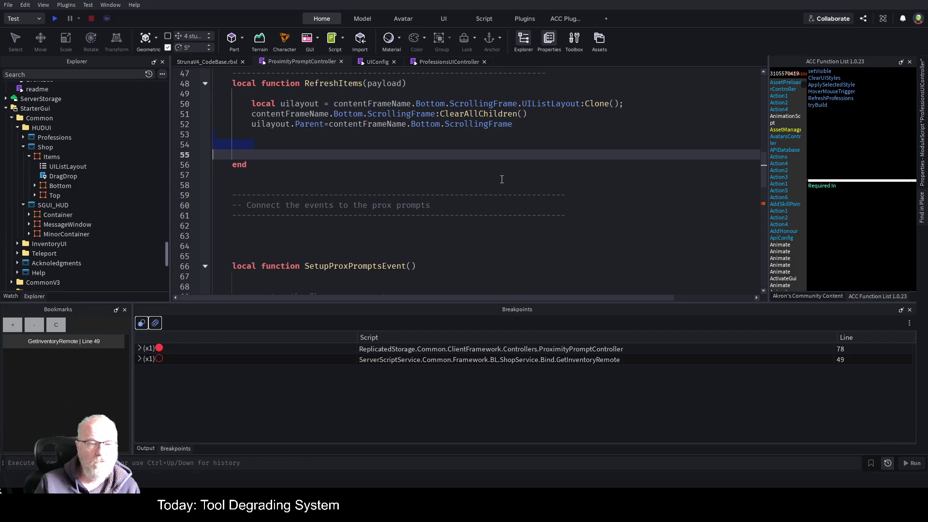
{"action": "key", "text": "ctrl+s"}
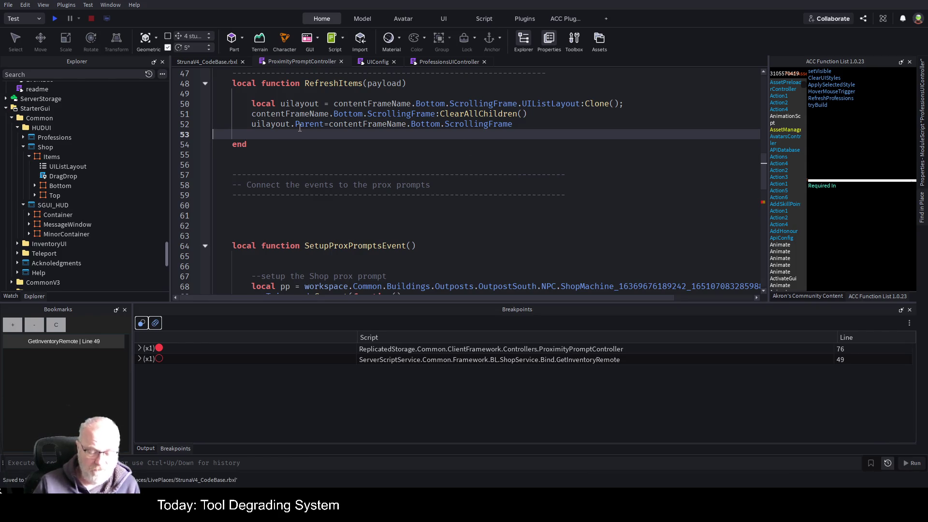
Put a breakpoint on the UIListLayout re-parenting line and start a play test
{"action": "left_click", "coordinate": [195, 124]}
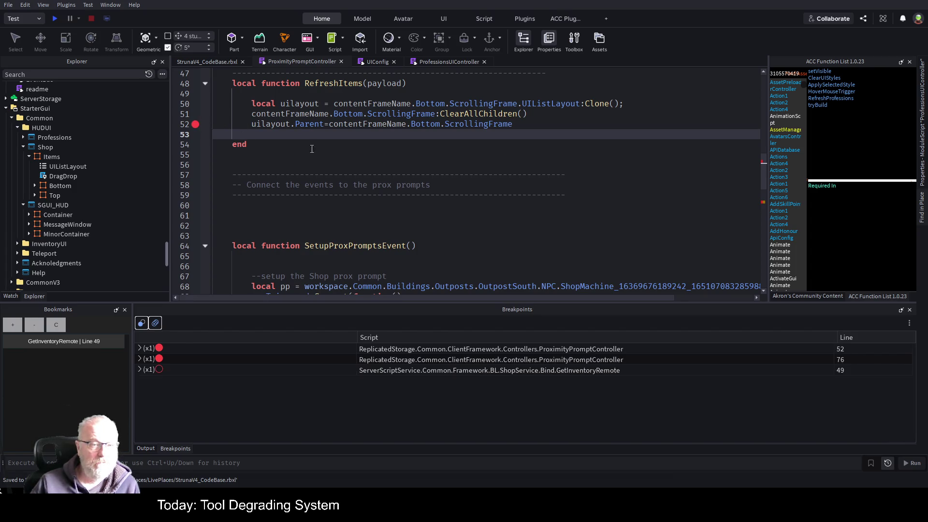
{"action": "scroll", "coordinate": [306, 157], "scroll_direction": "up", "scroll_amount": 5}
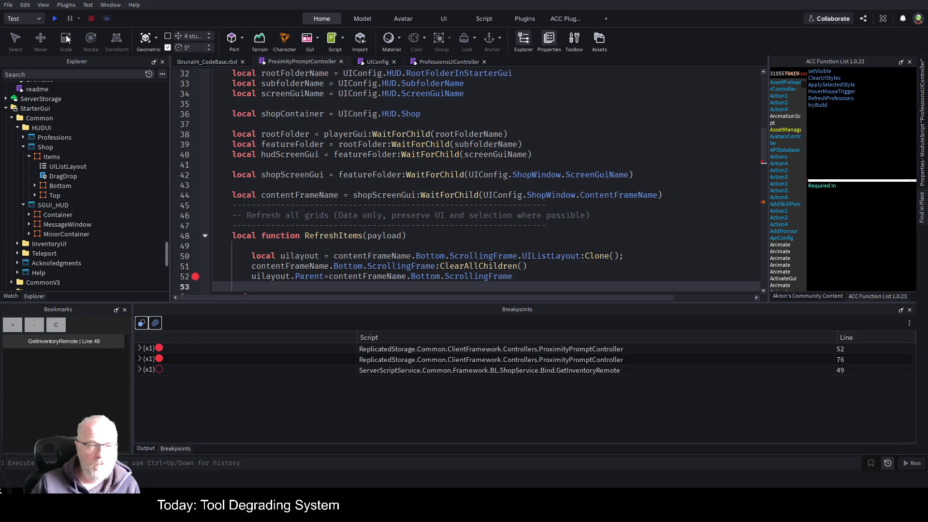
{"action": "left_click", "coordinate": [54, 17]}
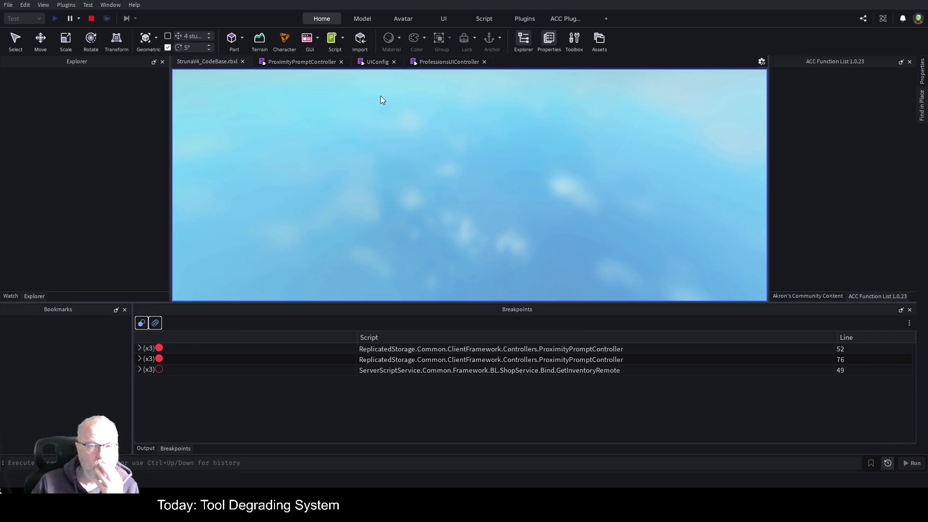
{"action": "left_click", "coordinate": [375, 63]}
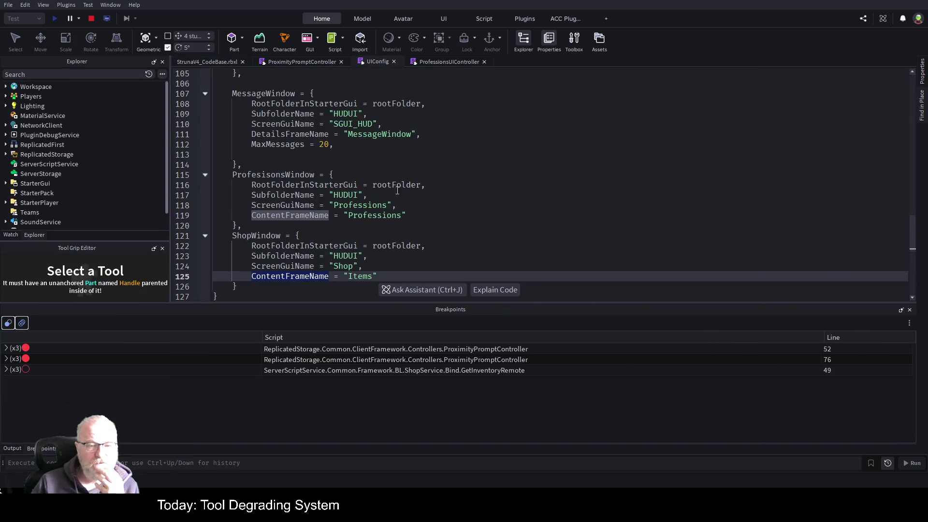
{"action": "scroll", "coordinate": [378, 205], "scroll_direction": "down", "scroll_amount": 4}
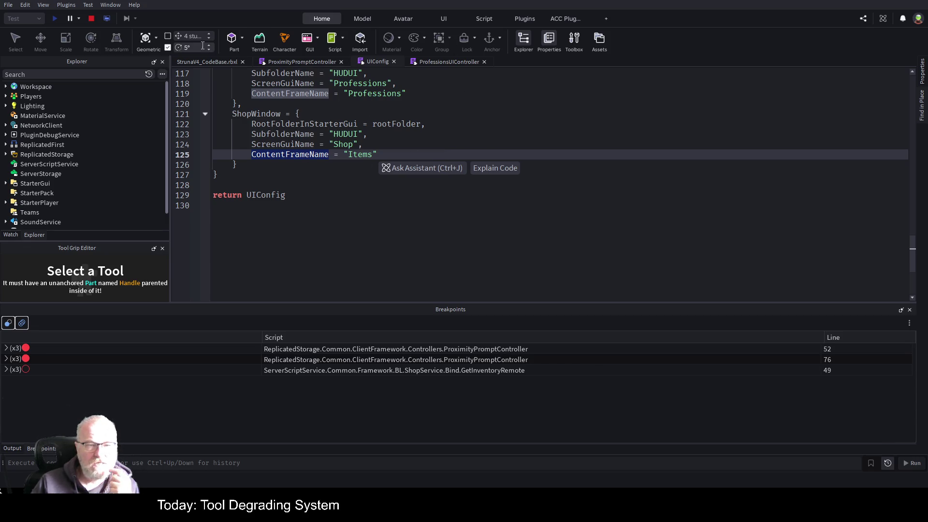
Trigger the Struna Inc Shop prompt, disable the line 76 breakpoint, resume, and delete all breakpoints
{"action": "left_click", "coordinate": [228, 62]}
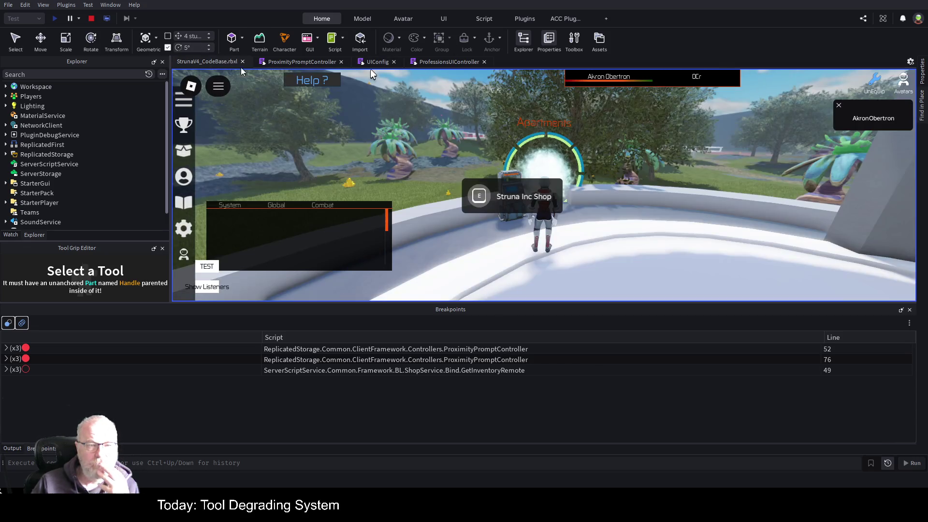
{"action": "left_click", "coordinate": [479, 195]}
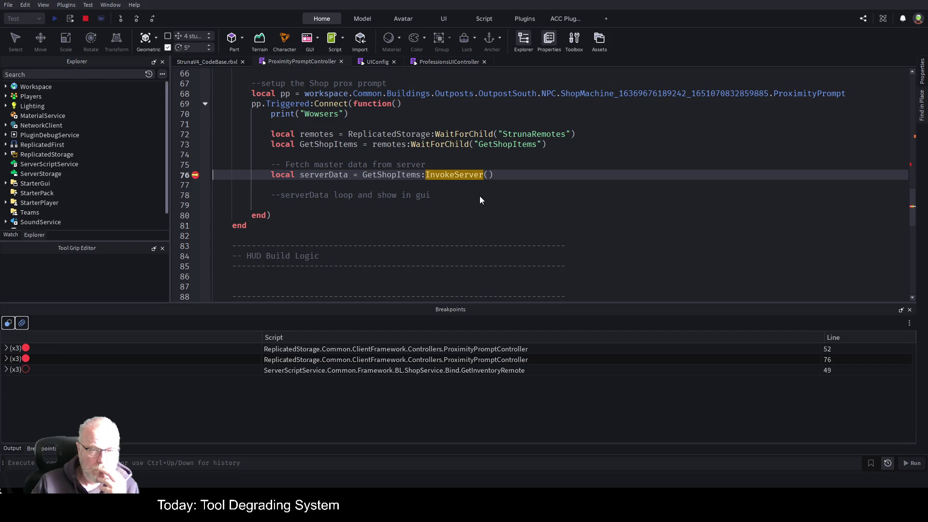
{"action": "left_click", "coordinate": [195, 175]}
{"action": "key", "text": "F5"}
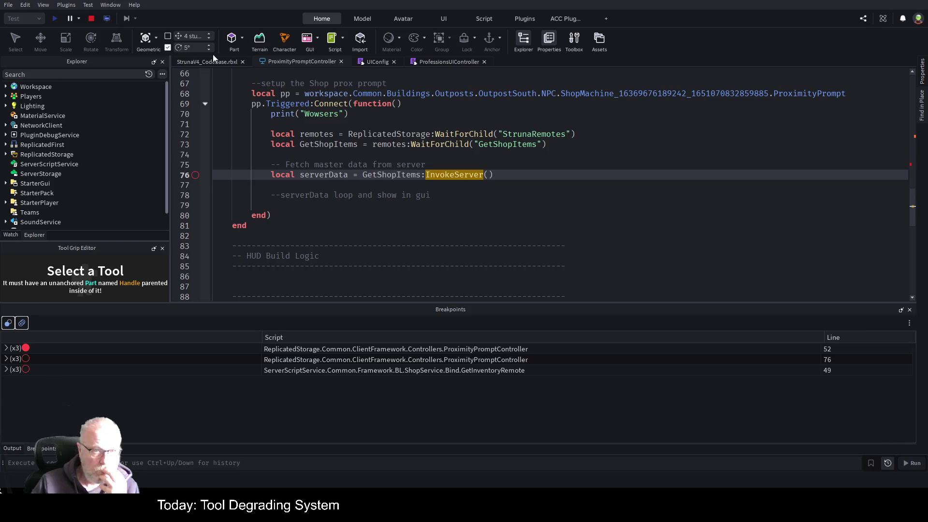
{"action": "left_click", "coordinate": [195, 62]}
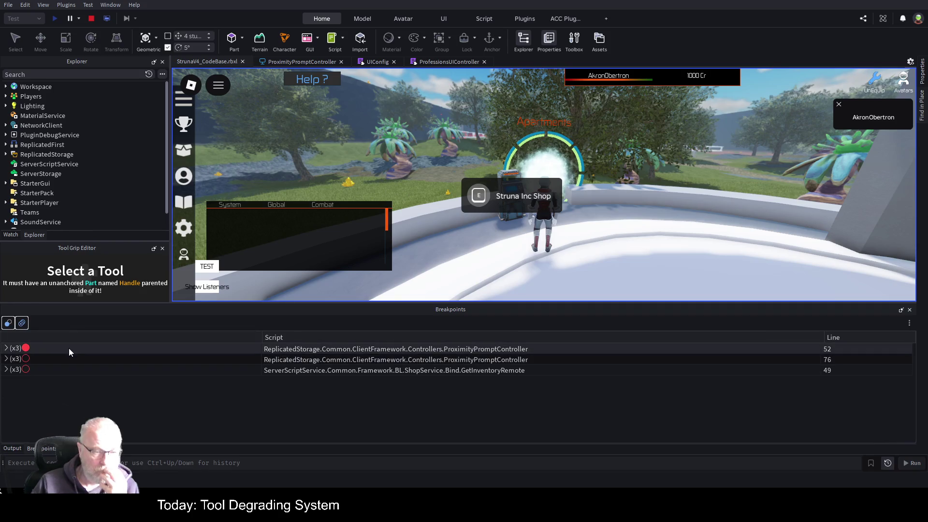
{"action": "left_click", "coordinate": [22, 327]}
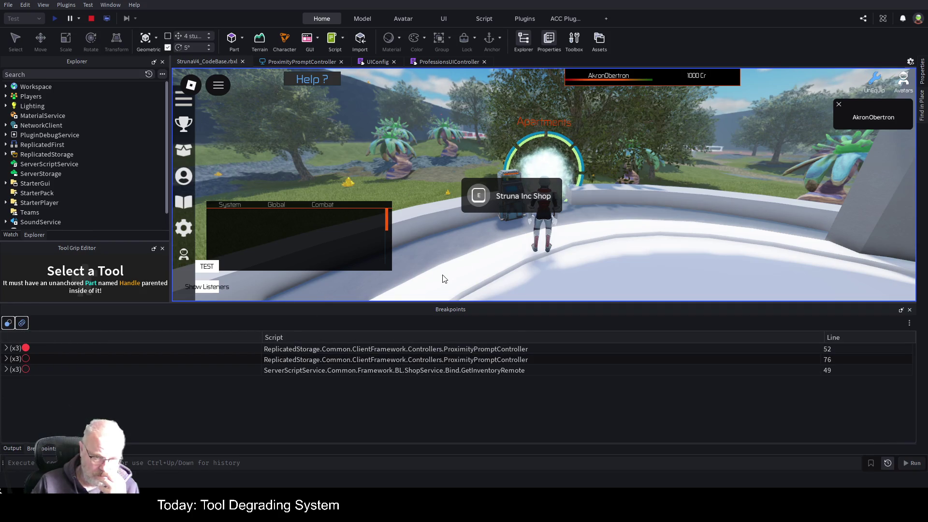
Review the ProfessionsUIController script, then close its tab
{"action": "left_click", "coordinate": [449, 60]}
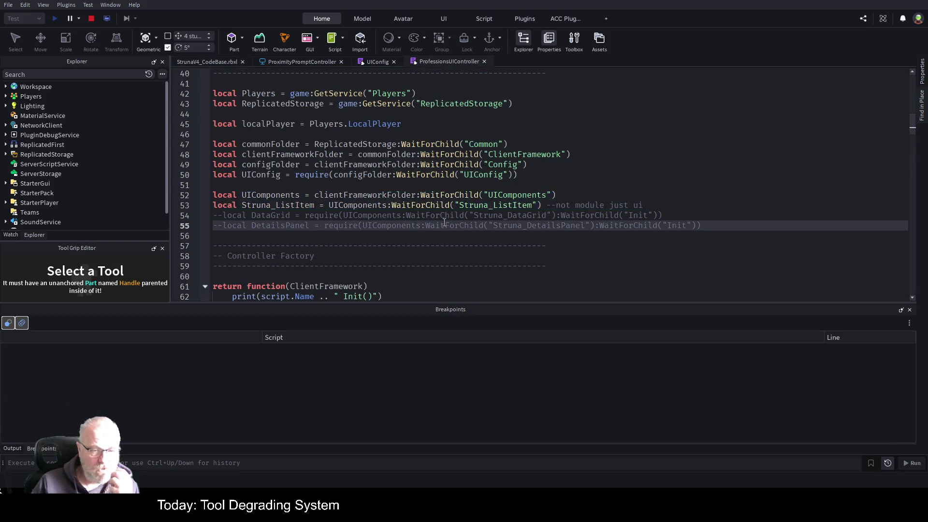
{"action": "scroll", "coordinate": [409, 228], "scroll_direction": "down", "scroll_amount": 9}
{"action": "scroll", "coordinate": [409, 227], "scroll_direction": "down", "scroll_amount": 19}
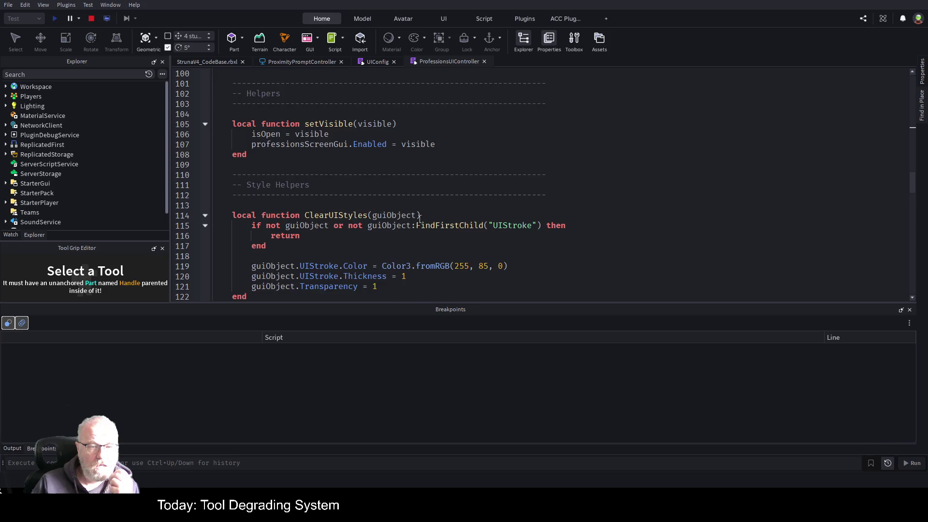
{"action": "scroll", "coordinate": [428, 243], "scroll_direction": "up", "scroll_amount": 6}
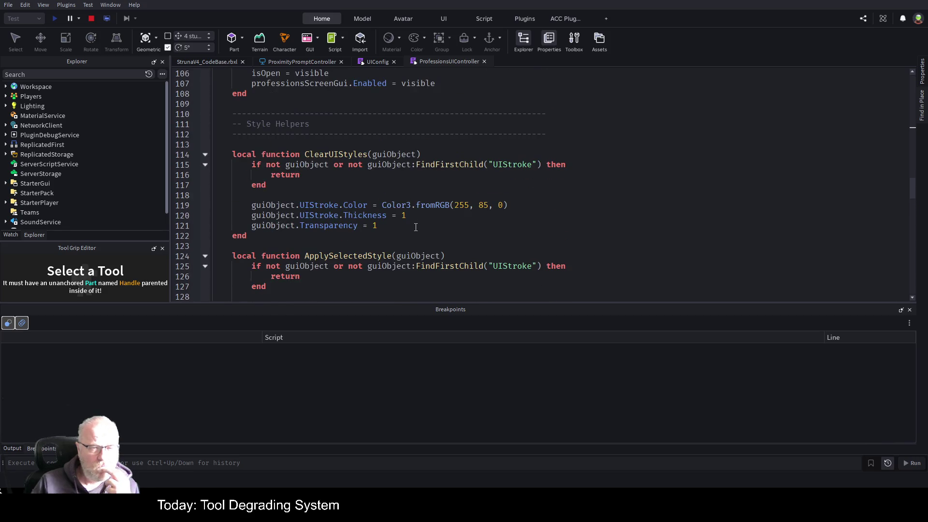
{"action": "scroll", "coordinate": [416, 227], "scroll_direction": "up", "scroll_amount": 15}
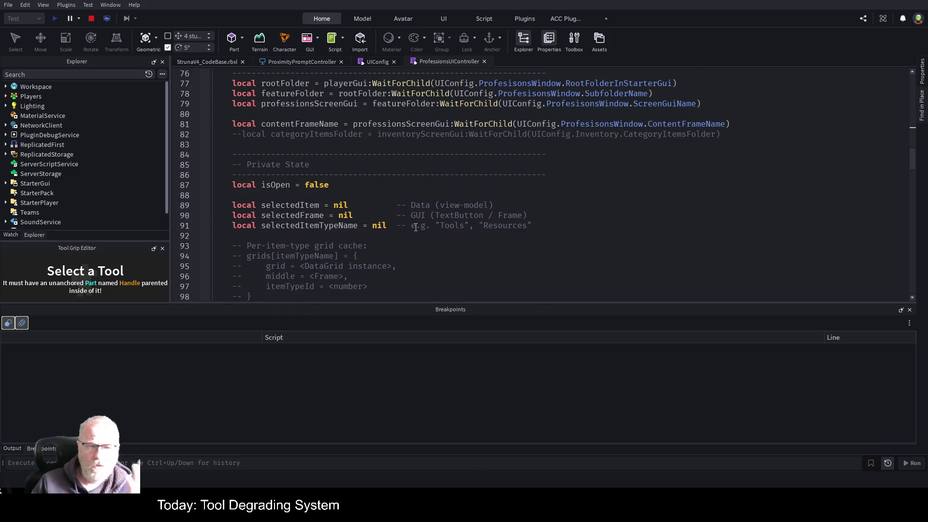
{"action": "scroll", "coordinate": [415, 227], "scroll_direction": "up", "scroll_amount": 4}
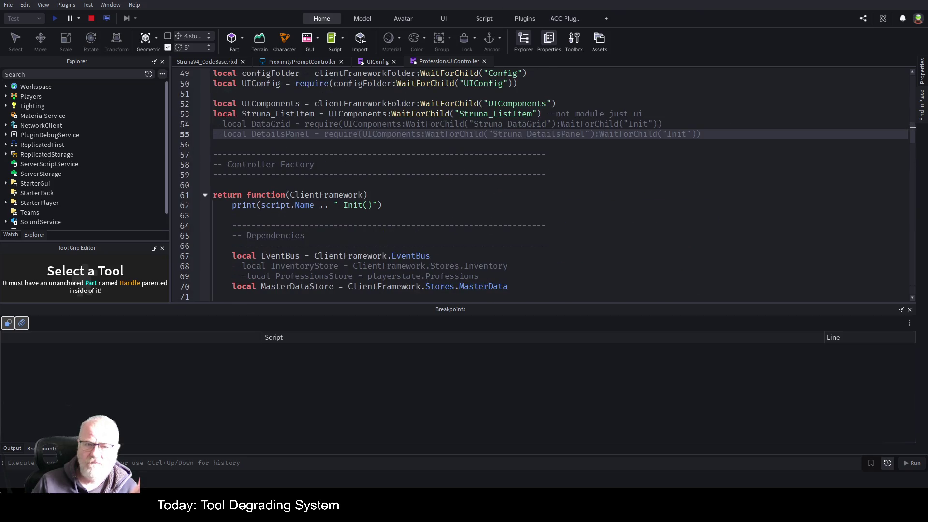
{"action": "left_click", "coordinate": [484, 61]}
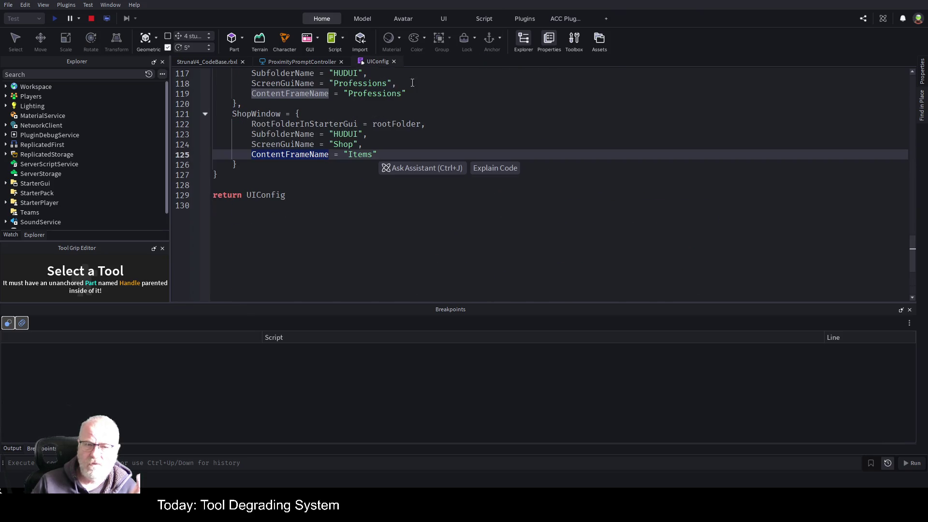
Add a breakpoint on line 76 of ProximityPromptController and leave it disabled
{"action": "left_click", "coordinate": [313, 61]}
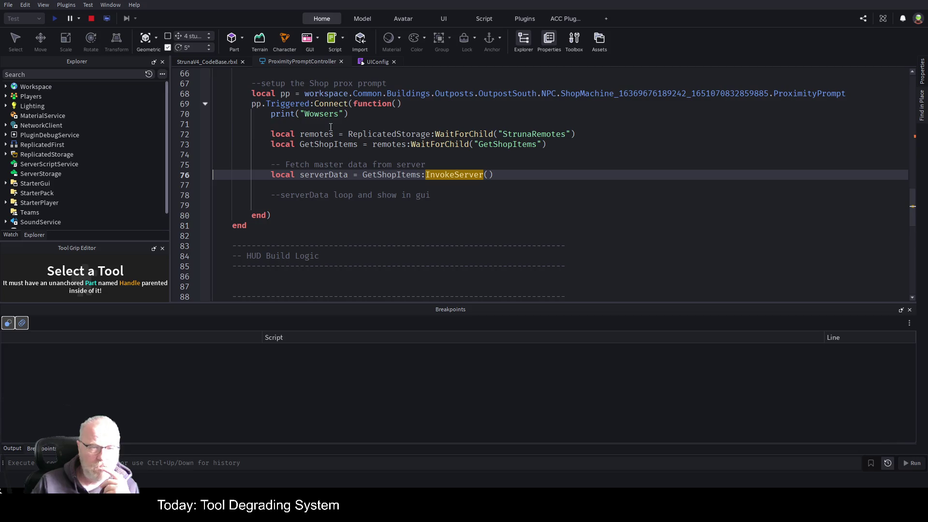
{"action": "left_click", "coordinate": [195, 176]}
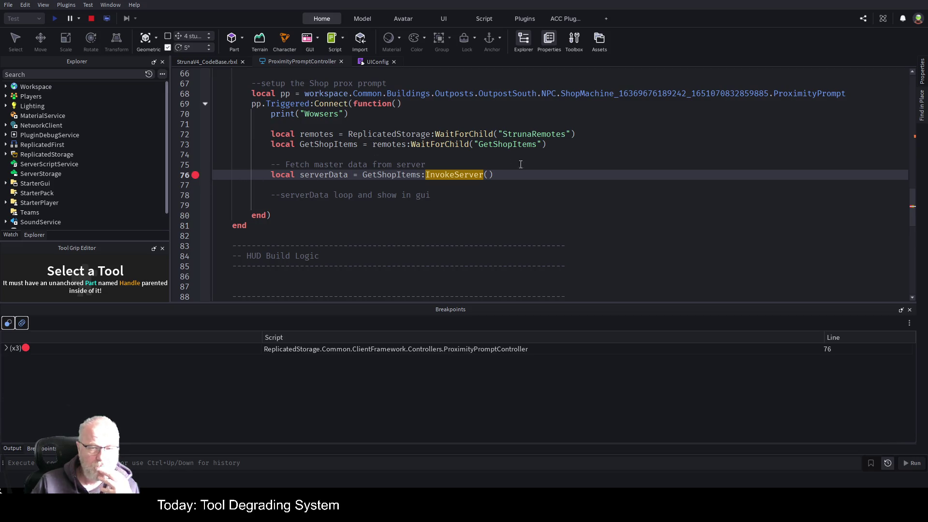
{"action": "left_click", "coordinate": [194, 176]}
{"action": "scroll", "coordinate": [367, 227], "scroll_direction": "down", "scroll_amount": 6}
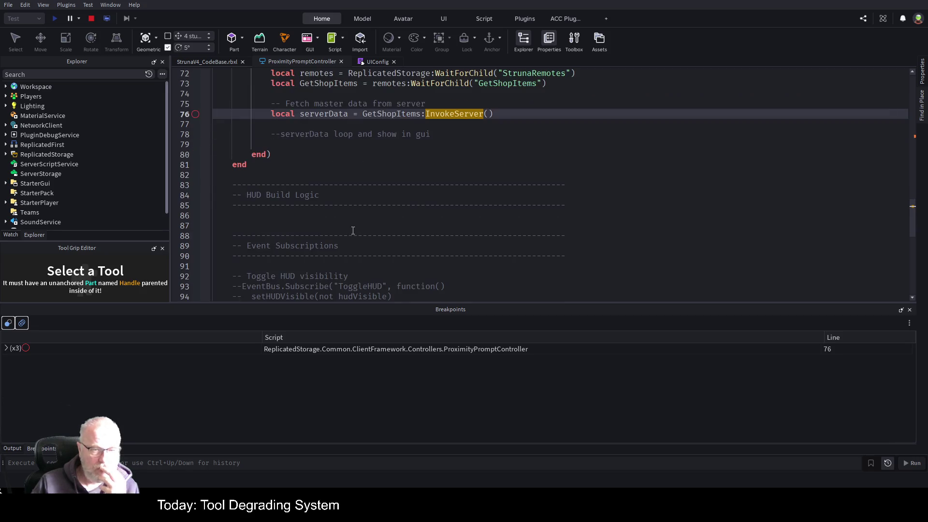
{"action": "scroll", "coordinate": [379, 233], "scroll_direction": "up", "scroll_amount": 10}
{"action": "scroll", "coordinate": [450, 179], "scroll_direction": "up", "scroll_amount": 5}
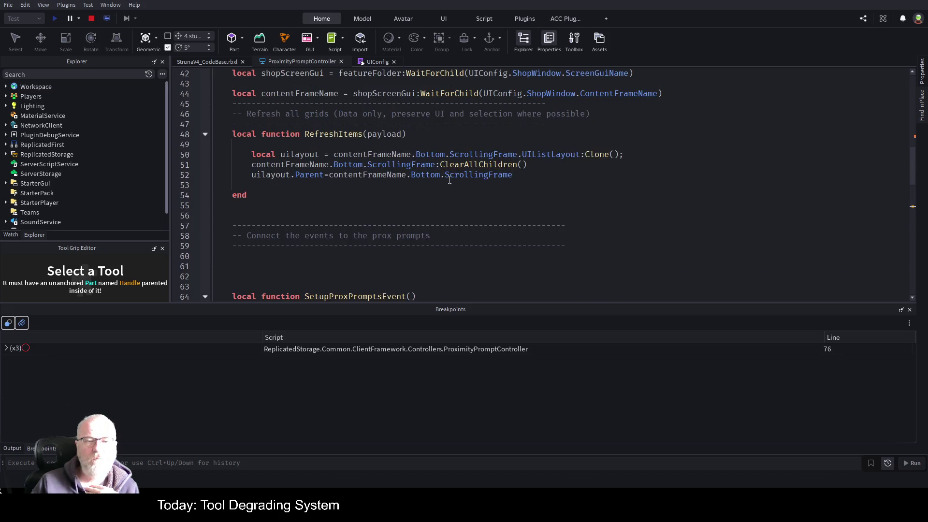
{"action": "scroll", "coordinate": [449, 182], "scroll_direction": "up", "scroll_amount": 5}
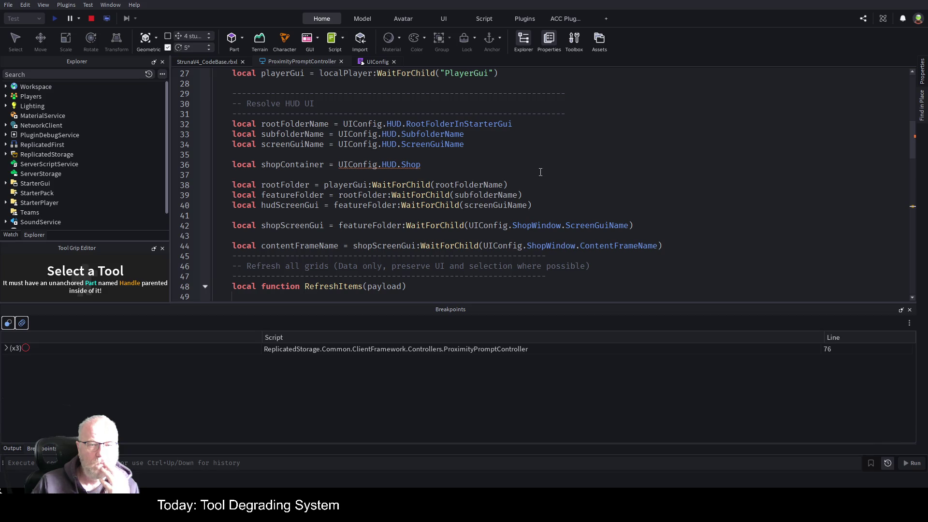
Check the ShopWindow settings in UIConfig, then show the Professions panel in the running game
{"action": "left_click", "coordinate": [376, 61]}
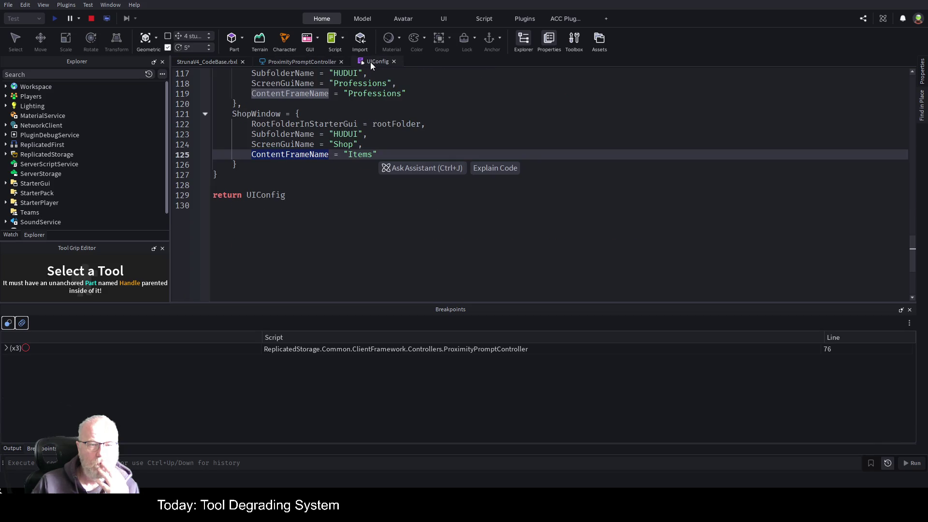
{"action": "left_click", "coordinate": [454, 118]}
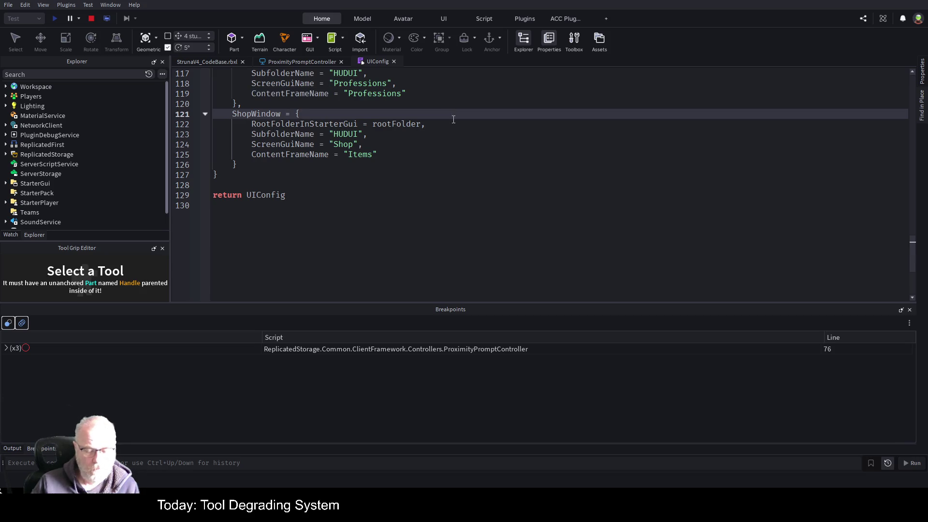
{"action": "left_click", "coordinate": [189, 61]}
{"action": "left_click", "coordinate": [184, 179]}
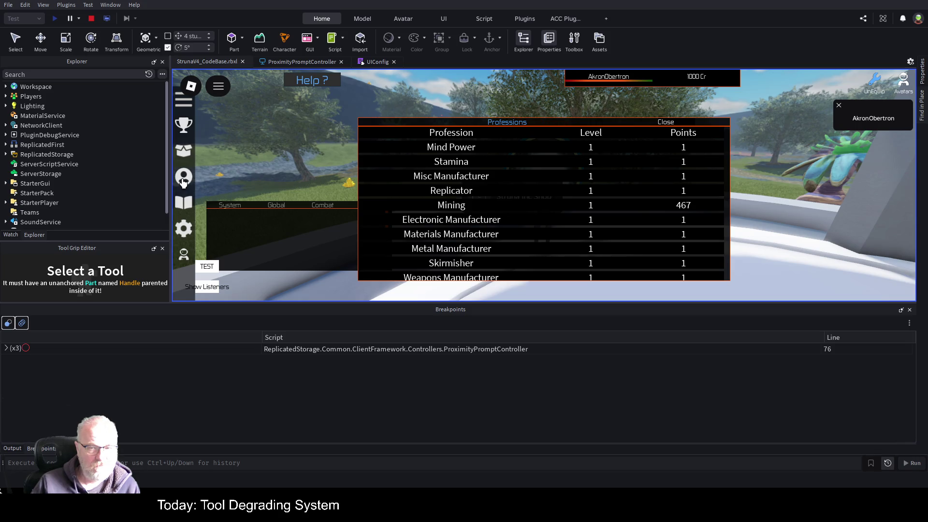
Close the Professions panel, stop the play test, and scroll ProximityPromptController to SetupProxPromptsEvent
{"action": "left_click", "coordinate": [183, 180]}
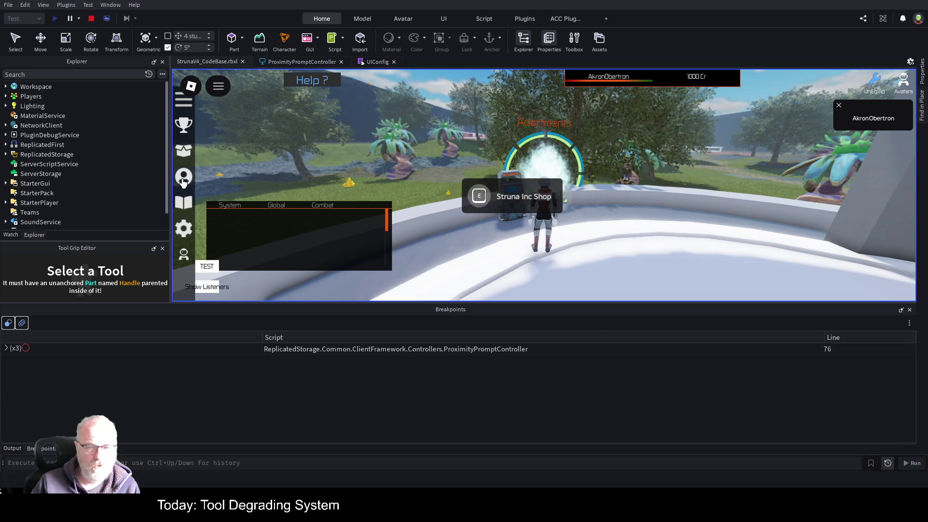
{"action": "left_click", "coordinate": [89, 20]}
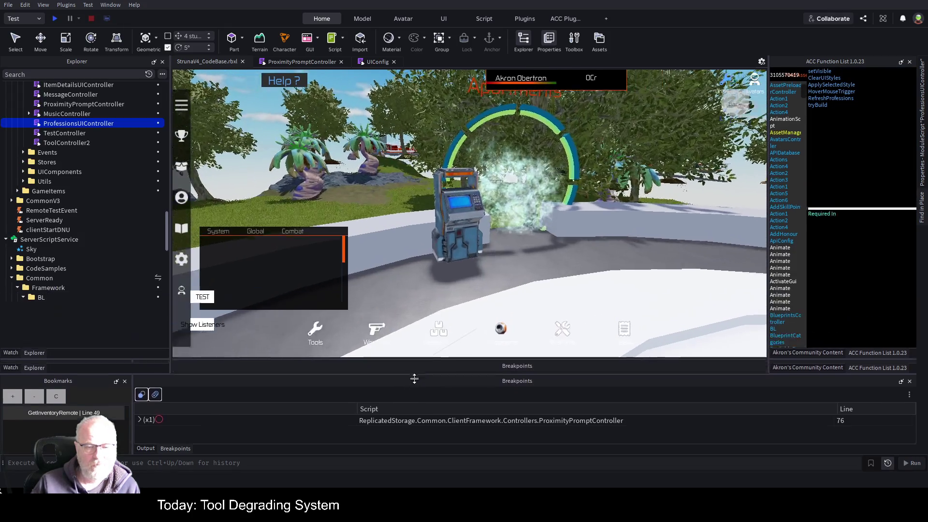
{"action": "left_click", "coordinate": [314, 63]}
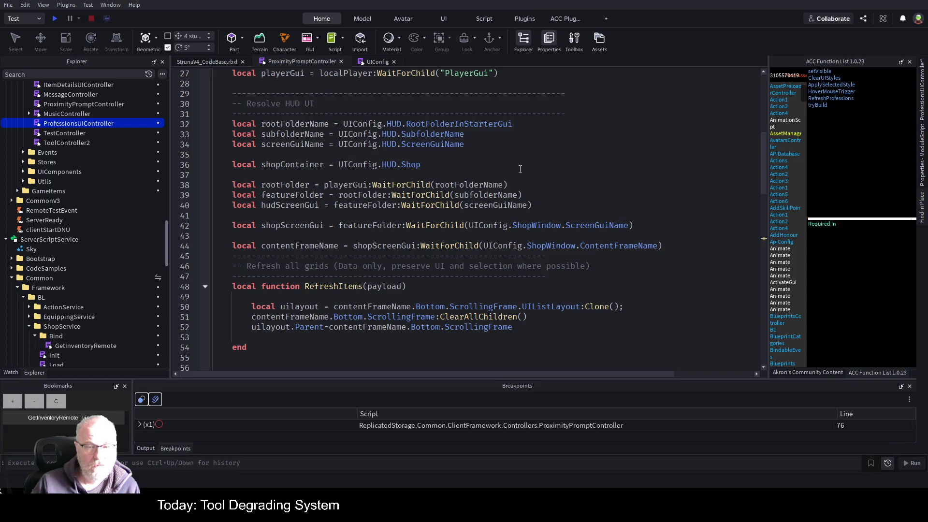
{"action": "scroll", "coordinate": [413, 213], "scroll_direction": "down", "scroll_amount": 2}
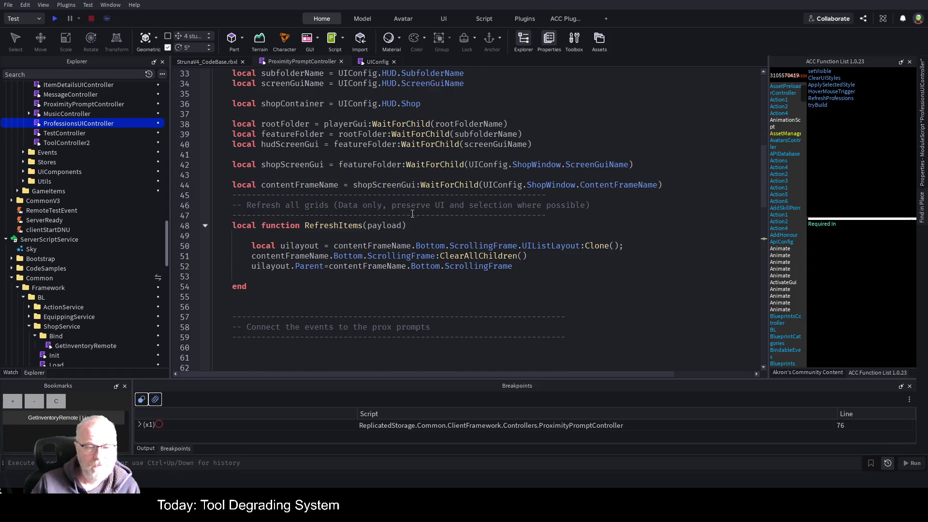
{"action": "left_click", "coordinate": [340, 223]}
{"action": "scroll", "coordinate": [453, 196], "scroll_direction": "down", "scroll_amount": 10}
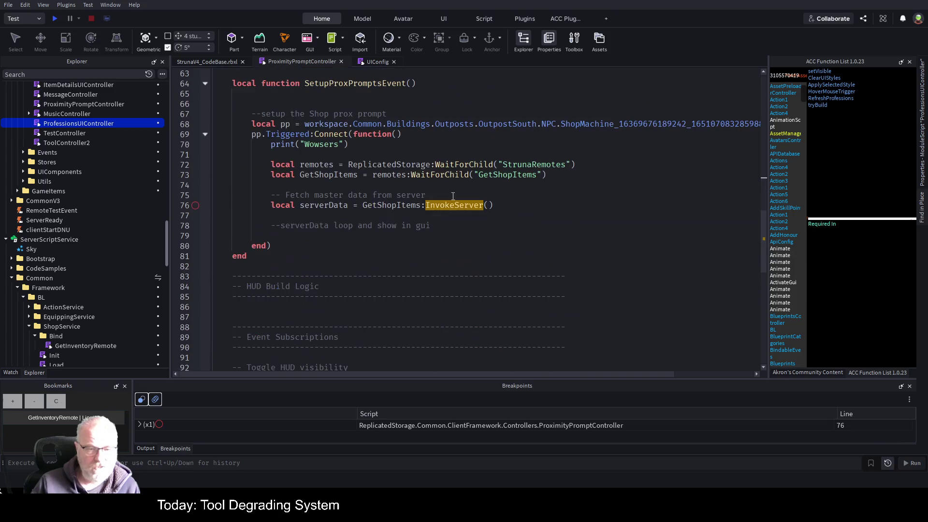
Add RefreshItems() with a breakpoint on line 79, then play-test and trigger the shop prompt
{"action": "left_click", "coordinate": [381, 236]}
{"action": "type", "text": "RefreshItems"}
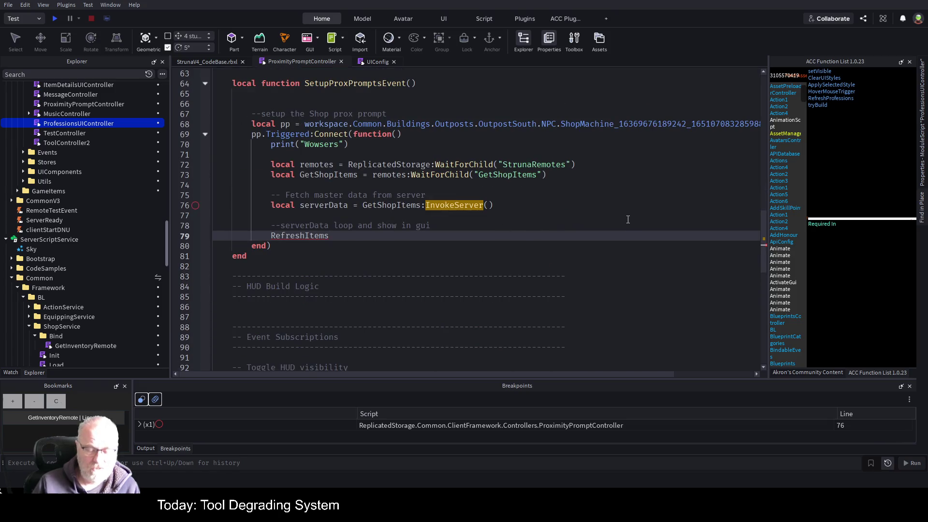
{"action": "type", "text": "()"}
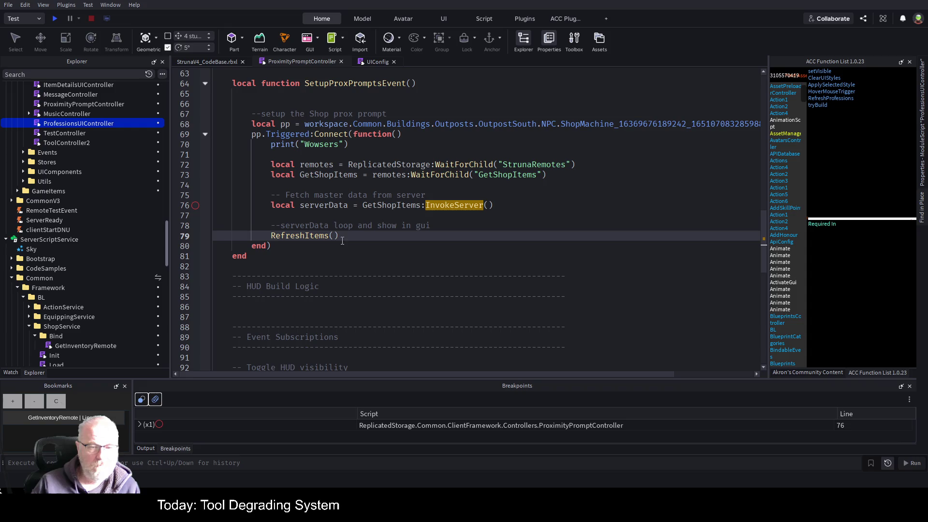
{"action": "left_click", "coordinate": [194, 236]}
{"action": "key", "text": "F5"}
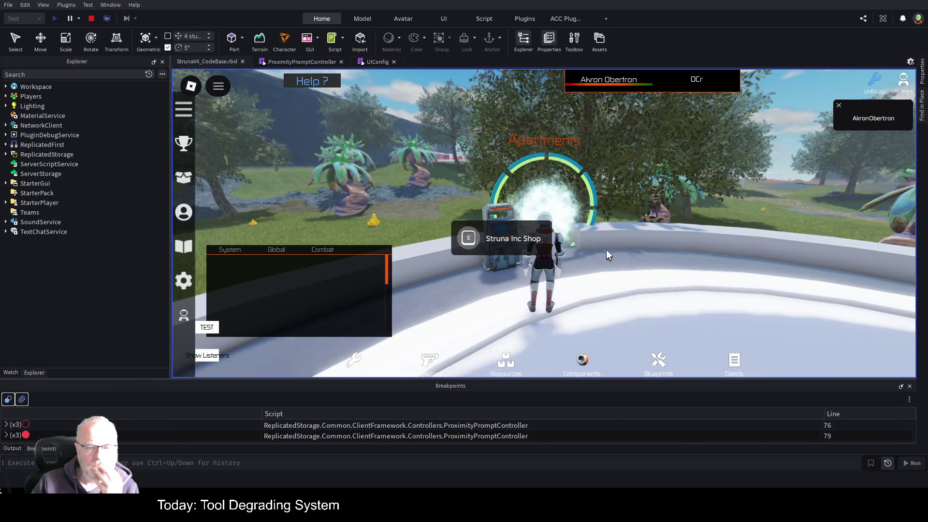
{"action": "left_click", "coordinate": [477, 239]}
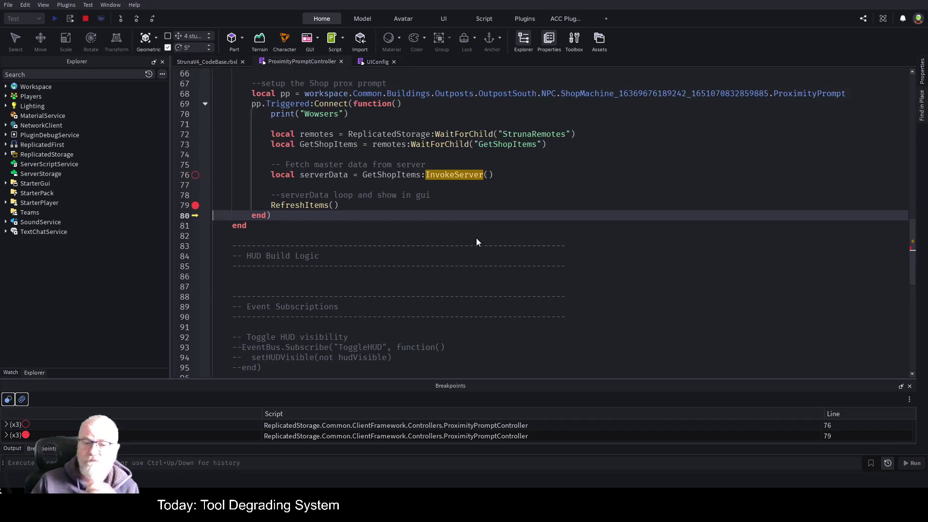
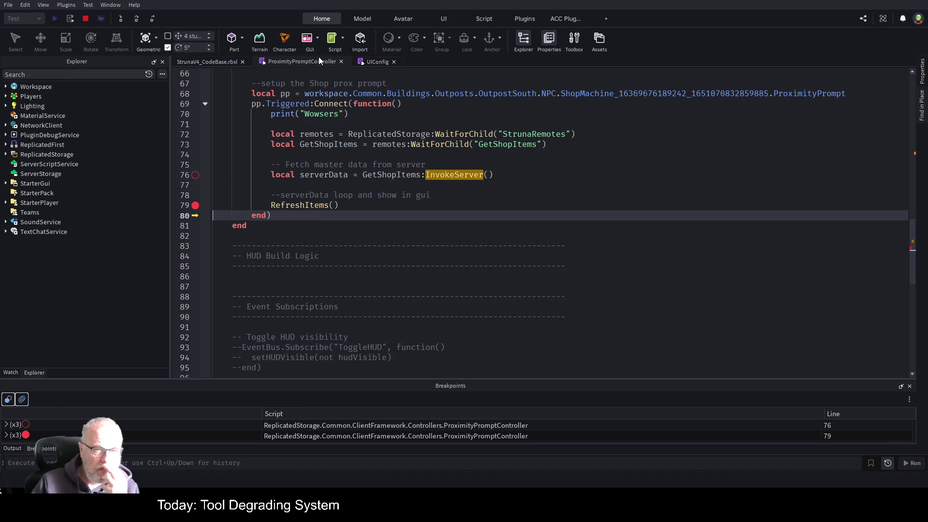
Set a breakpoint on line 50 of RefreshItems, stop the playtest, and save the place
{"action": "left_click", "coordinate": [315, 208]}
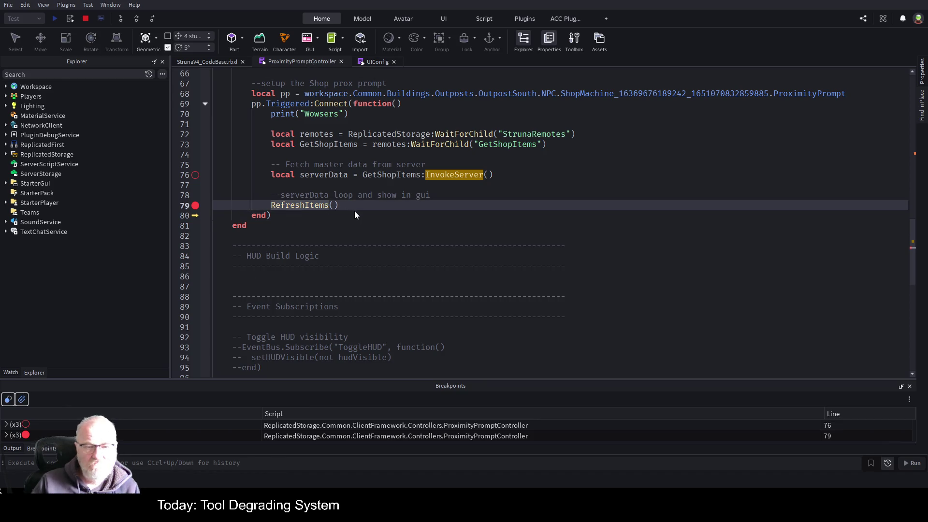
{"action": "key", "text": "F12"}
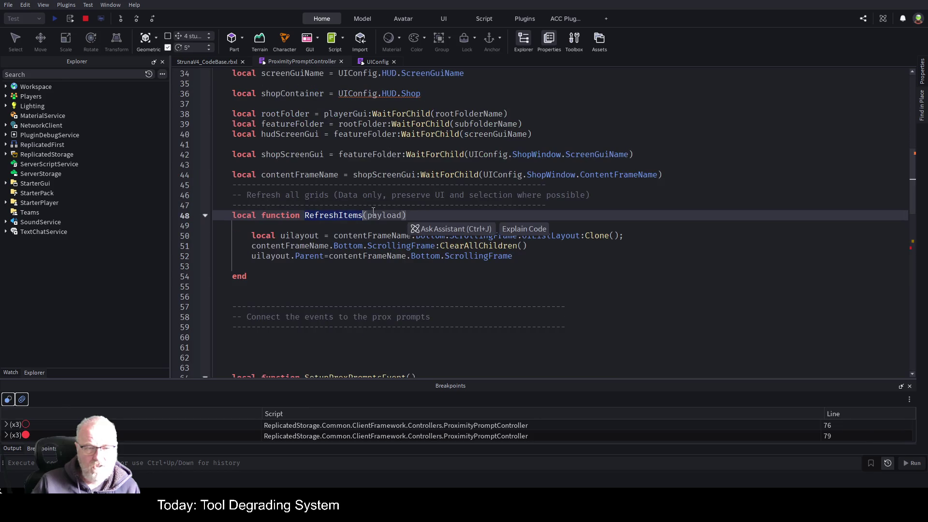
{"action": "left_click", "coordinate": [195, 236]}
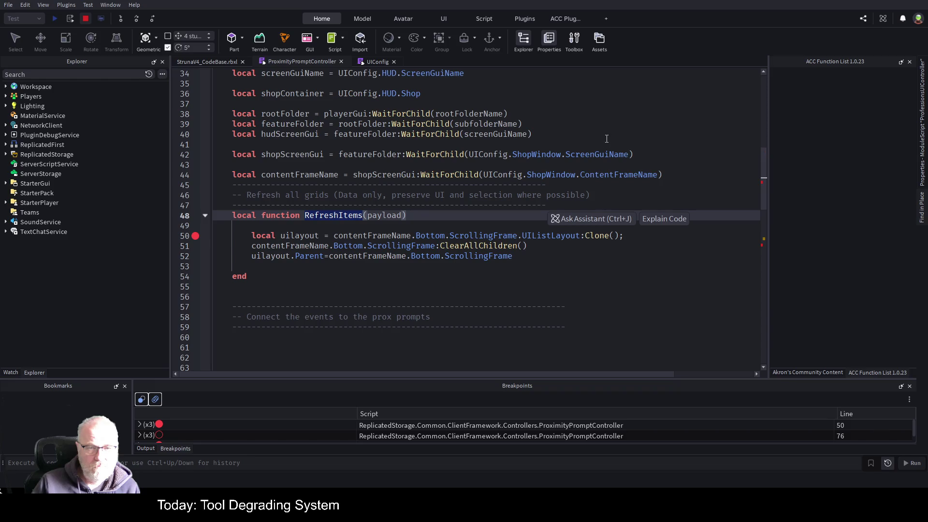
{"action": "left_click", "coordinate": [607, 138]}
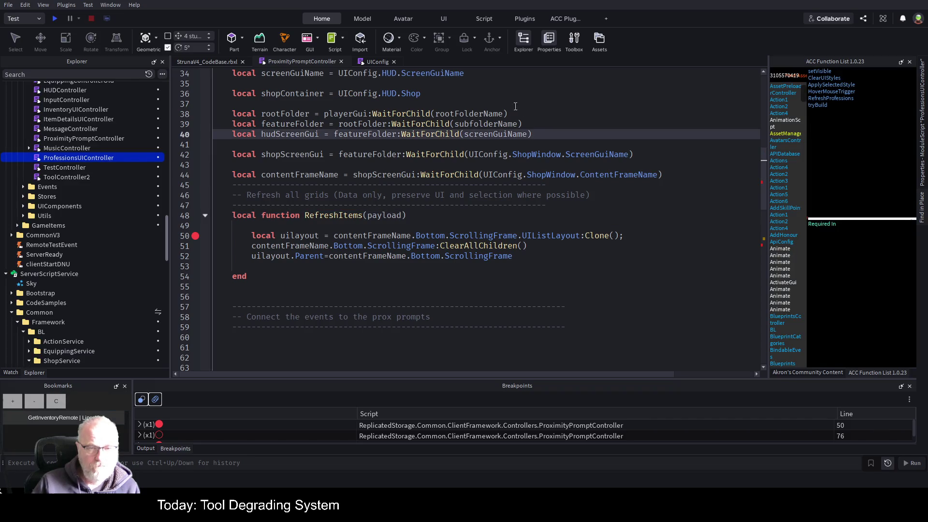
{"action": "key", "text": "ctrl+s"}
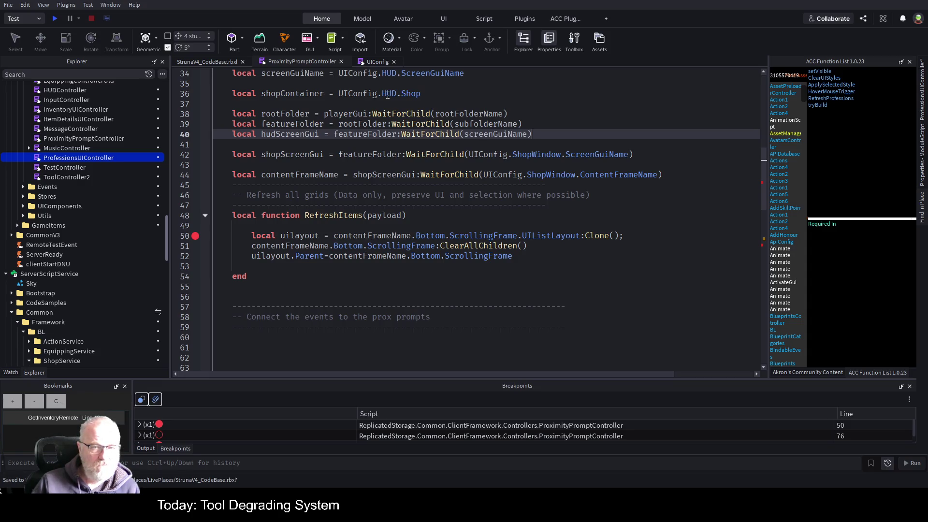
Change shopContainer on line 36 from UIConfig.HUD.Shop to UIConfig.Shop and save
{"action": "double_click", "coordinate": [388, 95]}
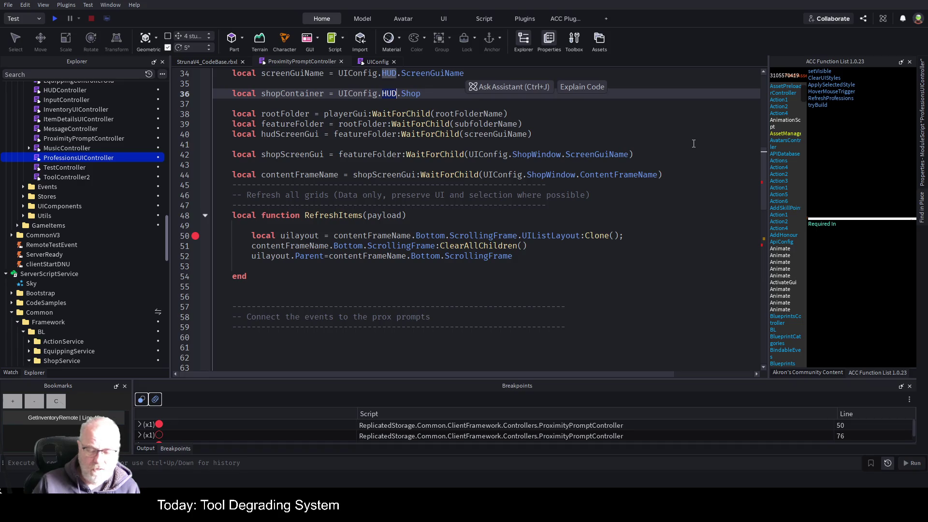
{"action": "key", "text": "BackSpace"}
{"action": "key", "text": "BackSpace"}
{"action": "left_click", "coordinate": [469, 106]}
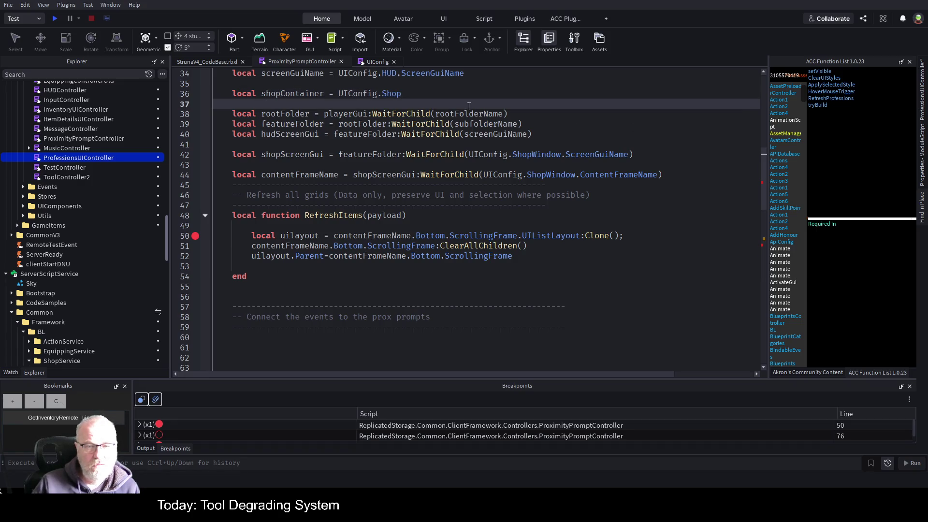
{"action": "key", "text": "ctrl+s"}
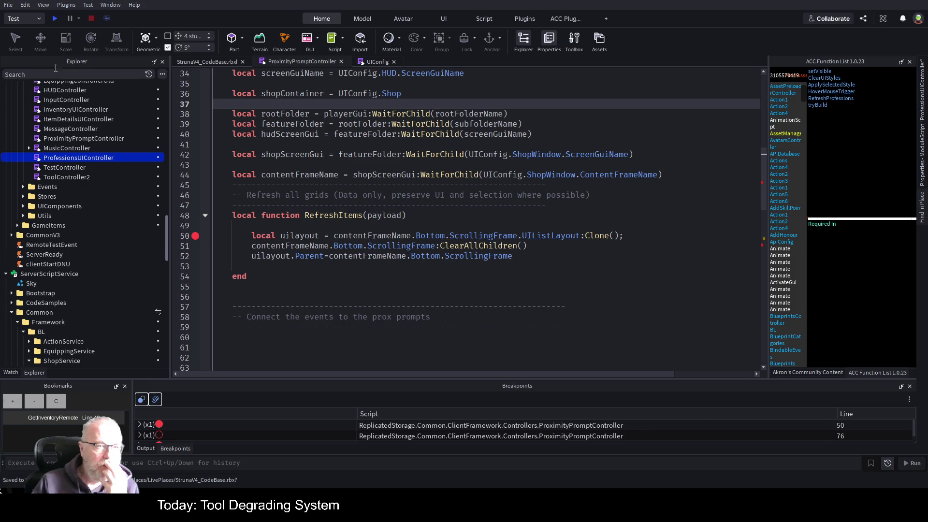
Start a playtest and trigger the Struna Inc Shop prompt to hit the line 50 breakpoint
{"action": "left_click", "coordinate": [54, 18]}
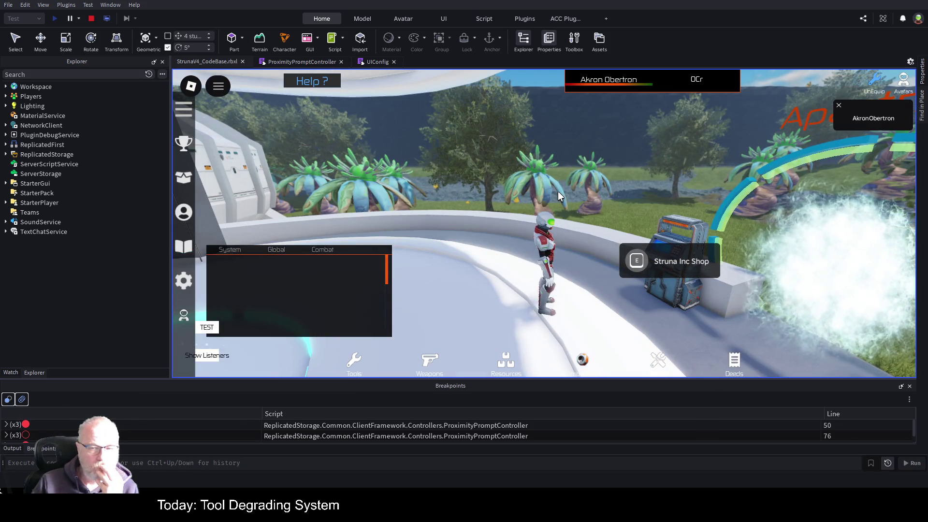
{"action": "left_click", "coordinate": [637, 261]}
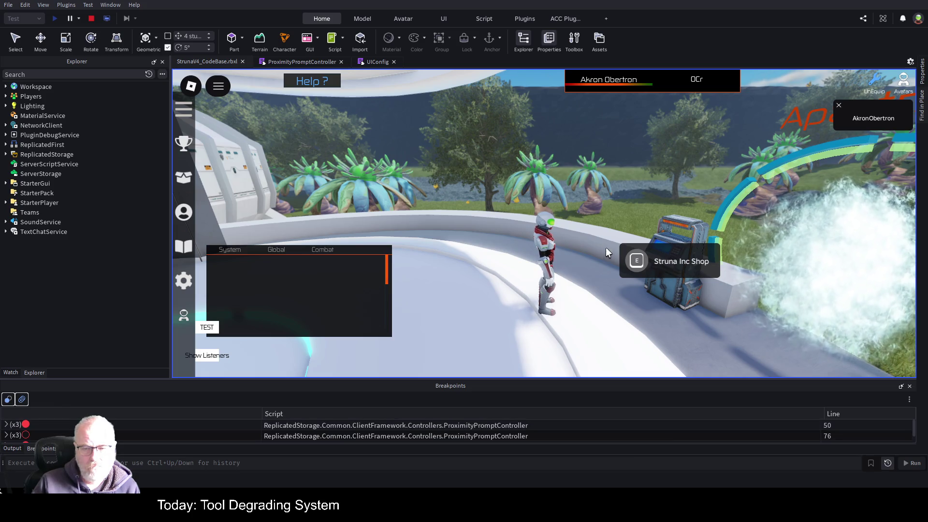
{"action": "left_click", "coordinate": [628, 260]}
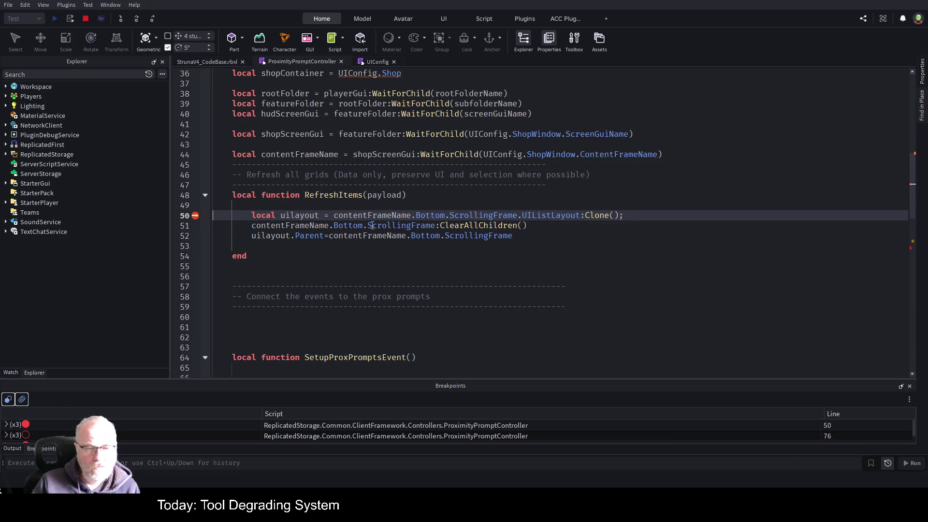
Step over lines 50 and 51, then step out of RefreshItems to its caller
{"action": "left_click", "coordinate": [138, 21]}
{"action": "left_click", "coordinate": [138, 20]}
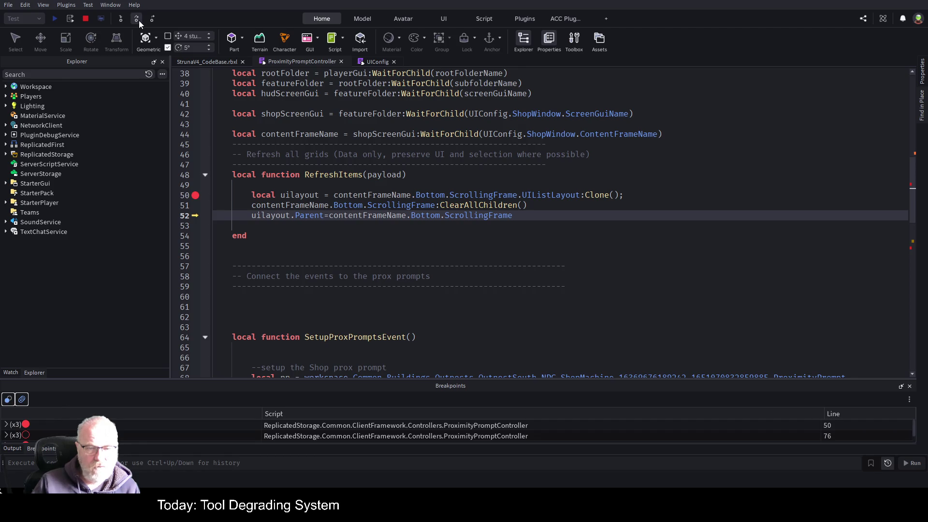
{"action": "left_click", "coordinate": [138, 21]}
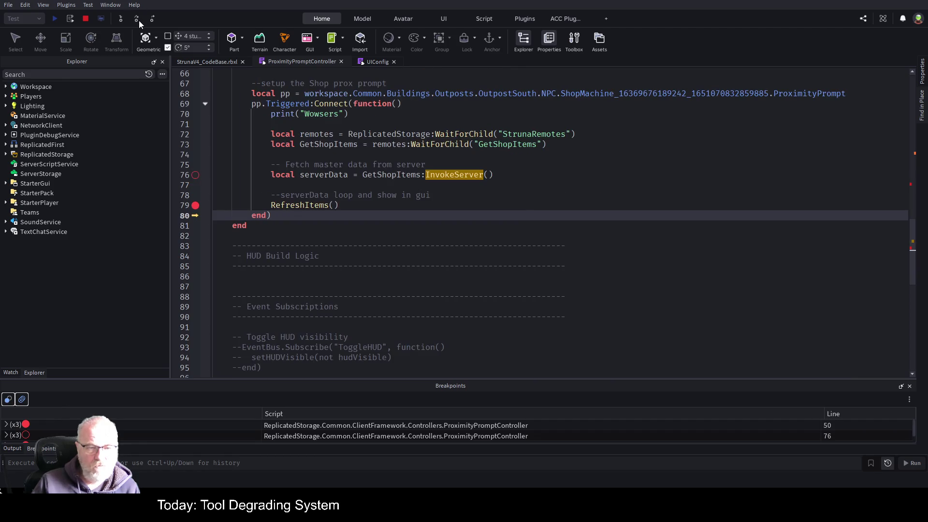
Expand the player's PlayerGui down to HUDUI > Shop > Bottom > ScrollingFrame to inspect its contents
{"action": "left_click", "coordinate": [5, 96]}
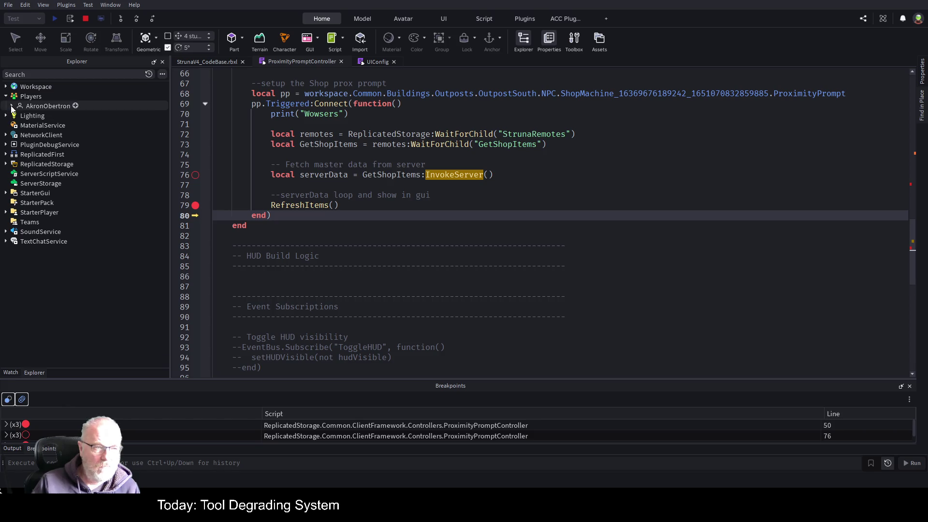
{"action": "left_click", "coordinate": [11, 107]}
{"action": "left_click", "coordinate": [18, 154]}
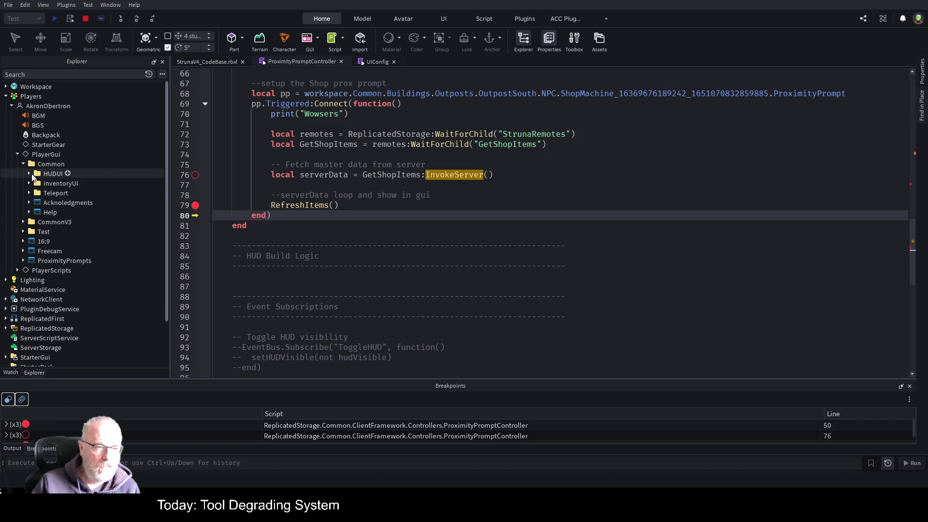
{"action": "left_click", "coordinate": [29, 174]}
{"action": "left_click", "coordinate": [35, 203]}
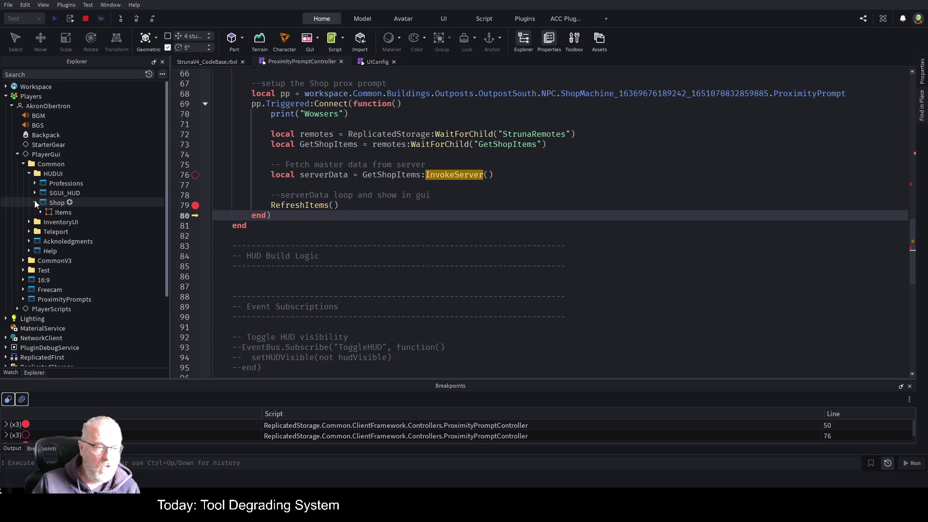
{"action": "left_click", "coordinate": [41, 212]}
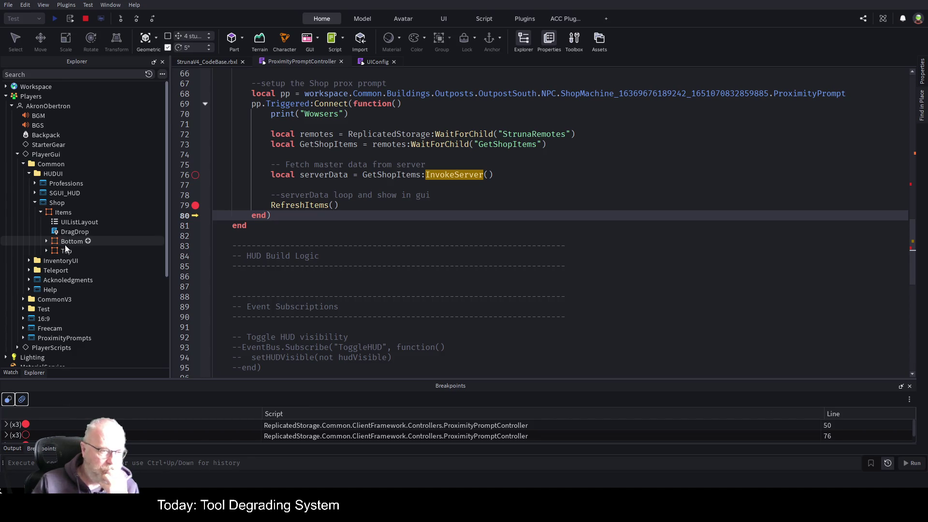
{"action": "left_click", "coordinate": [47, 249]}
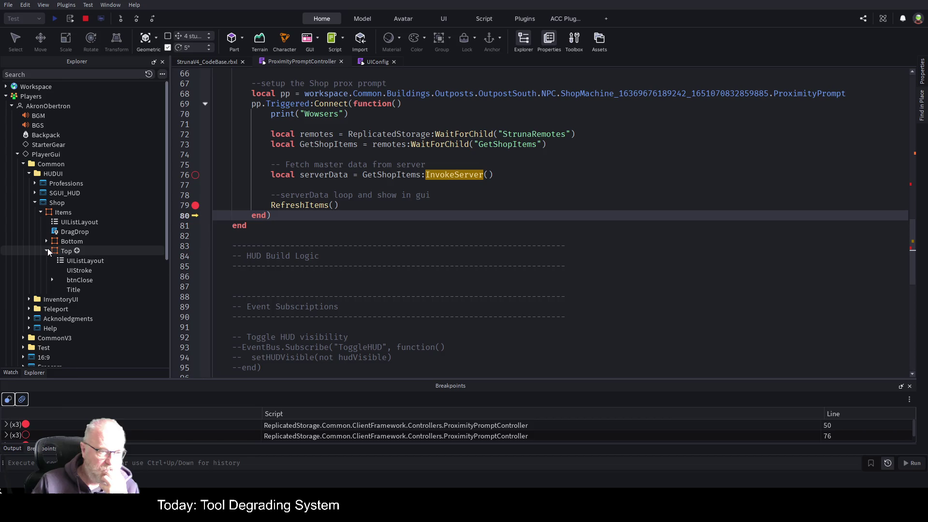
{"action": "left_click", "coordinate": [48, 249]}
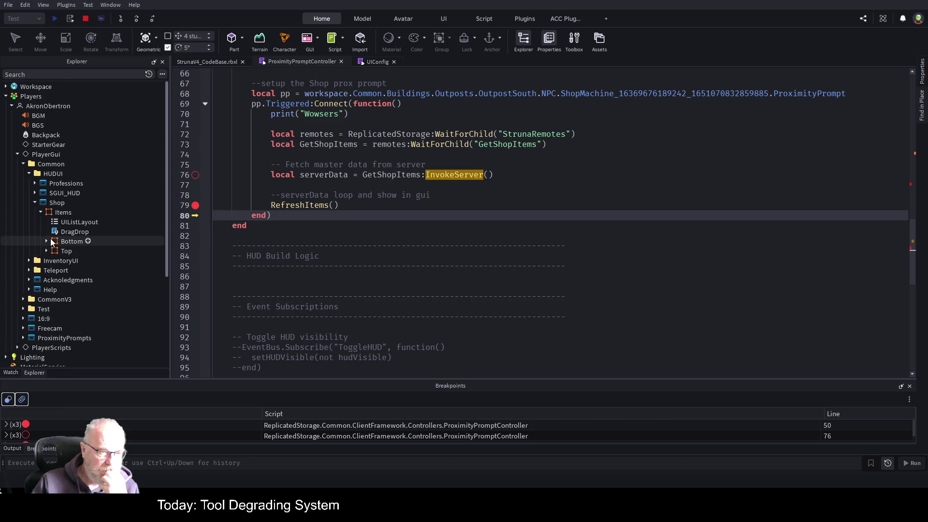
{"action": "left_click", "coordinate": [46, 240]}
{"action": "left_click", "coordinate": [52, 261]}
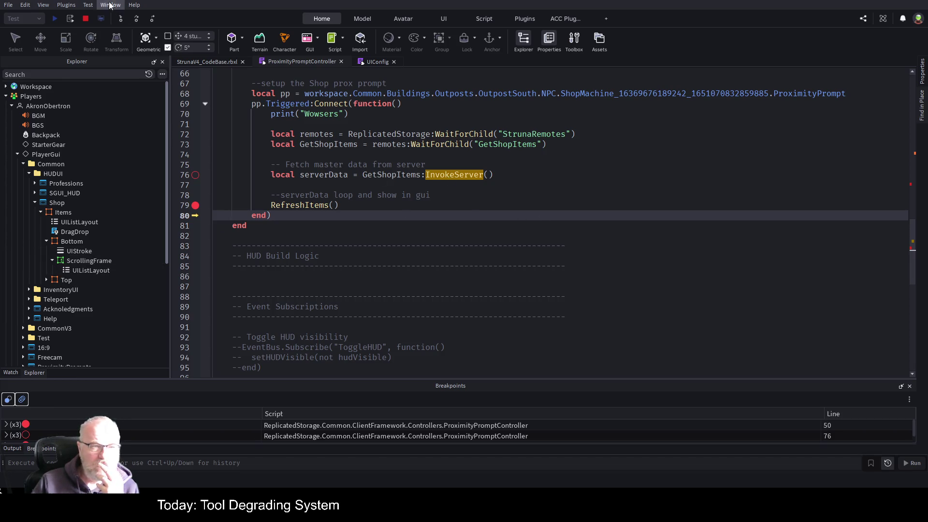
Stop the playtest and expand the UIComponents folder in Explorer
{"action": "left_click", "coordinate": [86, 21]}
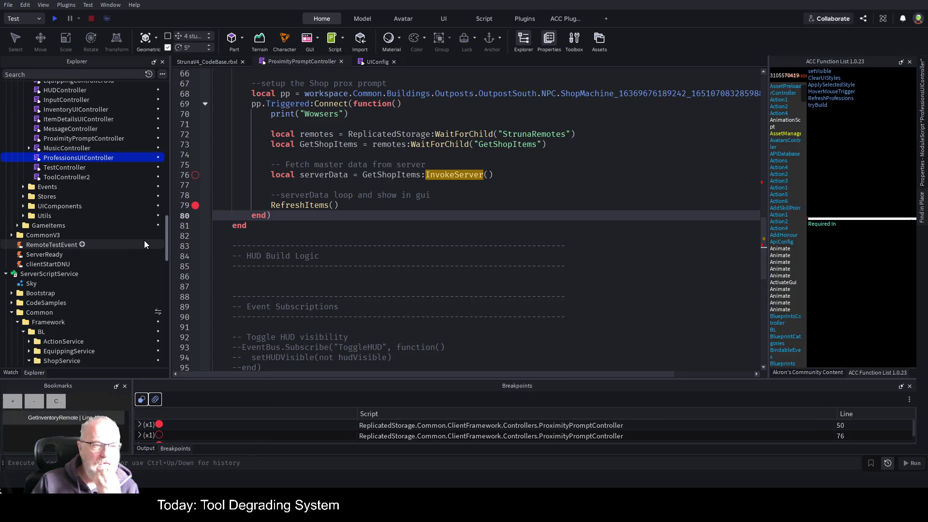
{"action": "scroll", "coordinate": [129, 256], "scroll_direction": "up", "scroll_amount": 5}
{"action": "scroll", "coordinate": [127, 258], "scroll_direction": "up", "scroll_amount": 5}
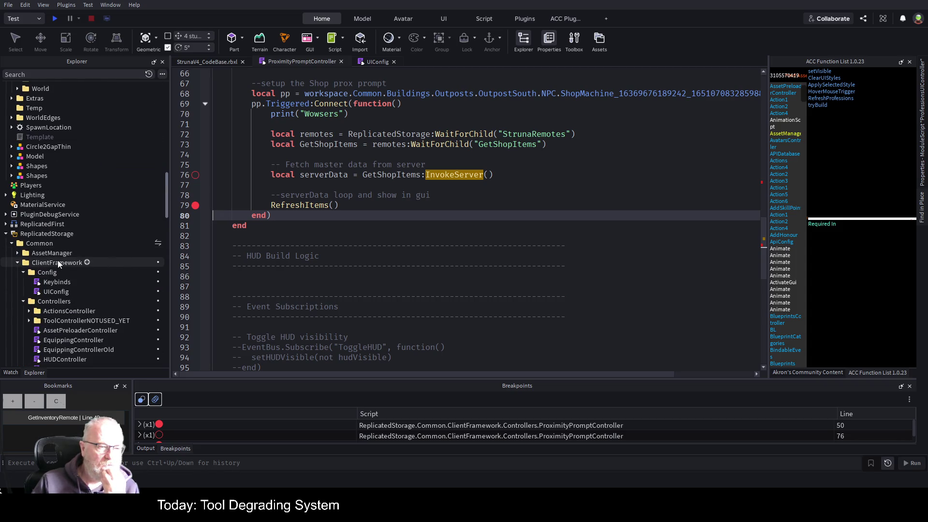
{"action": "scroll", "coordinate": [57, 260], "scroll_direction": "down", "scroll_amount": 3}
{"action": "scroll", "coordinate": [59, 250], "scroll_direction": "down", "scroll_amount": 3}
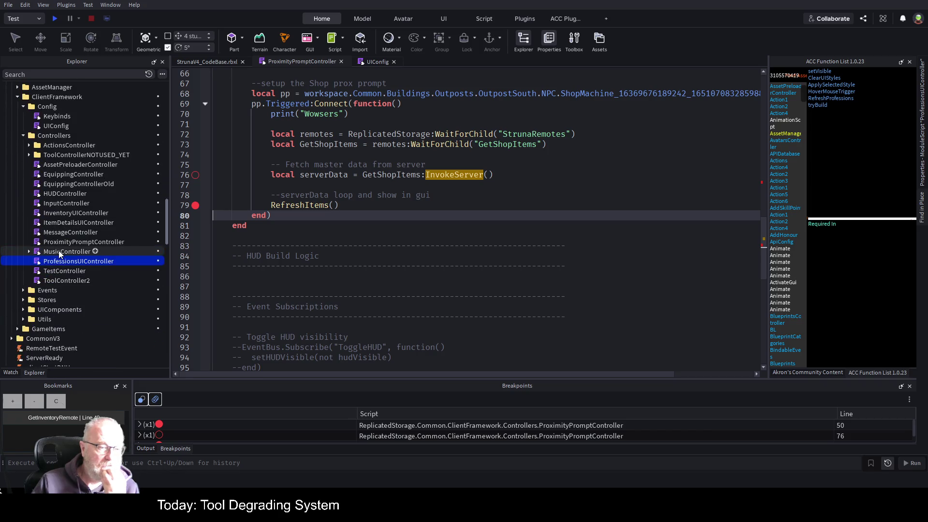
{"action": "scroll", "coordinate": [59, 250], "scroll_direction": "down", "scroll_amount": 1}
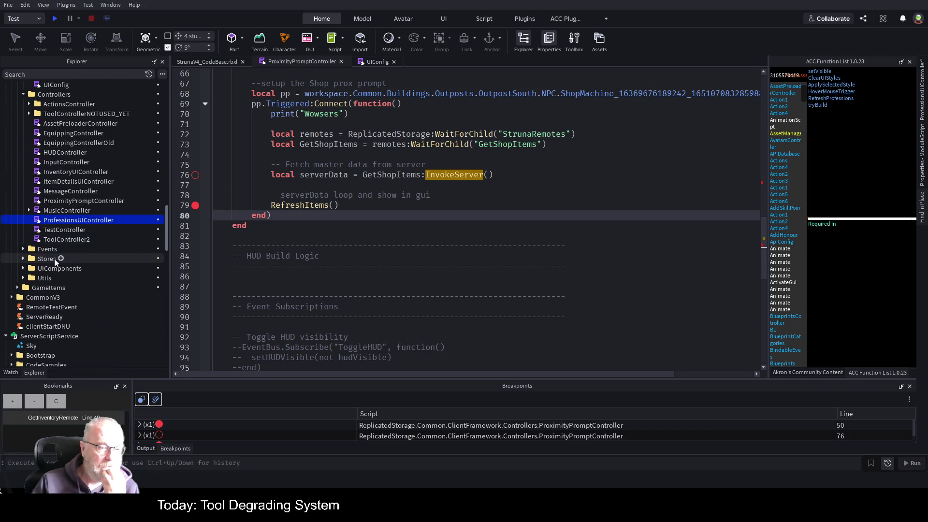
{"action": "left_click", "coordinate": [23, 268]}
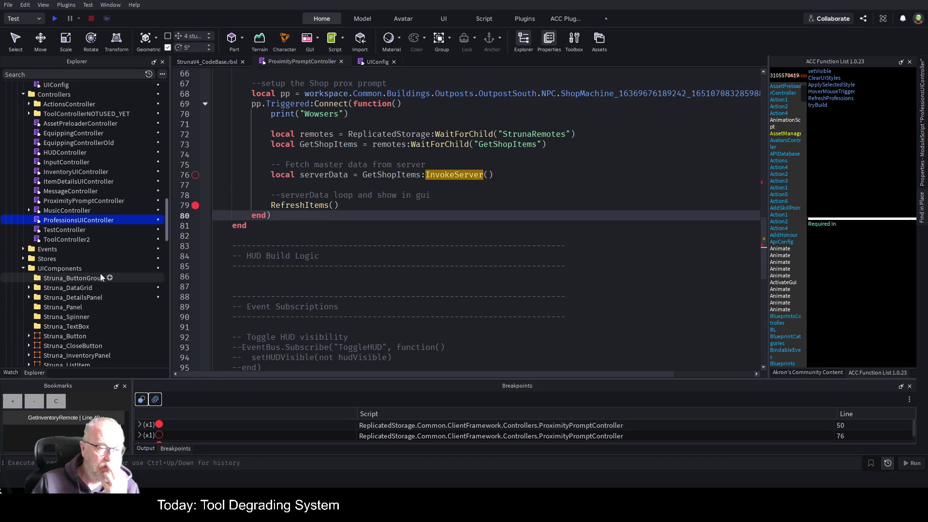
Expand Struna_DataGrid > Templates and select the IconItem template
{"action": "scroll", "coordinate": [100, 278], "scroll_direction": "down", "scroll_amount": 1}
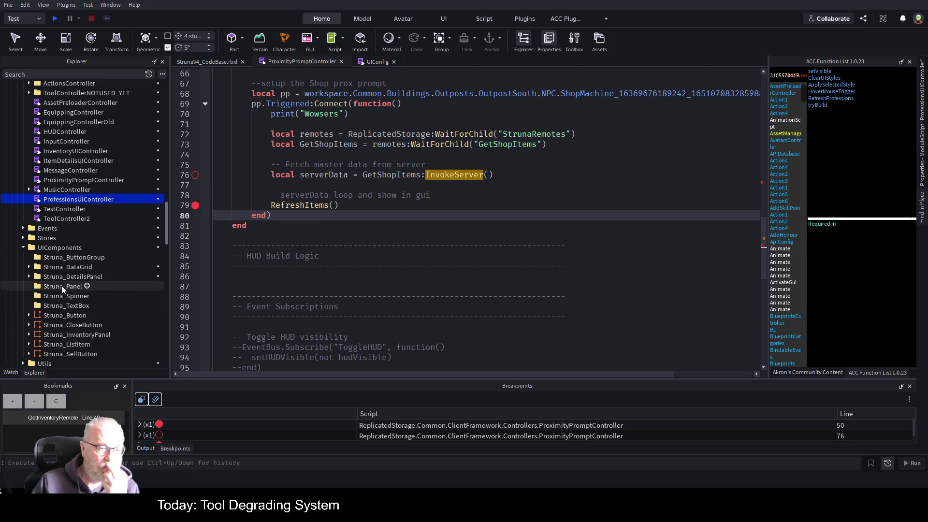
{"action": "left_click", "coordinate": [29, 266]}
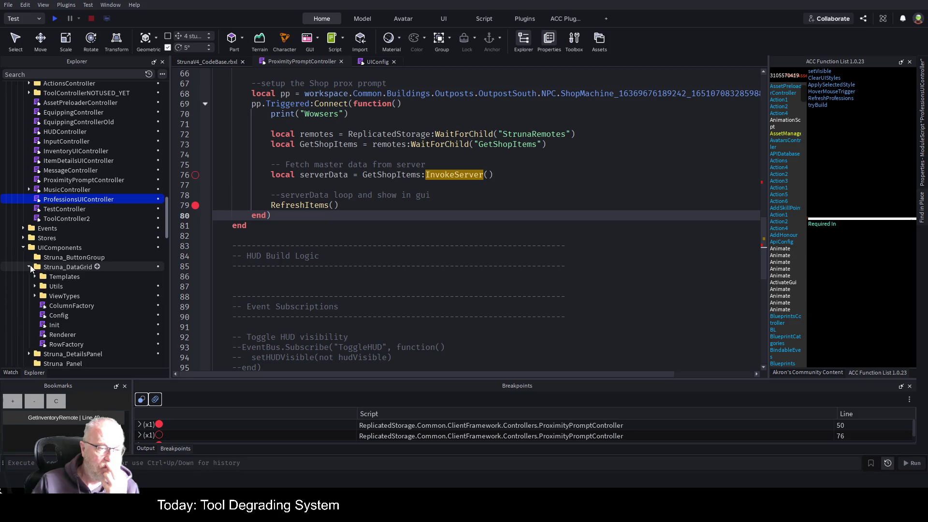
{"action": "left_click", "coordinate": [35, 276]}
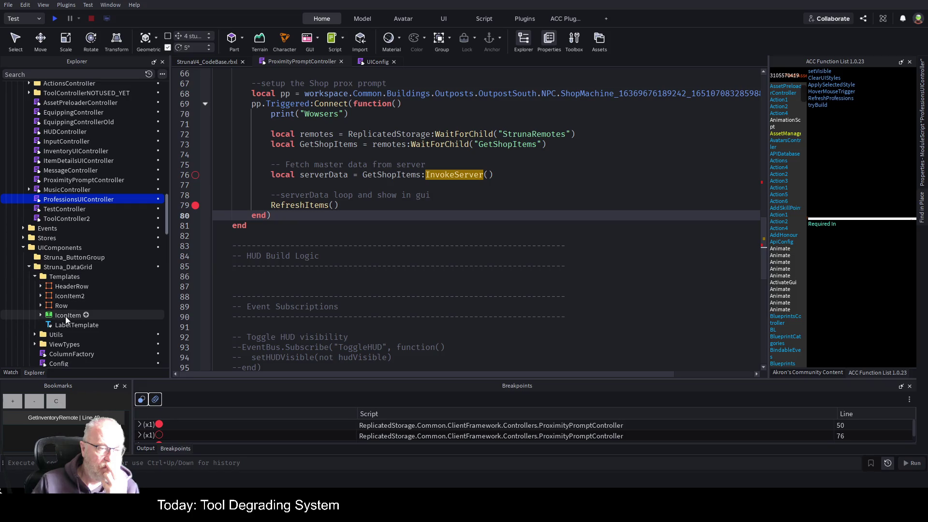
{"action": "left_click", "coordinate": [41, 315]}
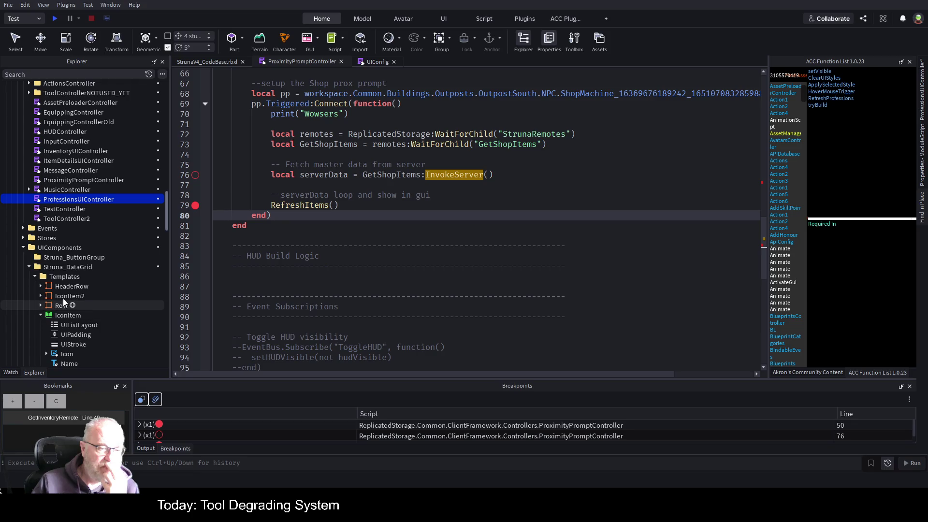
{"action": "scroll", "coordinate": [74, 288], "scroll_direction": "down", "scroll_amount": 2}
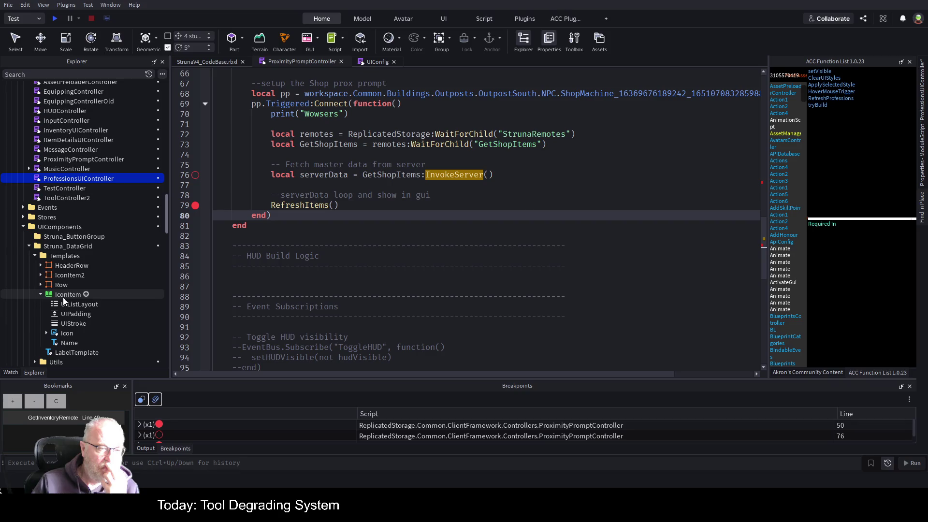
{"action": "left_click", "coordinate": [41, 285]}
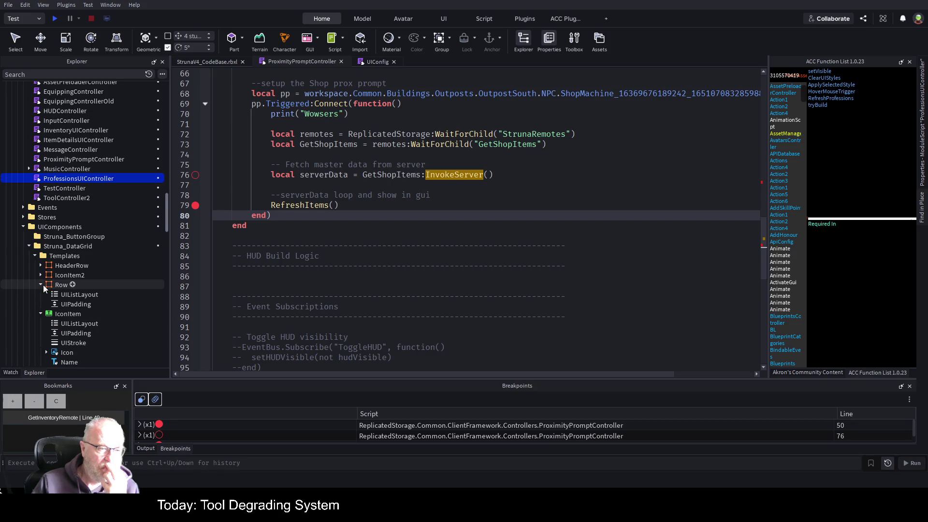
{"action": "left_click", "coordinate": [41, 285]}
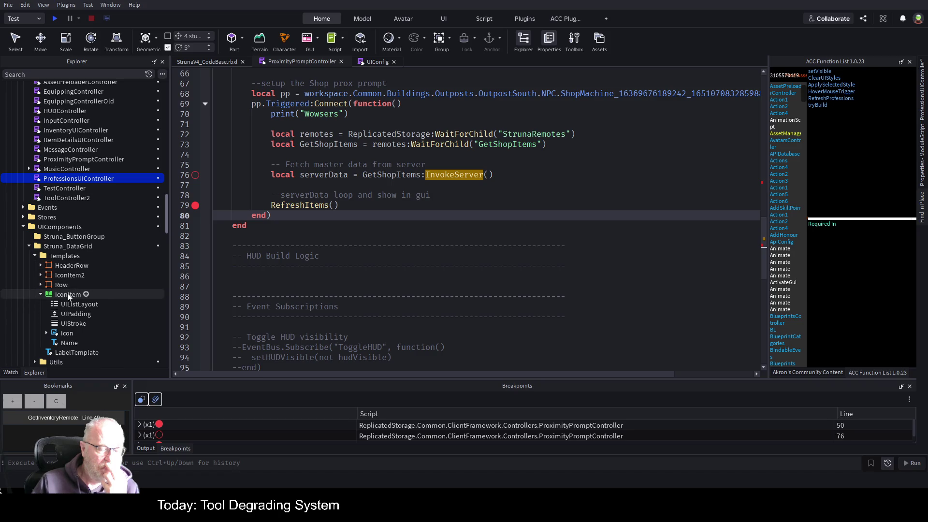
{"action": "left_click", "coordinate": [68, 294]}
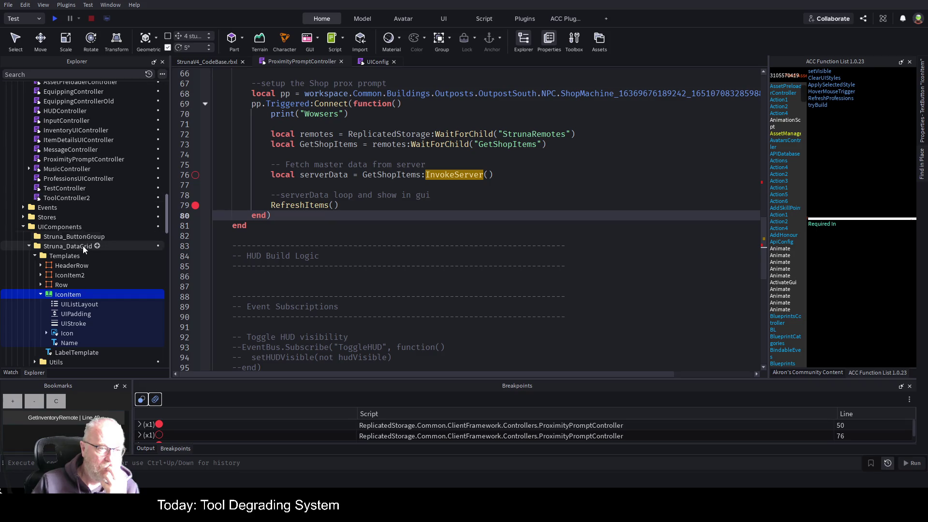
Collapse IconItem and Struna_DataGrid, then insert a new folder under UIComponents
{"action": "scroll", "coordinate": [83, 244], "scroll_direction": "down", "scroll_amount": 4}
{"action": "scroll", "coordinate": [89, 247], "scroll_direction": "down", "scroll_amount": 5}
{"action": "scroll", "coordinate": [99, 246], "scroll_direction": "up", "scroll_amount": 6}
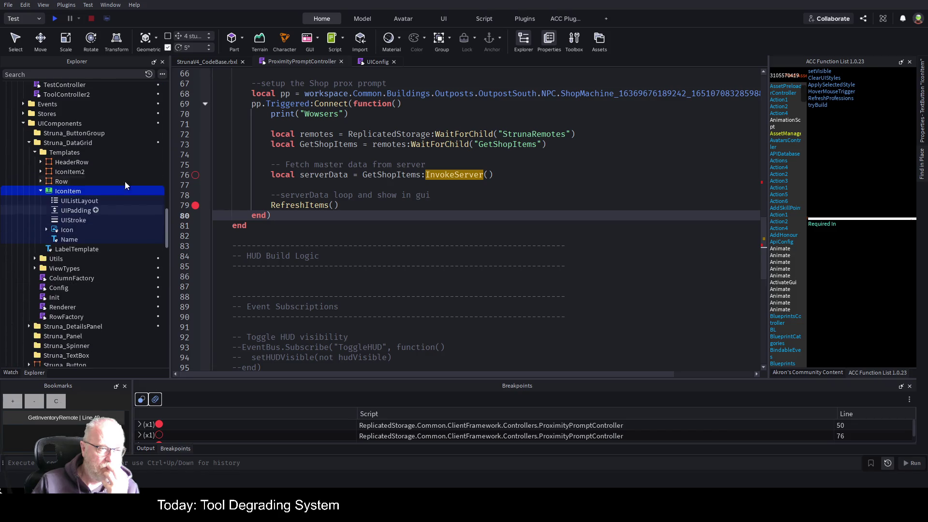
{"action": "left_click", "coordinate": [40, 191]}
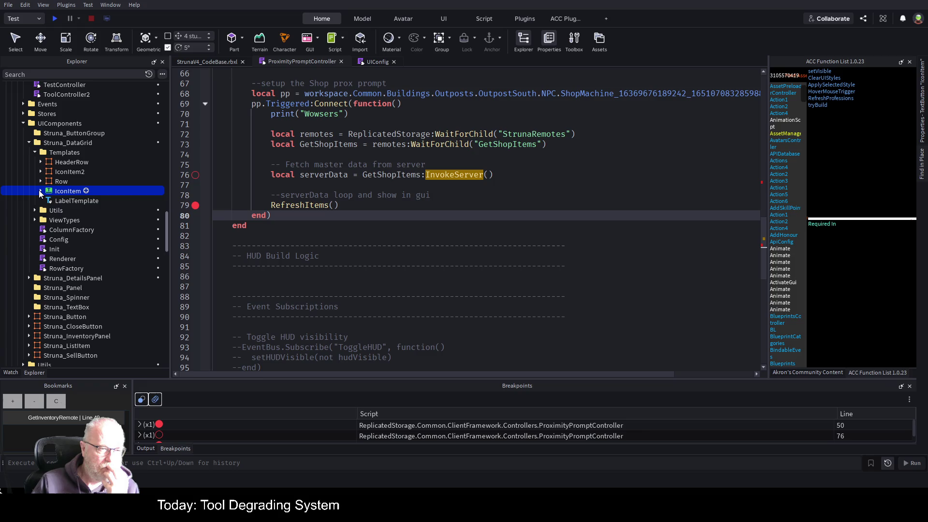
{"action": "left_click", "coordinate": [28, 143]}
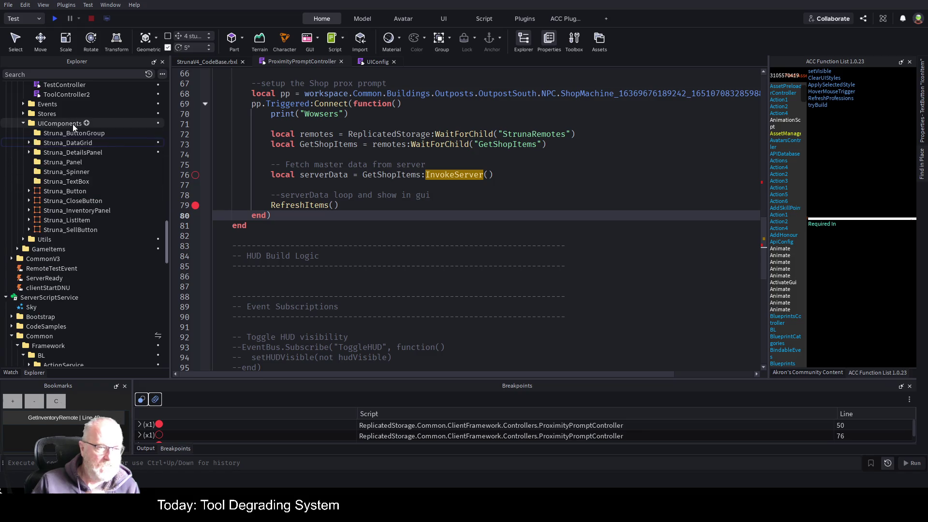
{"action": "left_click", "coordinate": [88, 122]}
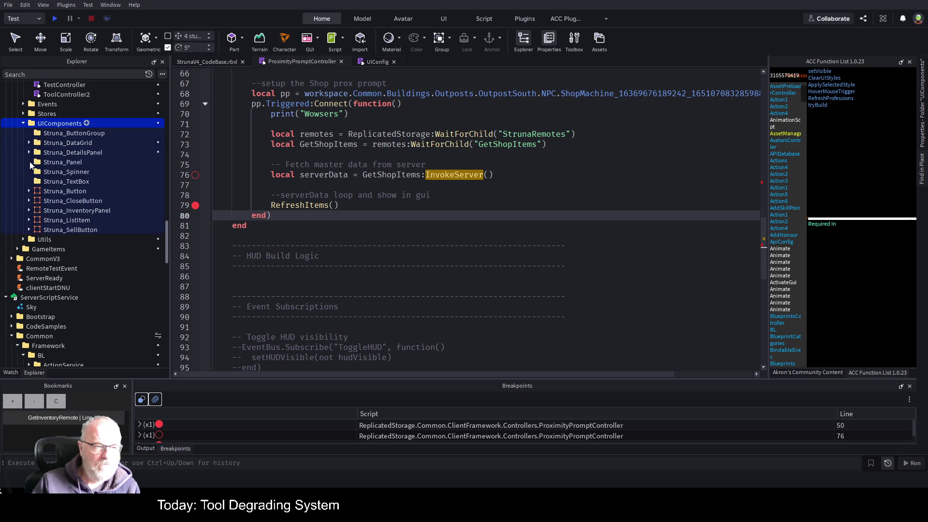
Name the new folder Struna_Icon and paste the IconItem template into it
{"action": "key", "text": "F2"}
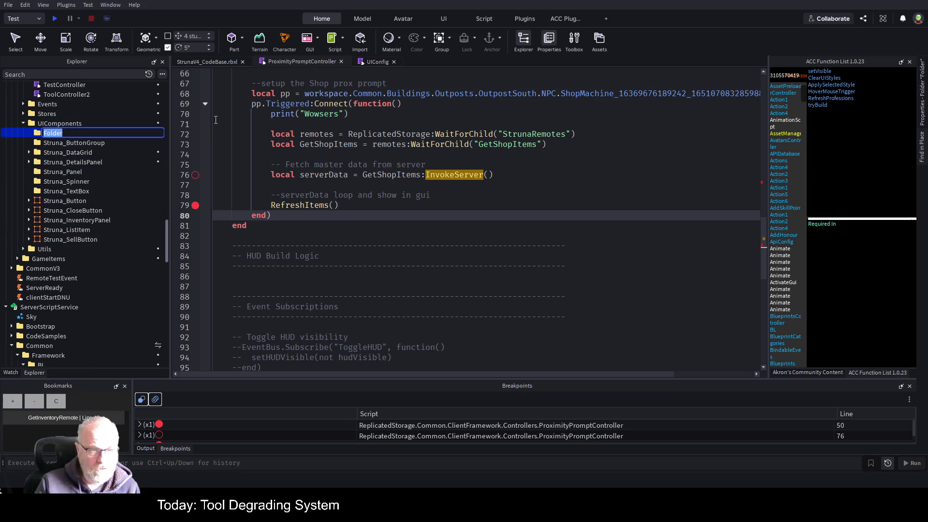
{"action": "type", "text": "Stri"}
{"action": "key", "text": "BackSpace"}
{"action": "type", "text": "una_"}
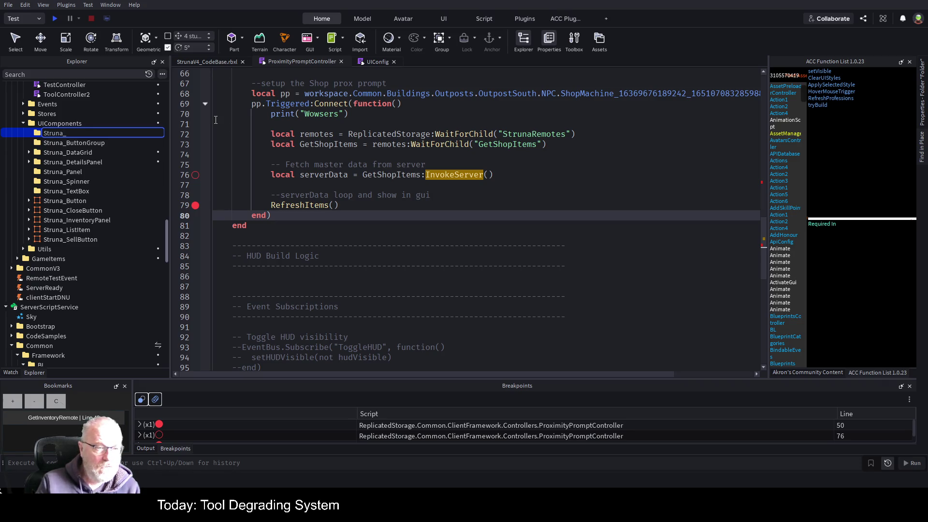
{"action": "type", "text": "Icon"}
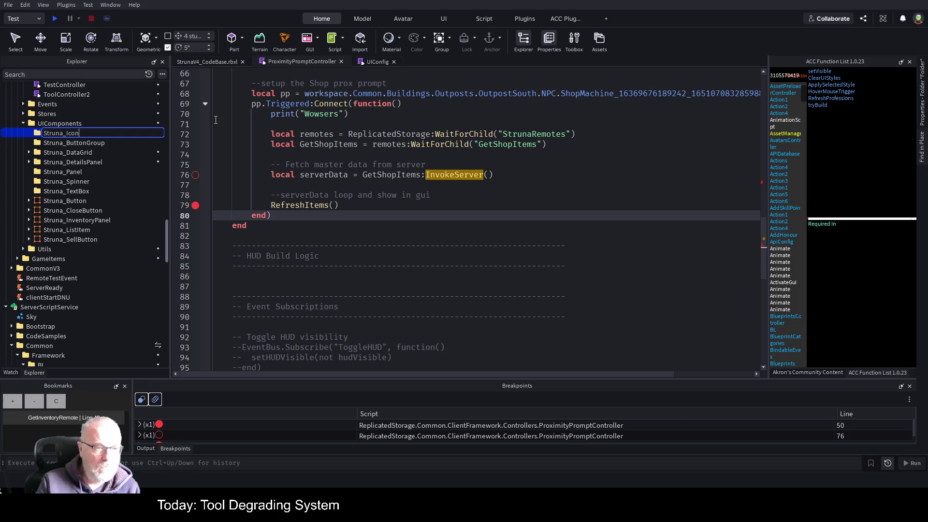
{"action": "key", "text": "Return"}
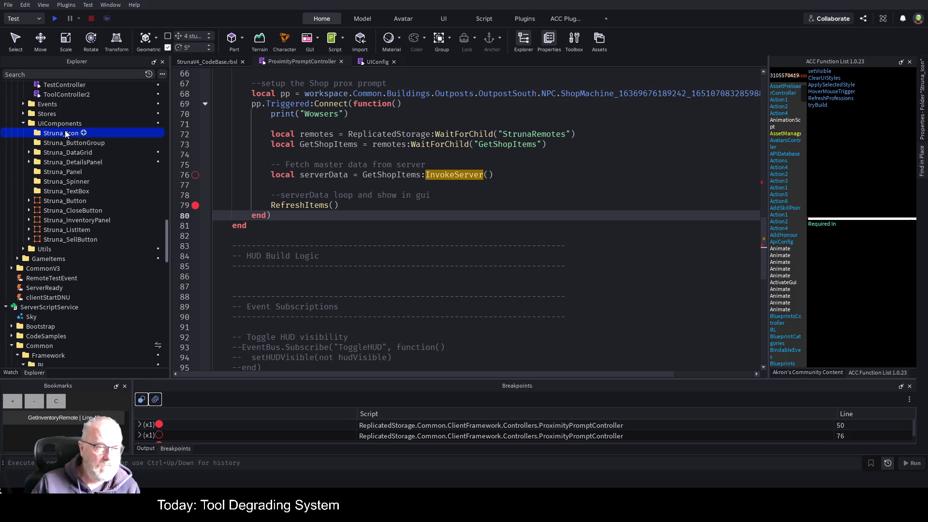
{"action": "key", "text": "ctrl+shift+v"}
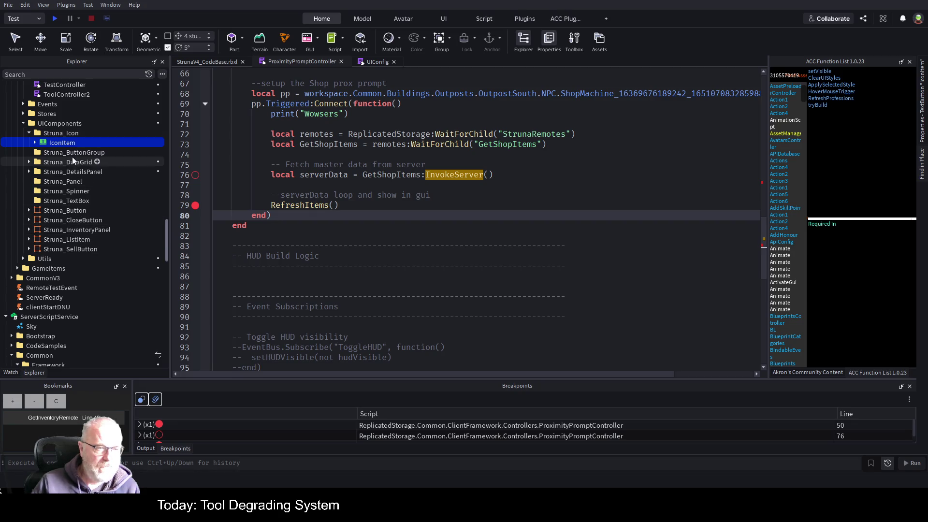
Rename the Struna_Icon folder to Struna_ListItemIcon
{"action": "left_click", "coordinate": [61, 133]}
{"action": "key", "text": "F2"}
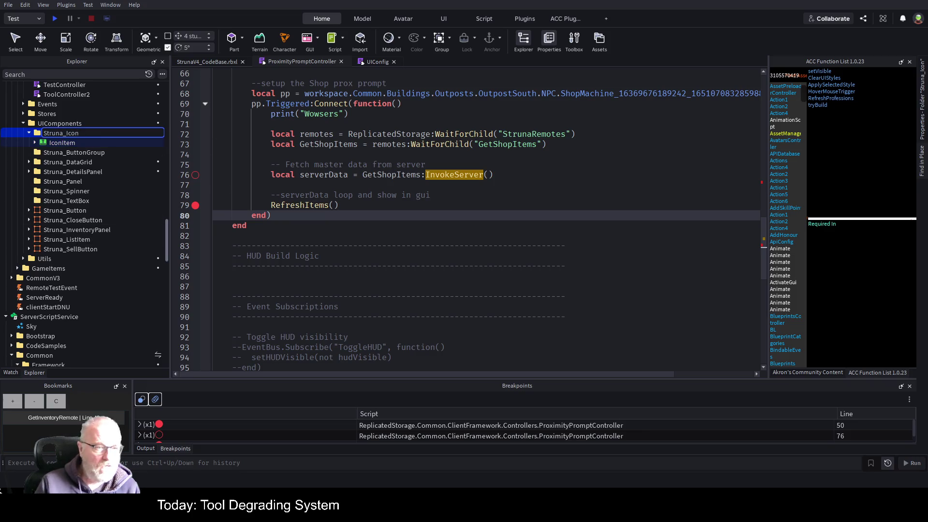
{"action": "type", "text": "ListItem"}
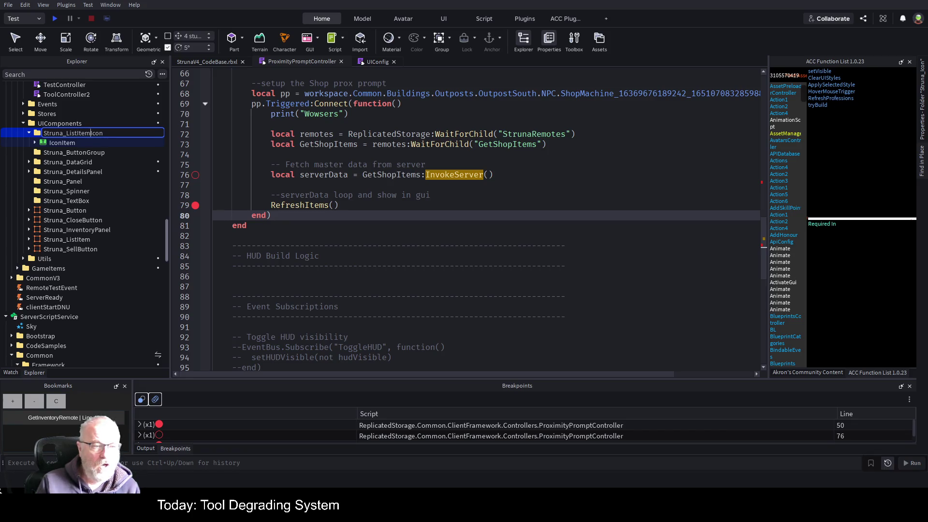
{"action": "key", "text": "Return"}
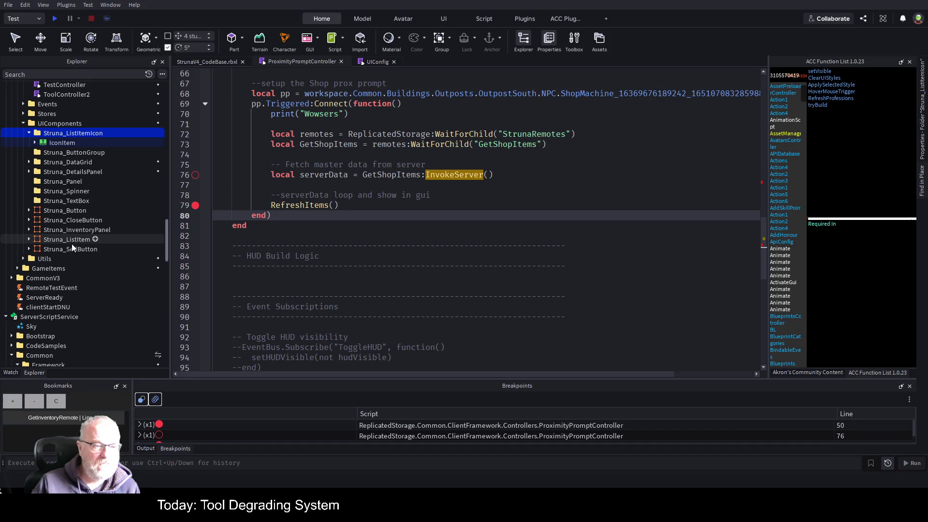
Rename the pasted IconItem to Struna_ListItemIcon, matching the folder name
{"action": "left_click", "coordinate": [68, 143]}
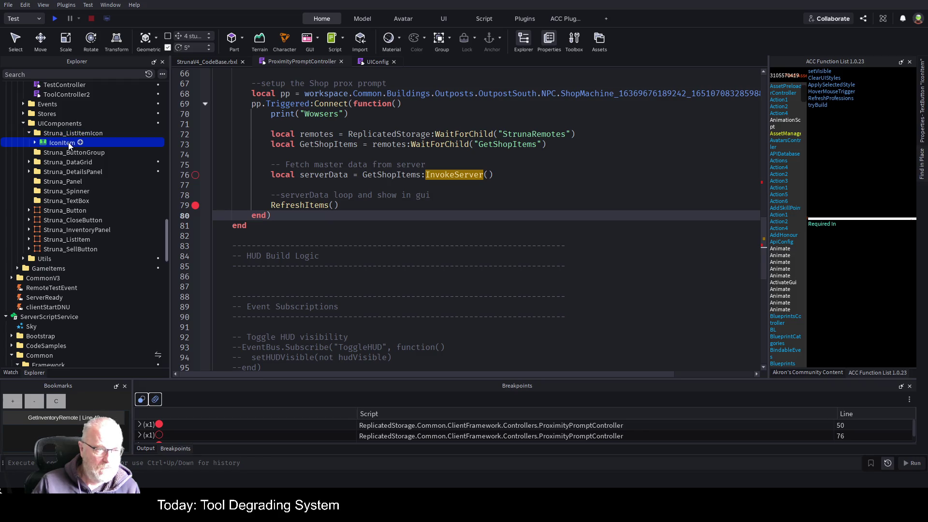
{"action": "left_click", "coordinate": [71, 135]}
{"action": "key", "text": "F2"}
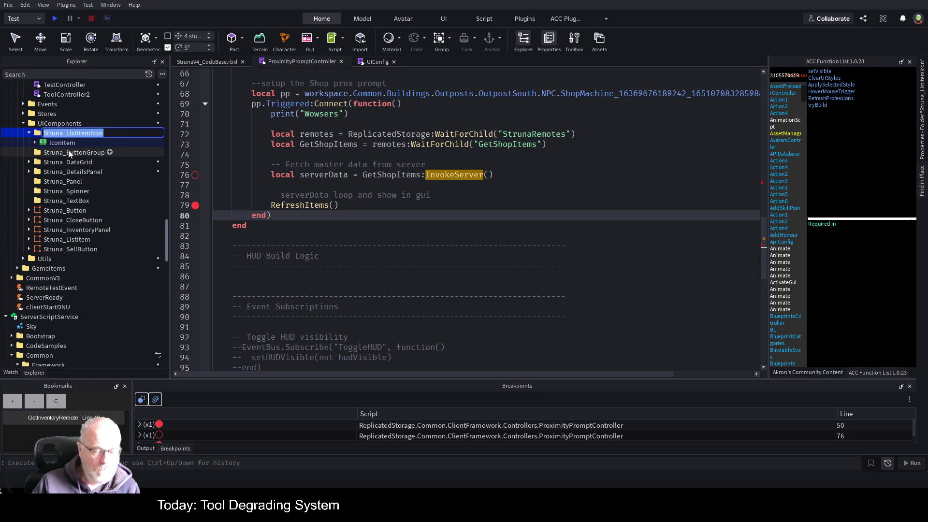
{"action": "key", "text": "ctrl+c"}
{"action": "left_click", "coordinate": [64, 144]}
{"action": "key", "text": "F2"}
{"action": "key", "text": "ctrl+v"}
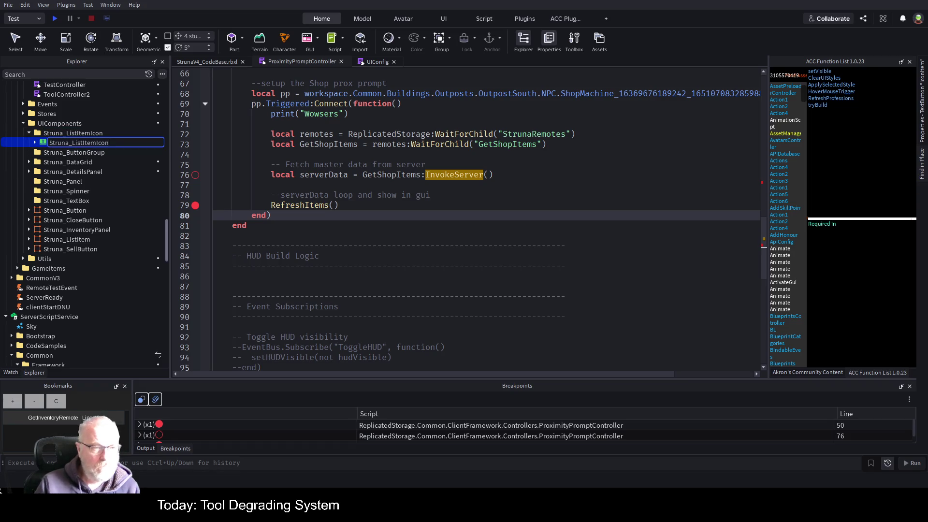
{"action": "key", "text": "Return"}
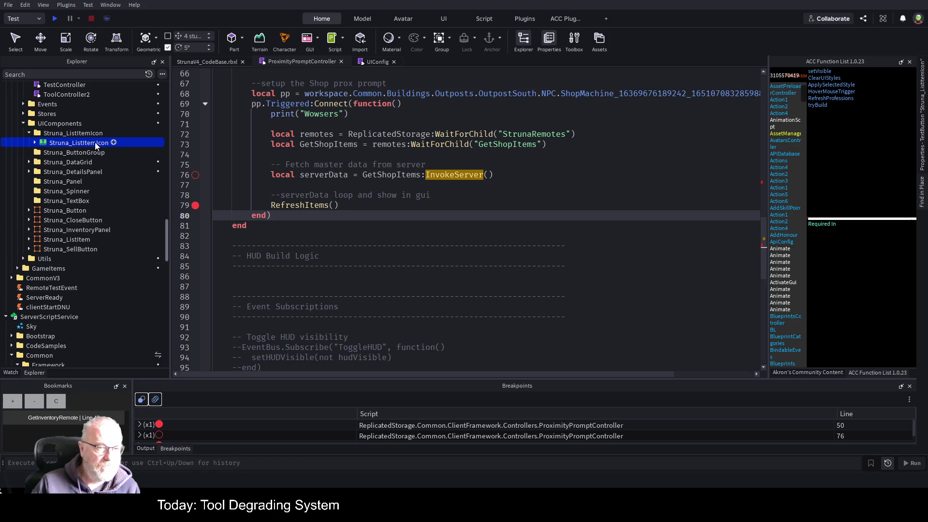
Move Struna_ListItemIcon directly under UIComponents and delete the empty folder
{"action": "left_click_drag", "start_coordinate": [95, 142], "coordinate": [61, 125]}
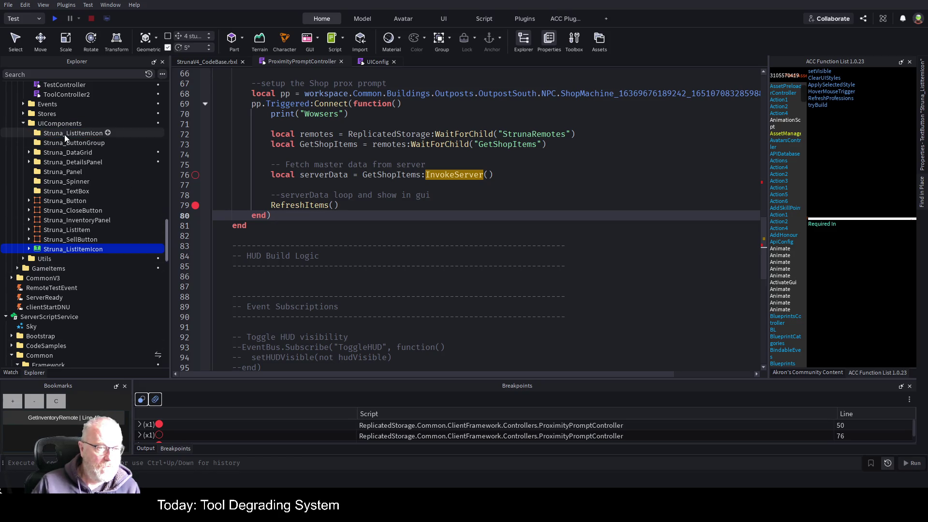
{"action": "left_click", "coordinate": [79, 133]}
{"action": "key", "text": "Delete"}
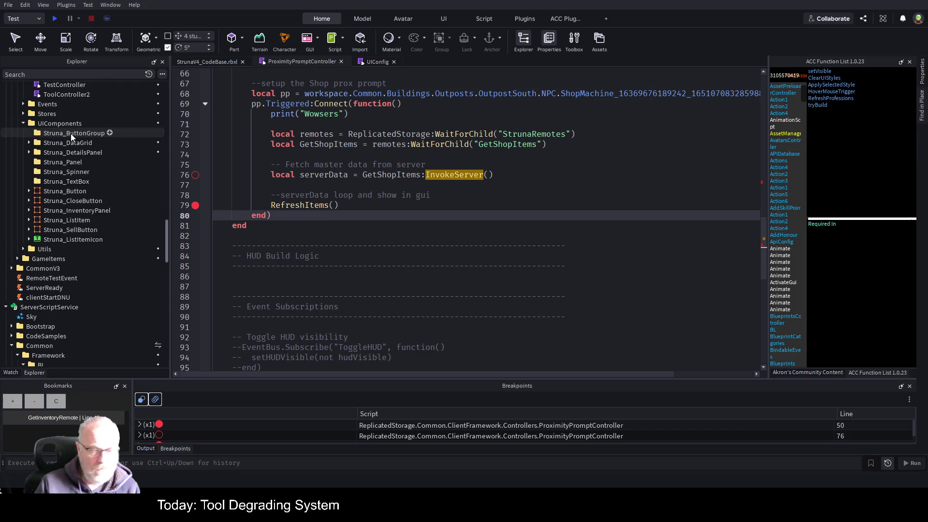
Show Struna_ListItemIcon's properties and expand it to reveal its children
{"action": "left_click", "coordinate": [97, 239]}
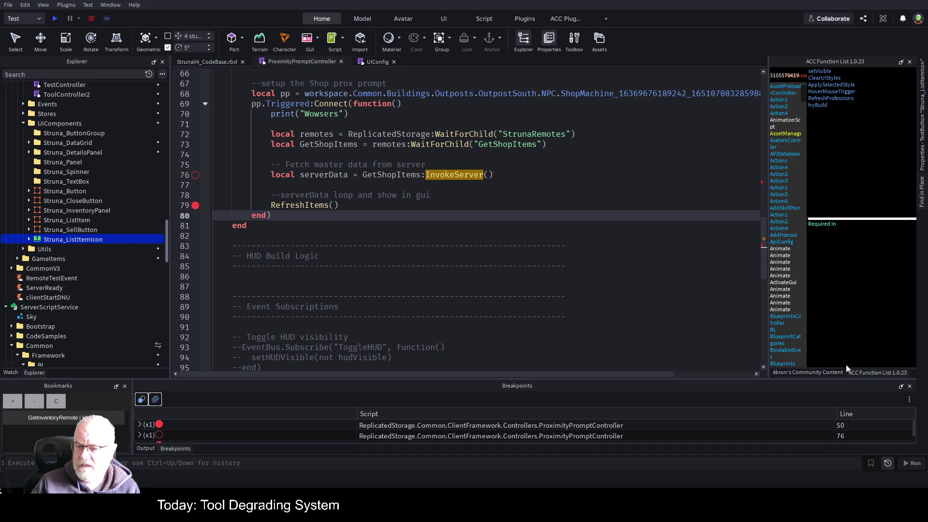
{"action": "left_click", "coordinate": [806, 373]}
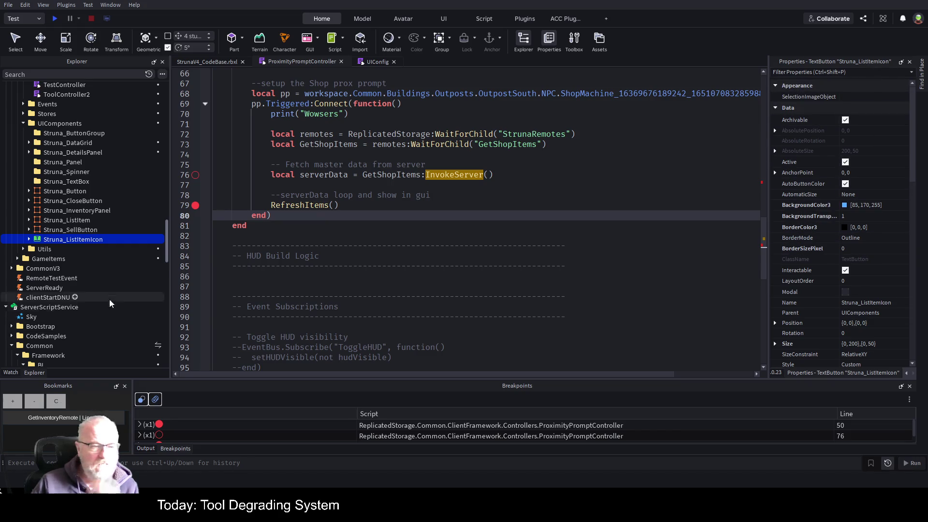
{"action": "left_click", "coordinate": [29, 240]}
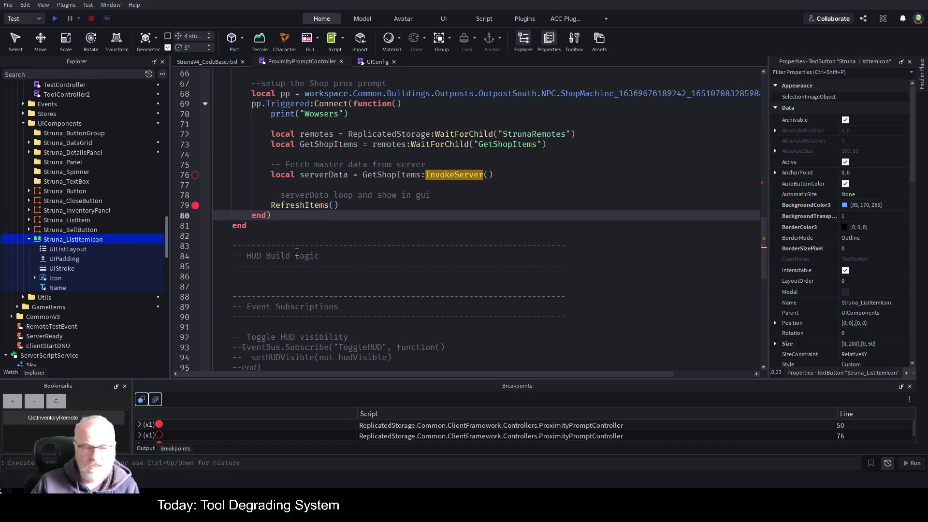
Jump from the RefreshItems() call on line 79 to its function definition
{"action": "left_click", "coordinate": [417, 158]}
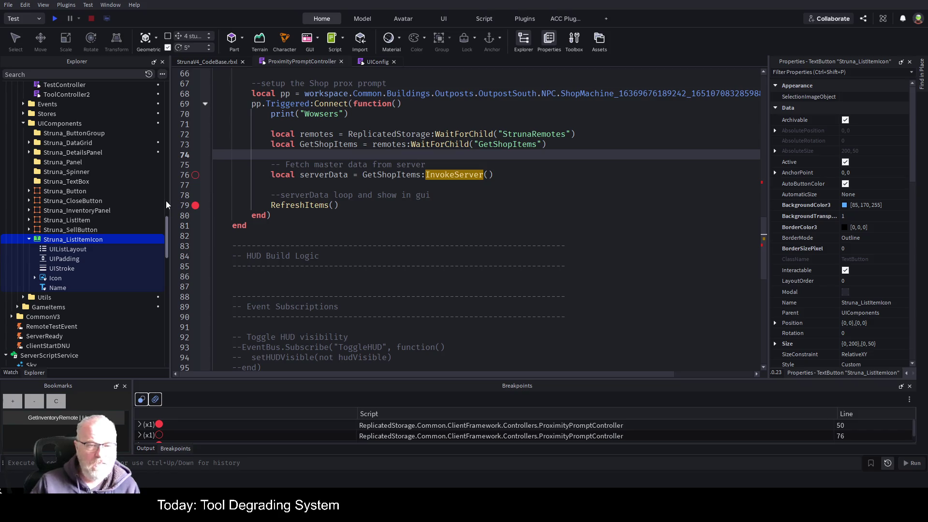
{"action": "double_click", "coordinate": [68, 240]}
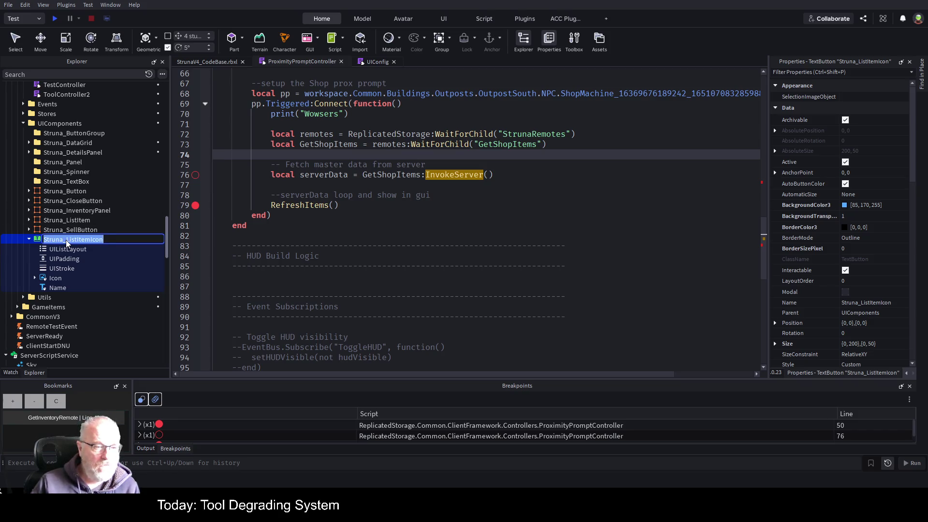
{"action": "left_click", "coordinate": [519, 200]}
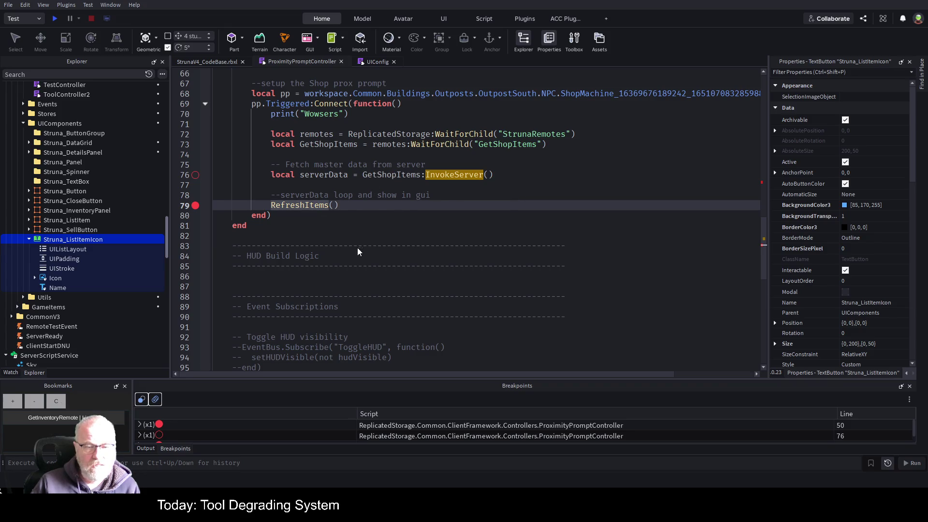
{"action": "key", "text": "F12"}
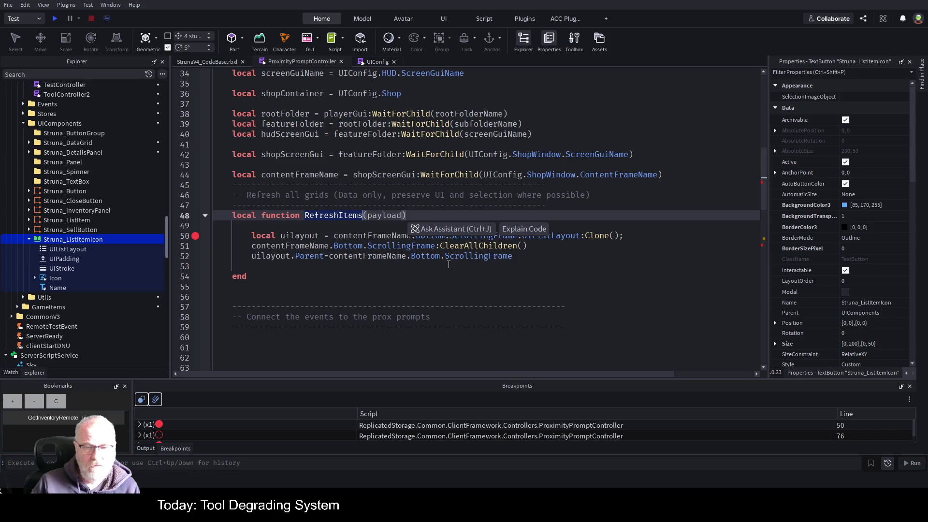
{"action": "left_click", "coordinate": [317, 268]}
{"action": "key", "text": "Return"}
{"action": "key", "text": "Return"}
{"action": "key", "text": "Return"}
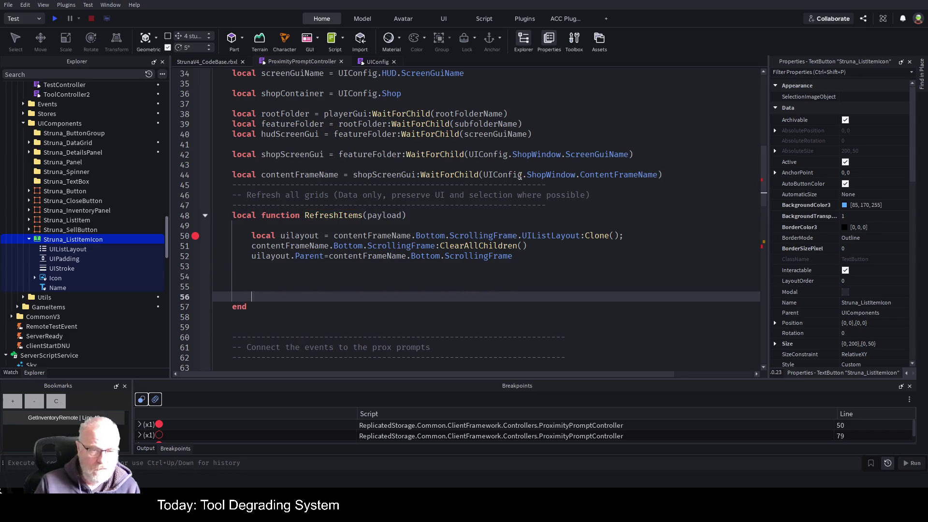
{"action": "key", "text": "Up"}
{"action": "key", "text": "Up"}
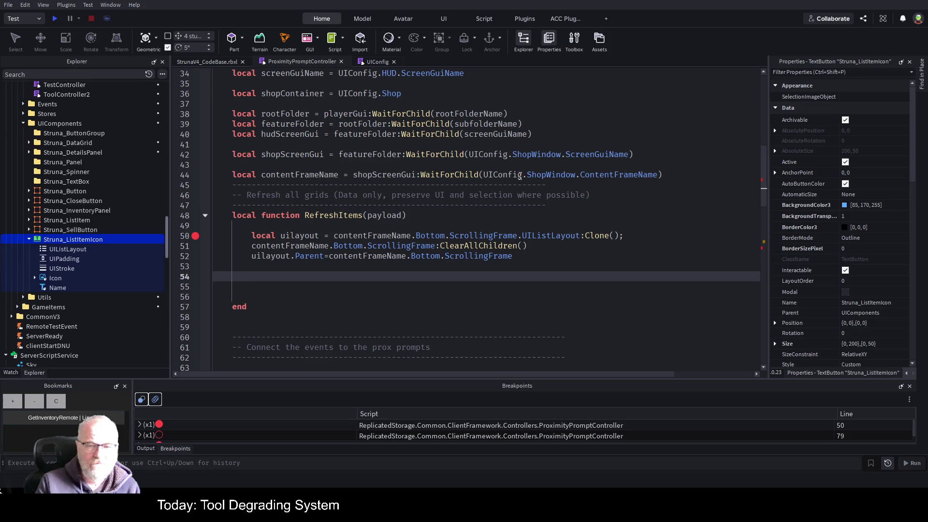
{"action": "type", "text": "local"}
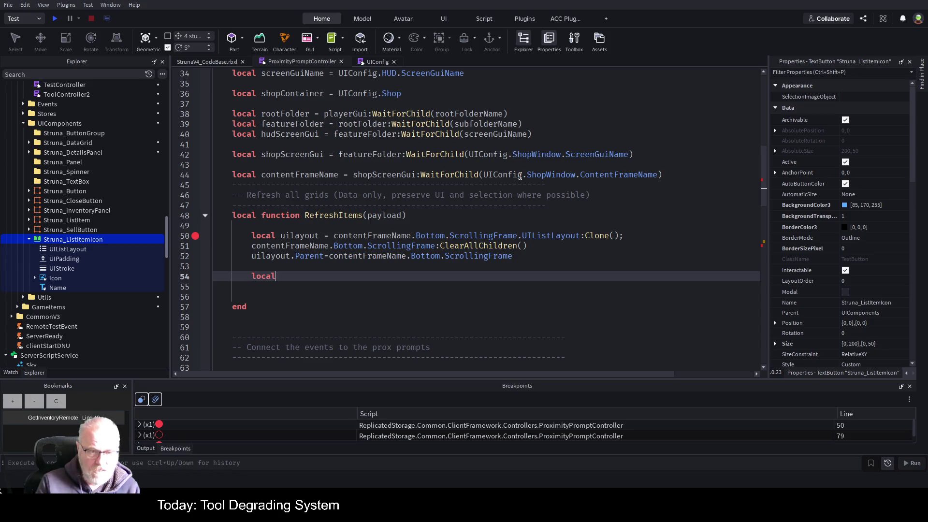
{"action": "type", "text": " templateIUco"}
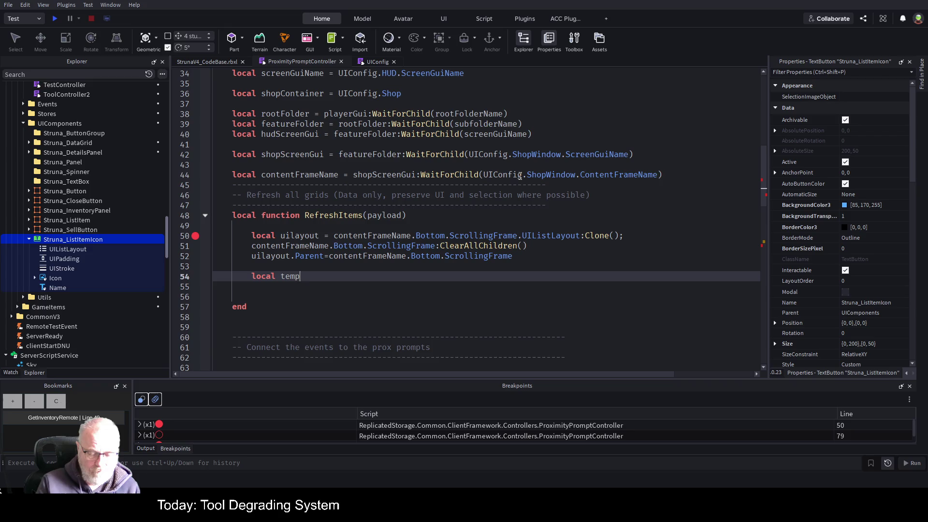
{"action": "scroll", "coordinate": [519, 176], "scroll_direction": "up", "scroll_amount": 4}
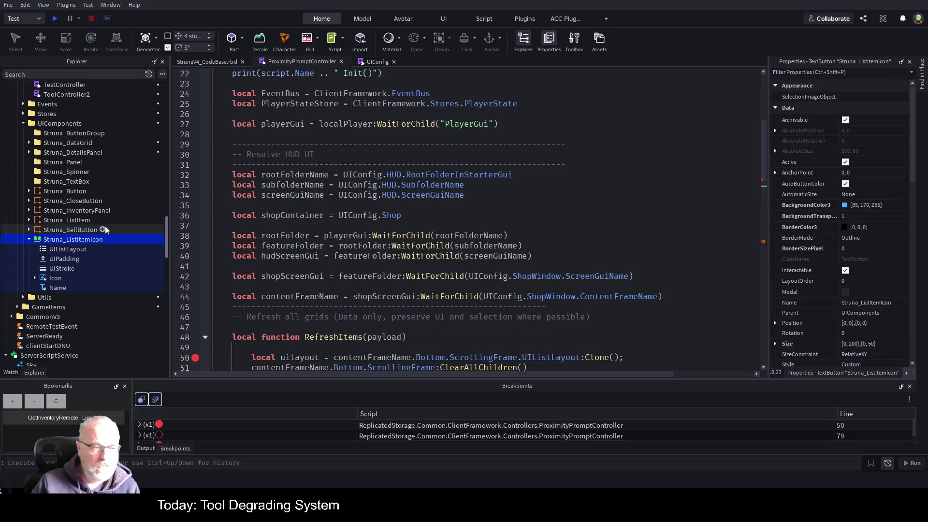
{"action": "scroll", "coordinate": [106, 227], "scroll_direction": "up", "scroll_amount": 4}
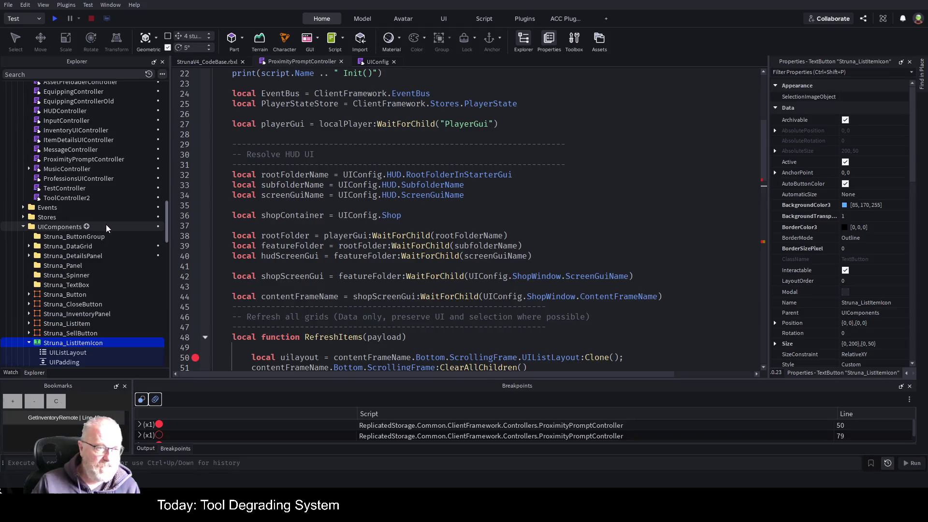
{"action": "scroll", "coordinate": [107, 228], "scroll_direction": "up", "scroll_amount": 4}
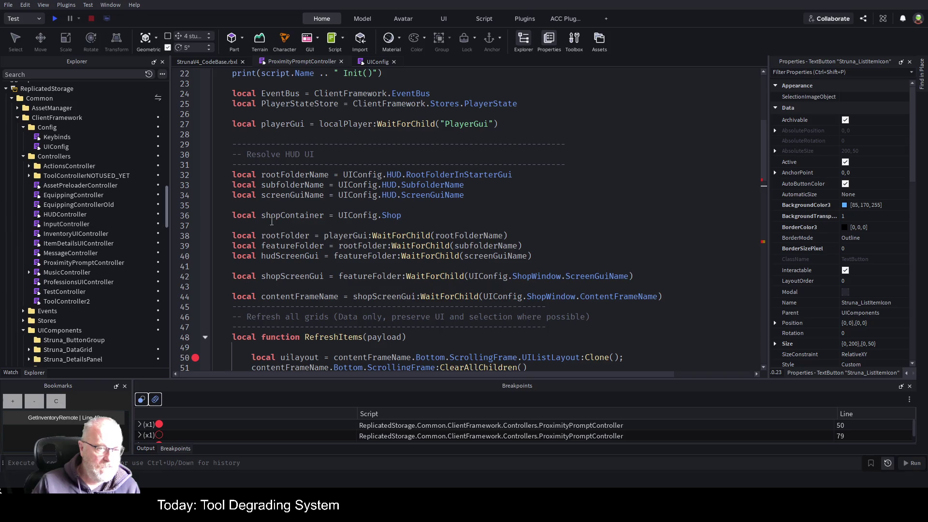
{"action": "scroll", "coordinate": [488, 215], "scroll_direction": "down", "scroll_amount": 2}
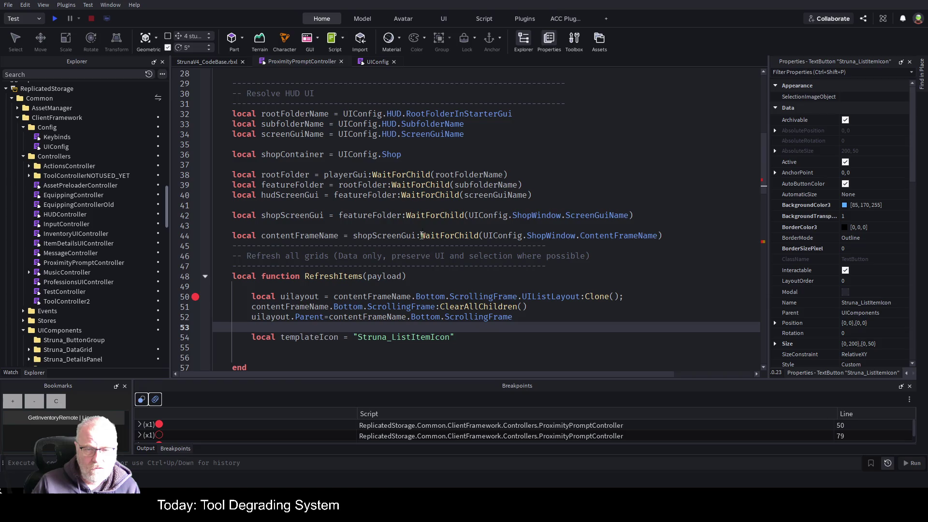
{"action": "scroll", "coordinate": [523, 196], "scroll_direction": "up", "scroll_amount": 4}
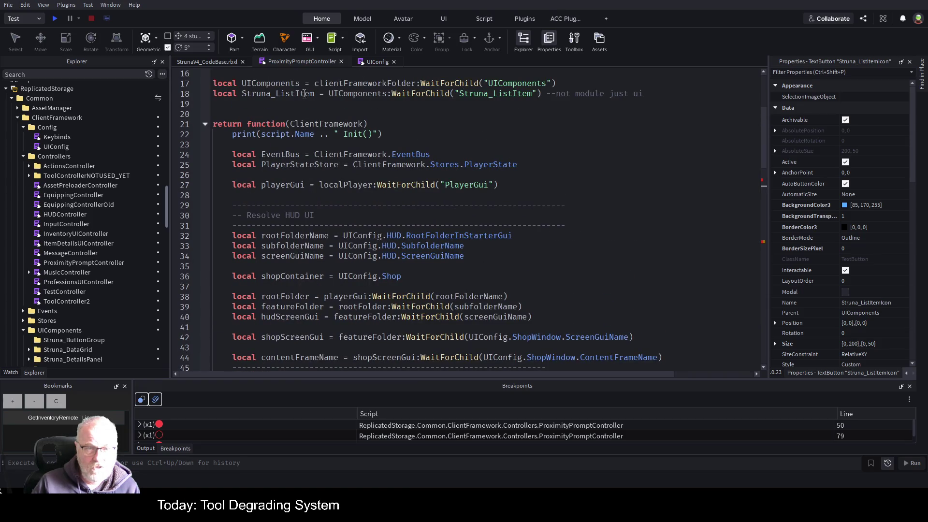
Change line 18's WaitForChild lookup to "Struna_ListItemIcon" and save
{"action": "double_click", "coordinate": [500, 94]}
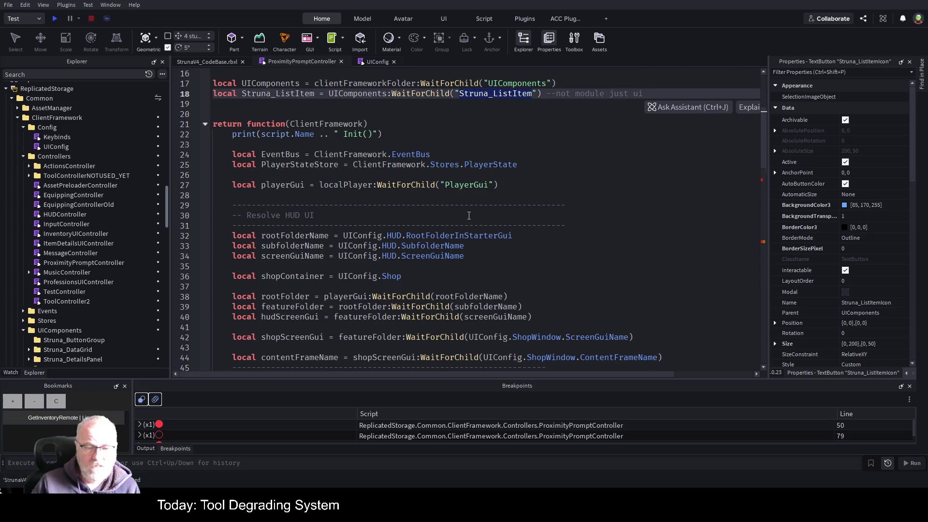
{"action": "scroll", "coordinate": [469, 216], "scroll_direction": "down", "scroll_amount": 5}
{"action": "double_click", "coordinate": [404, 306]}
{"action": "scroll", "coordinate": [618, 242], "scroll_direction": "up", "scroll_amount": 3}
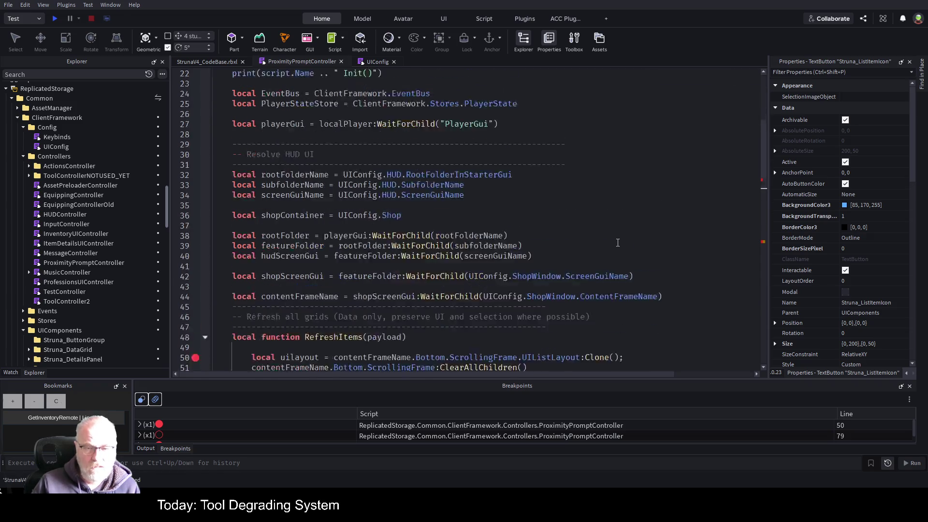
{"action": "scroll", "coordinate": [617, 243], "scroll_direction": "up", "scroll_amount": 3}
{"action": "double_click", "coordinate": [495, 125]}
{"action": "key", "text": "ctrl+v"}
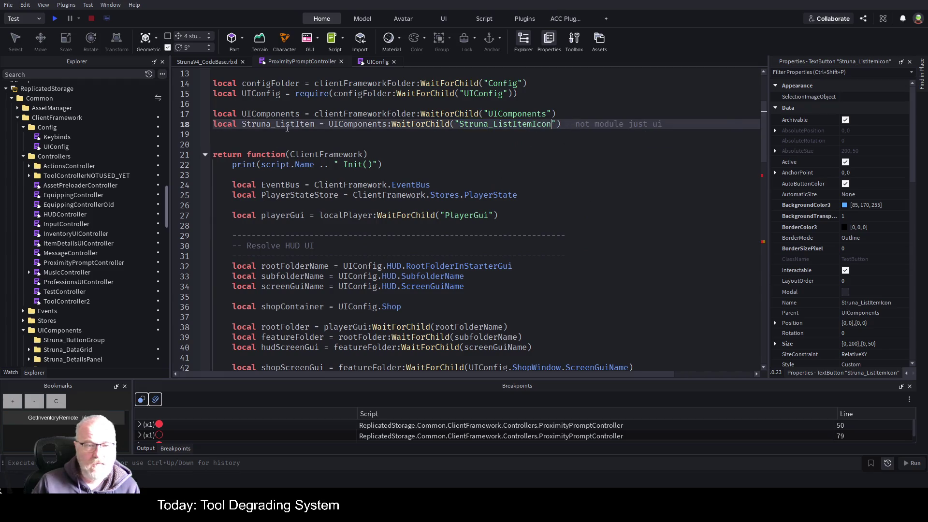
{"action": "left_click", "coordinate": [517, 178]}
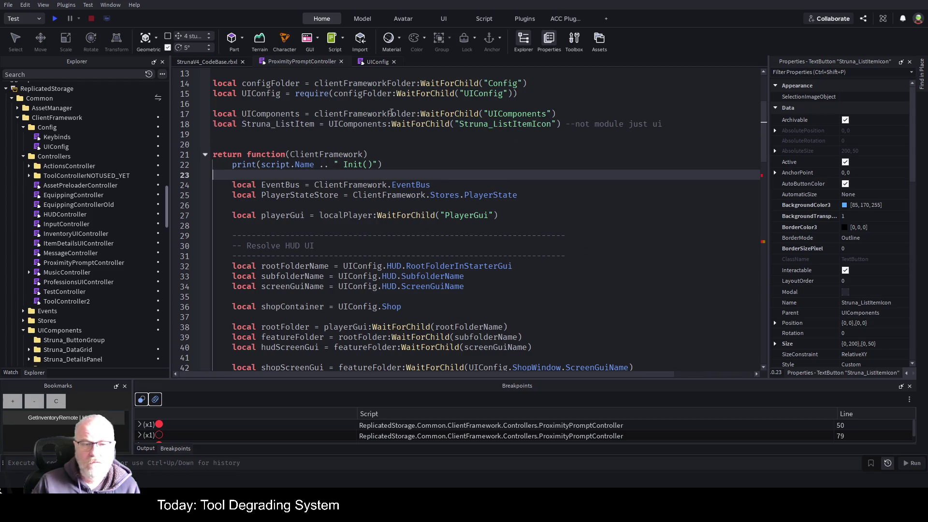
{"action": "key", "text": "ctrl+s"}
Rename line 18's variable to Struna_ListItemIcon and save
{"action": "double_click", "coordinate": [278, 124]}
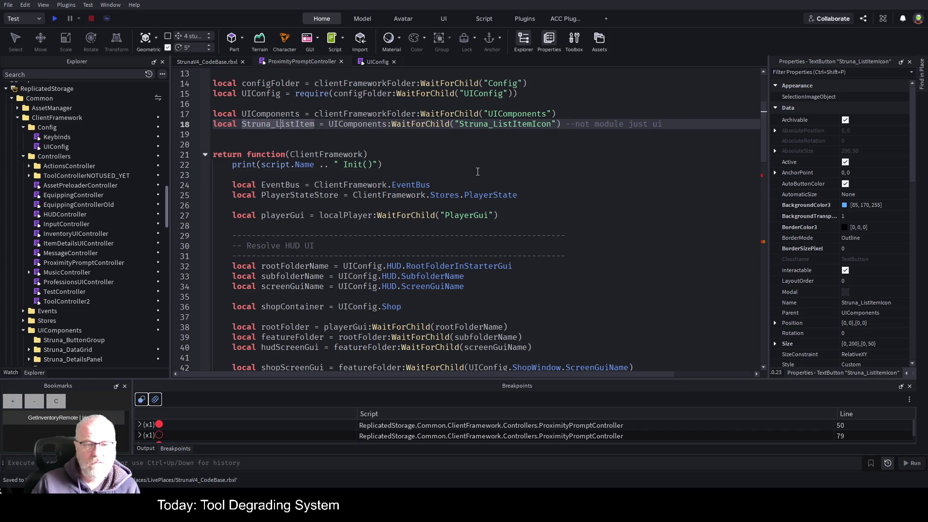
{"action": "left_click", "coordinate": [315, 125]}
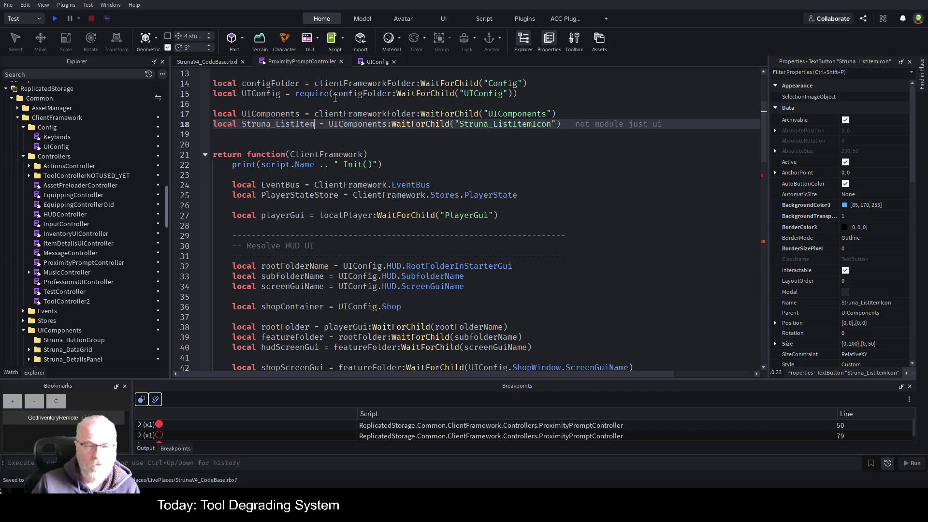
{"action": "type", "text": "c"}
{"action": "key", "text": "BackSpace"}
{"action": "type", "text": "Icon"}
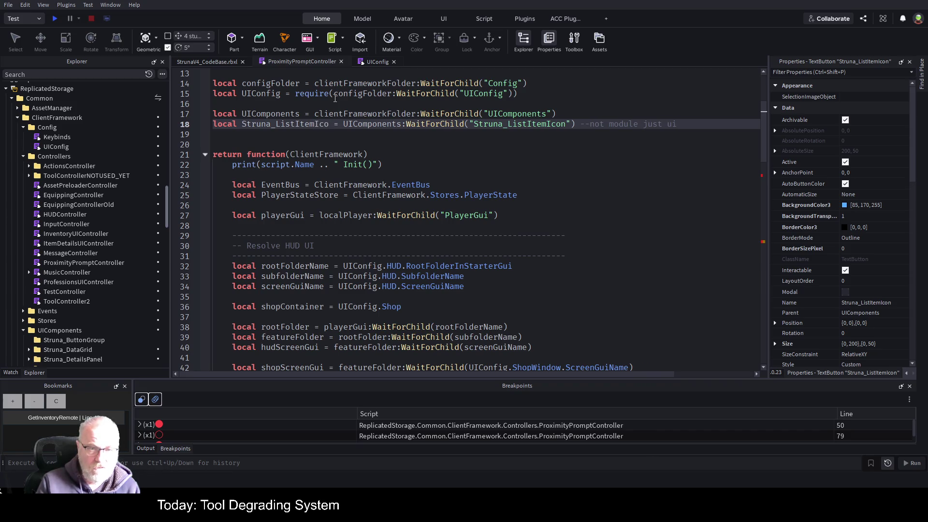
{"action": "left_click", "coordinate": [380, 237]}
{"action": "scroll", "coordinate": [387, 237], "scroll_direction": "down", "scroll_amount": 8}
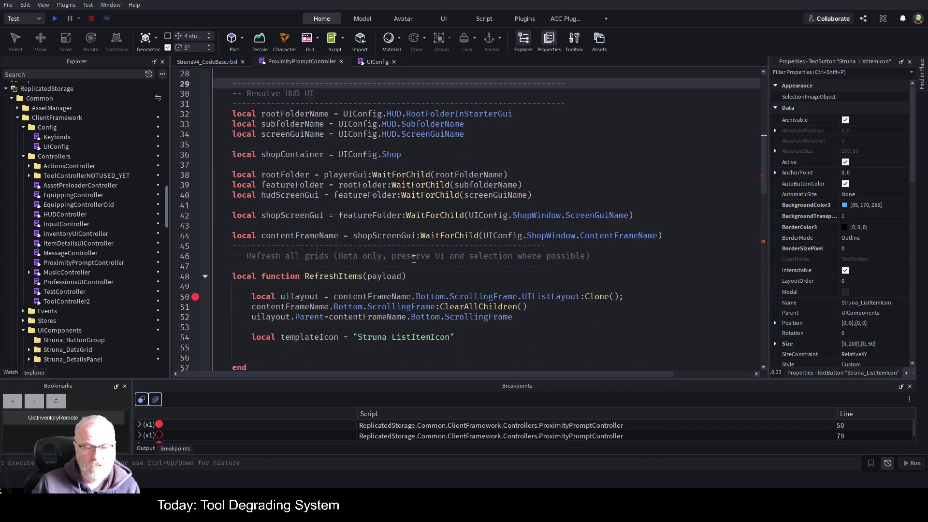
{"action": "key", "text": "ctrl+s"}
Set templateIcon = Struna_ListItemIcon:Clone() in RefreshItems and save
{"action": "left_click", "coordinate": [439, 244]}
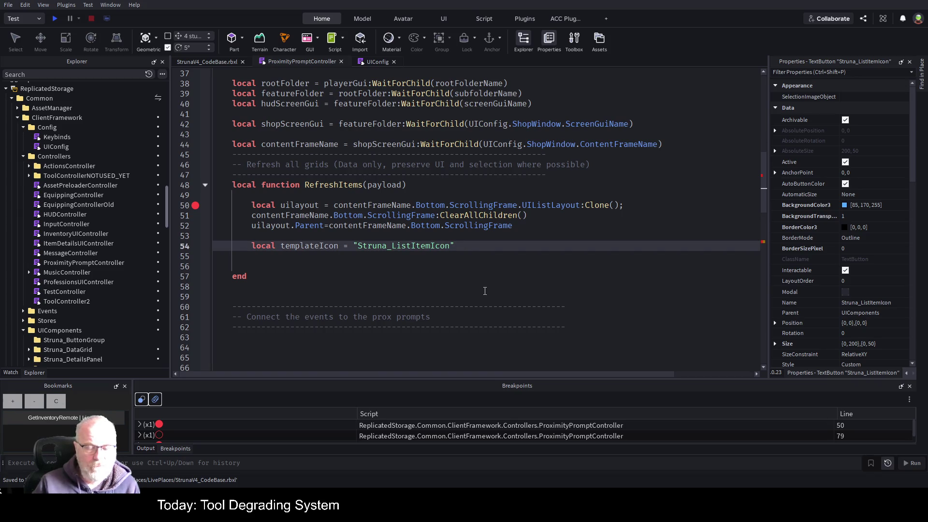
{"action": "key", "text": "BackSpace"}
{"action": "key", "text": "BackSpace"}
{"action": "key", "text": "BackSpace"}
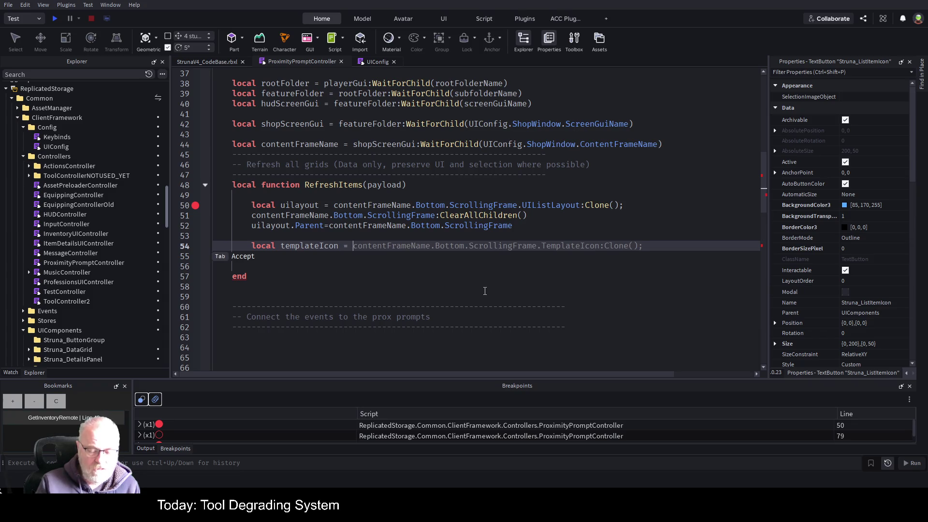
{"action": "type", "text": "Stru"}
{"action": "type", "text": "n"}
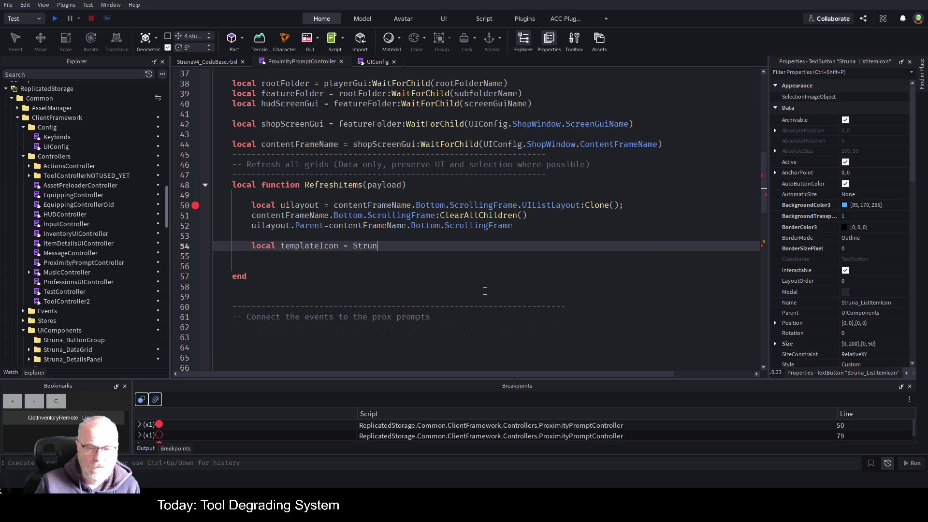
{"action": "key", "text": "Tab"}
{"action": "type", "text": "Clone()"}
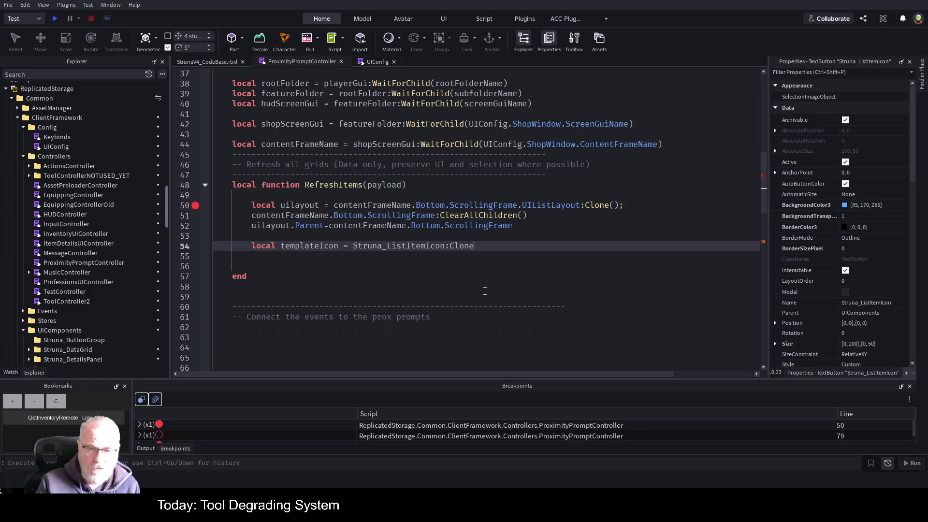
{"action": "key", "text": "Return"}
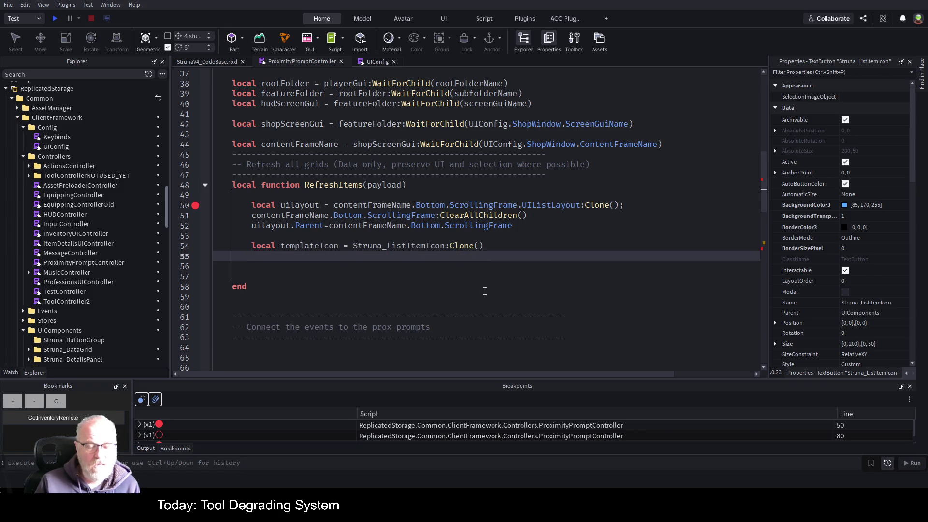
{"action": "key", "text": "ctrl+s"}
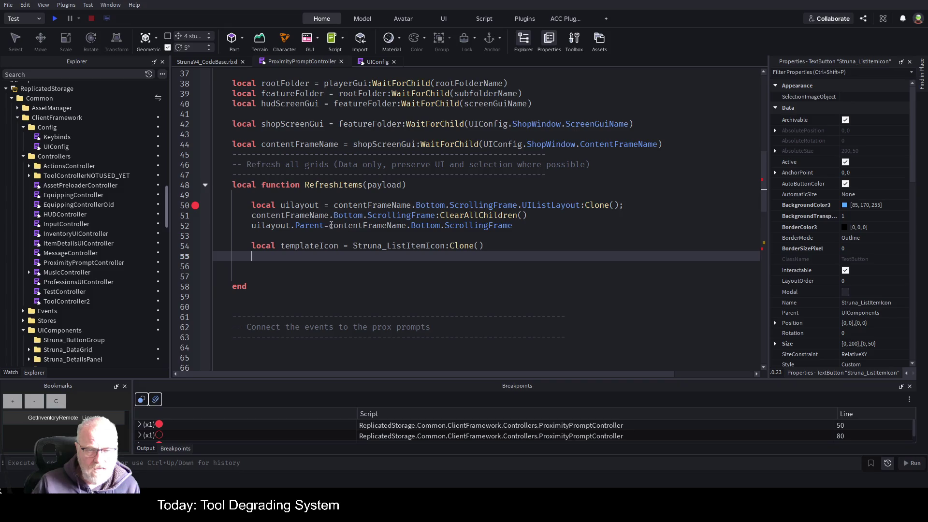
Select the contentFrameName.Bottom.ScrollingFrame path and open a new line for a variable
{"action": "left_click_drag", "start_coordinate": [331, 226], "coordinate": [524, 228]}
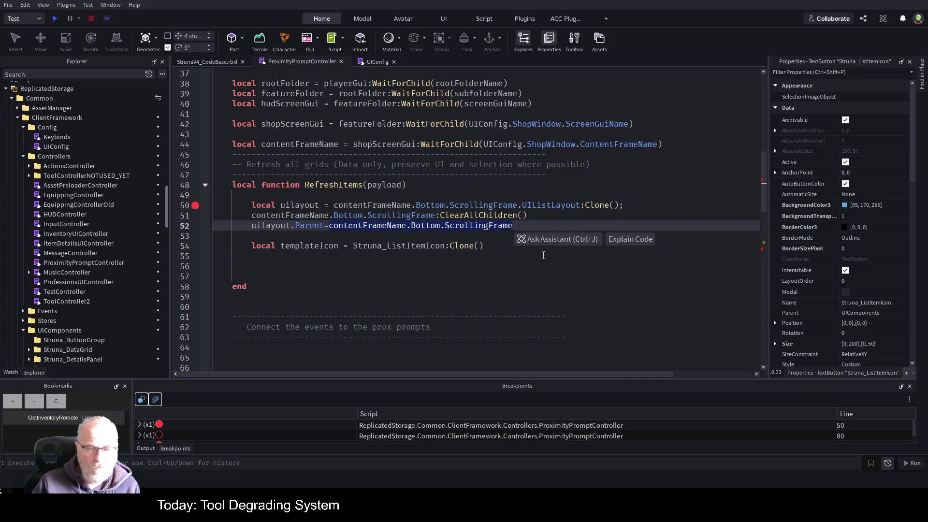
{"action": "key", "text": "Down"}
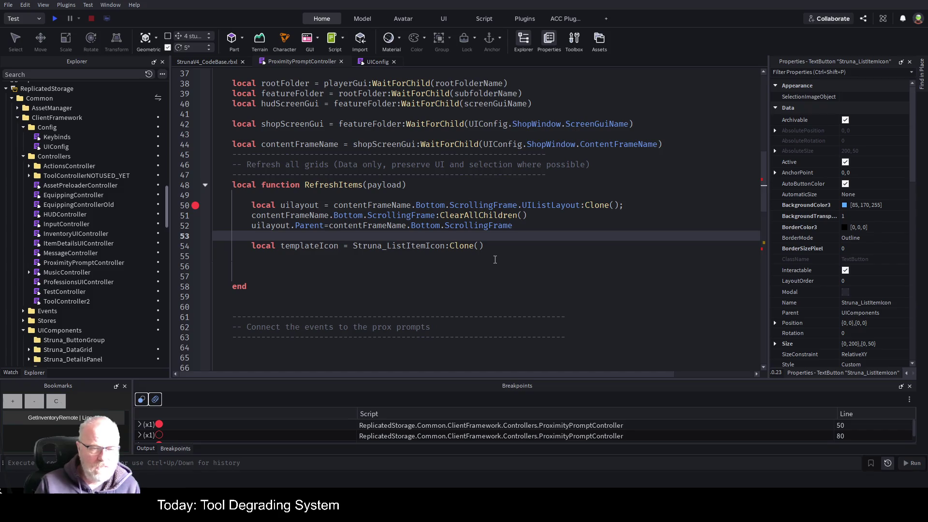
{"action": "key", "text": "Return"}
Add local parentFrame=contentFrameName.Bottom.ScrollingFrame at the start of RefreshItems
{"action": "type", "text": "local paren"}
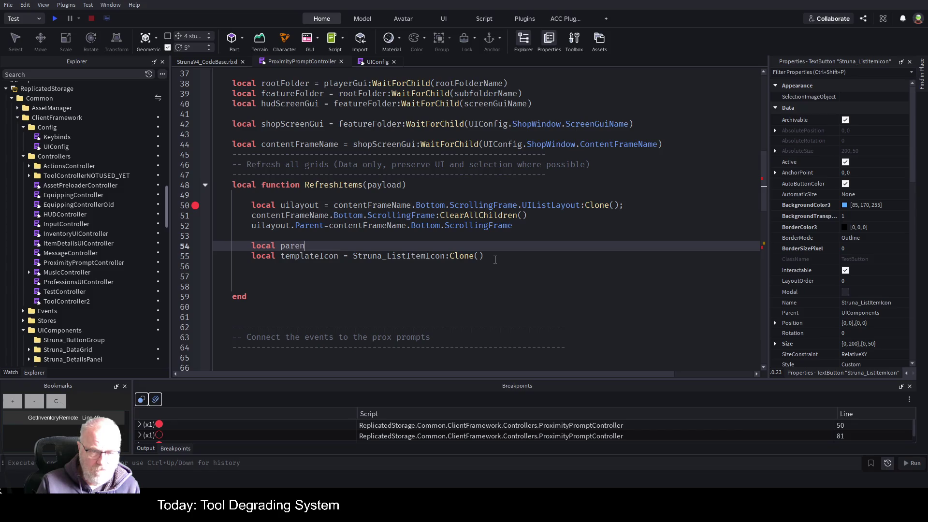
{"action": "type", "text": "tFrame=contentFrameName.Bottom.ScrollingFrame"}
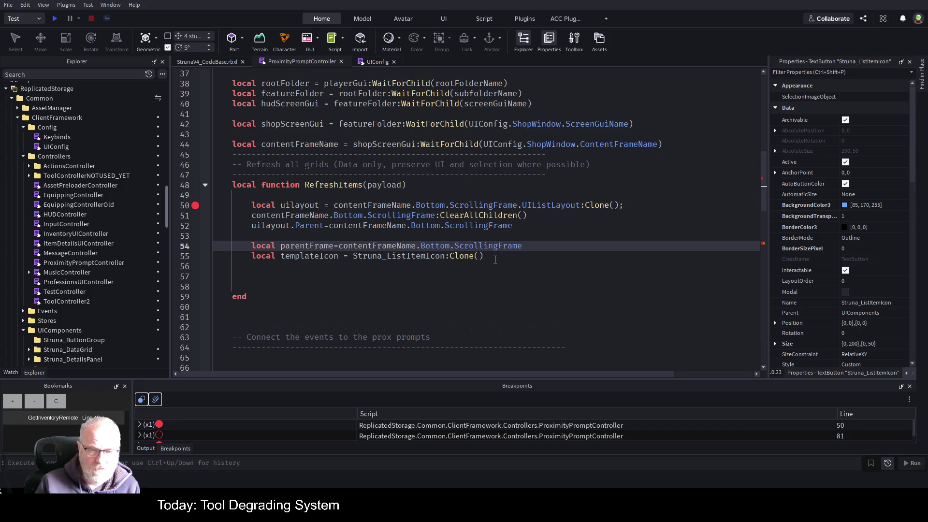
{"action": "key", "text": "Return"}
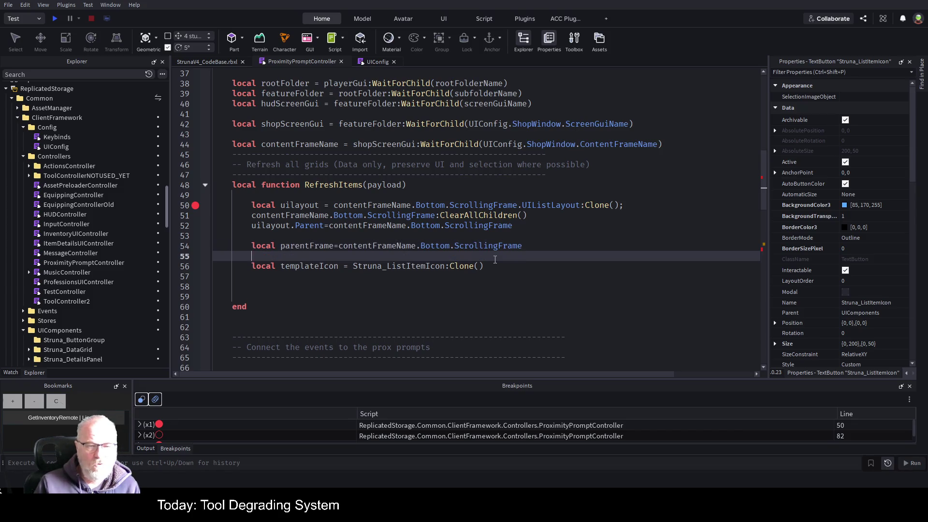
{"action": "key", "text": "Up"}
{"action": "key", "text": "shift+End"}
{"action": "key", "text": "Delete"}
{"action": "key", "text": "Up"}
{"action": "key", "text": "Up"}
{"action": "key", "text": "Up"}
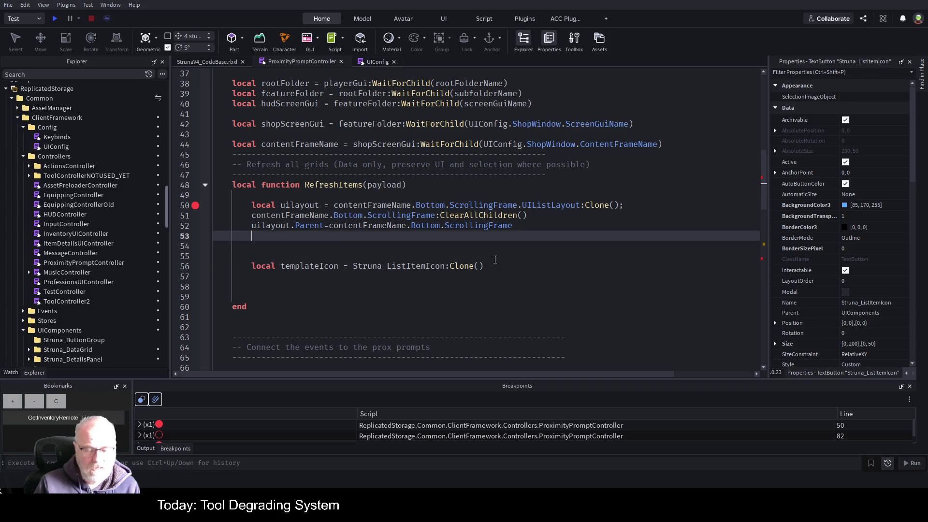
{"action": "key", "text": "Return"}
{"action": "key", "text": "Return"}
{"action": "key", "text": "ctrl+v"}
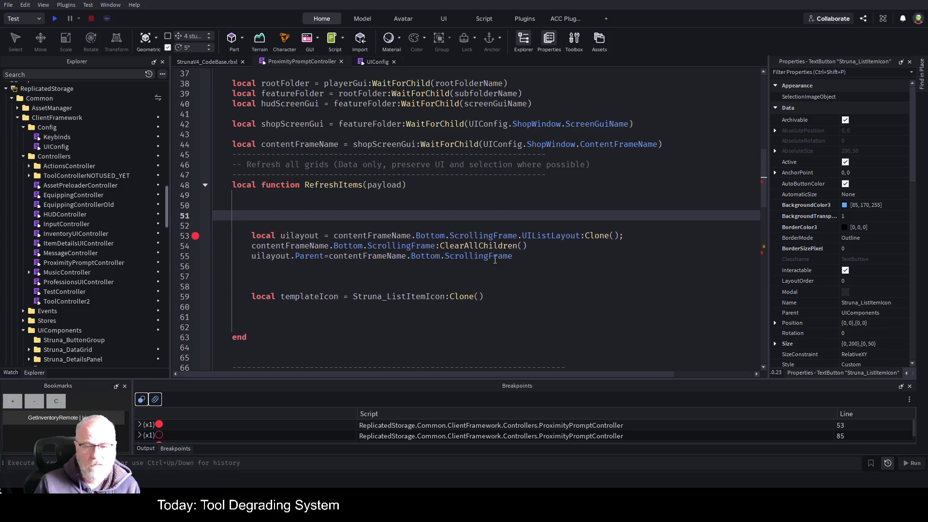
Replace the ScrollingFrame path in the uilayout clone line with parentFrame and save
{"action": "left_click", "coordinate": [522, 236]}
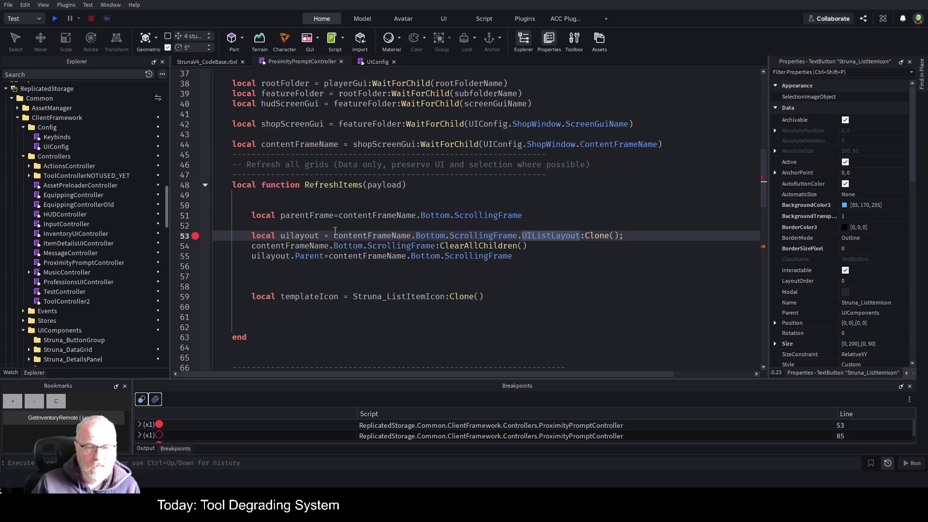
{"action": "double_click", "coordinate": [323, 215]}
{"action": "key", "text": "ctrl+c"}
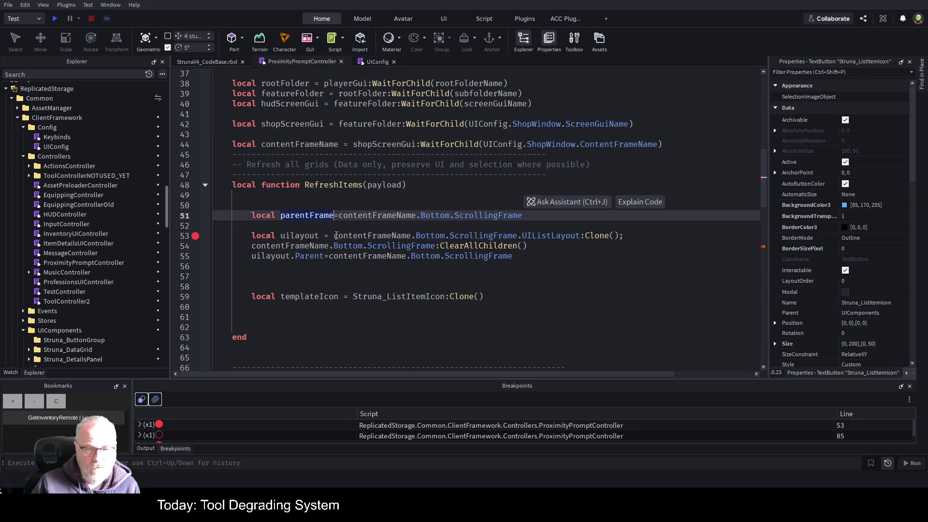
{"action": "left_click_drag", "start_coordinate": [334, 235], "coordinate": [522, 236]}
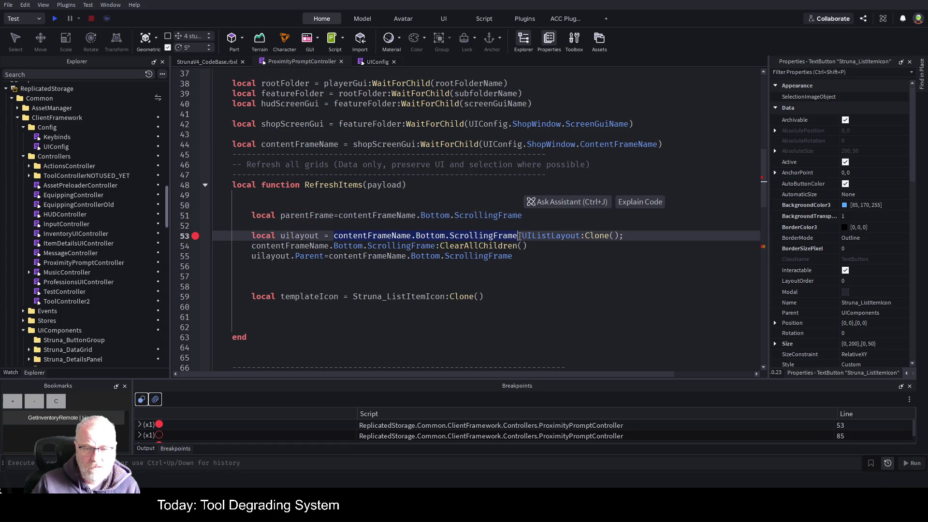
{"action": "key", "text": "ctrl+v"}
{"action": "left_click", "coordinate": [566, 206]}
{"action": "key", "text": "ctrl+s"}
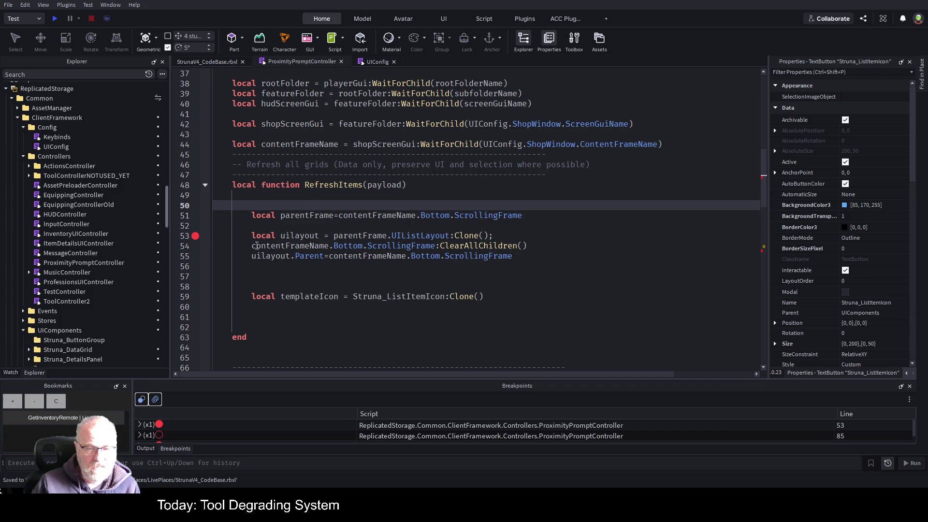
Use parentFrame in the ClearAllChildren call and the Parent assignment, saving after each
{"action": "left_click_drag", "start_coordinate": [252, 246], "coordinate": [436, 247]}
{"action": "type", "text": "parentFrame"}
{"action": "left_click", "coordinate": [570, 222]}
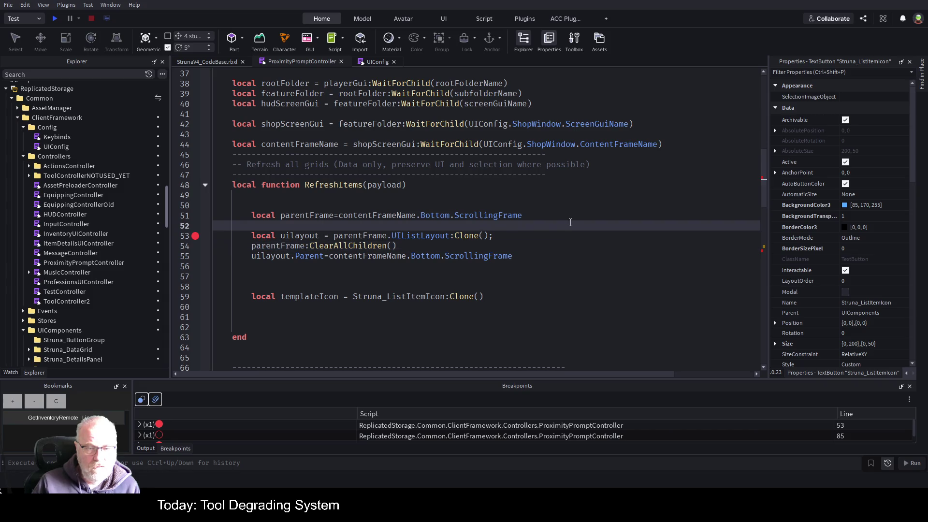
{"action": "key", "text": "ctrl+s"}
{"action": "left_click_drag", "start_coordinate": [330, 258], "coordinate": [513, 257]}
{"action": "key", "text": "ctrl+v"}
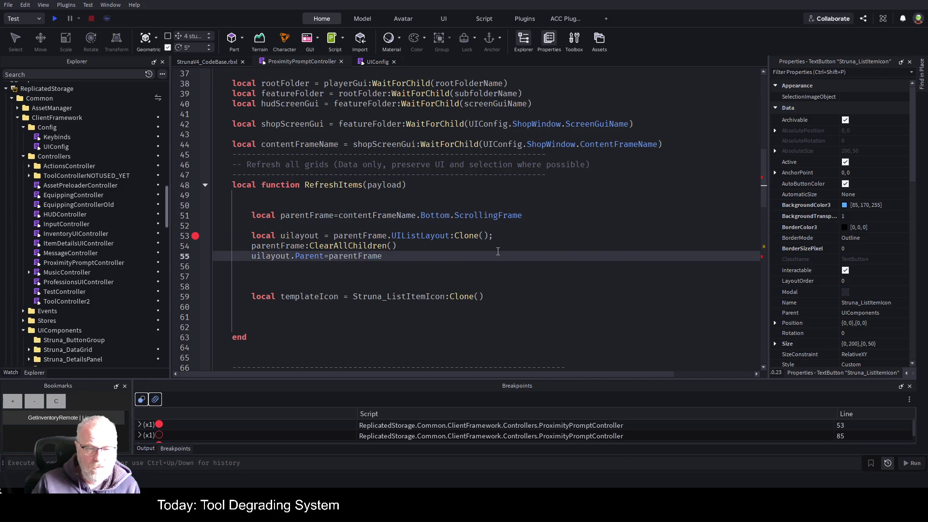
{"action": "key", "text": "ctrl+s"}
{"action": "left_click", "coordinate": [583, 297]}
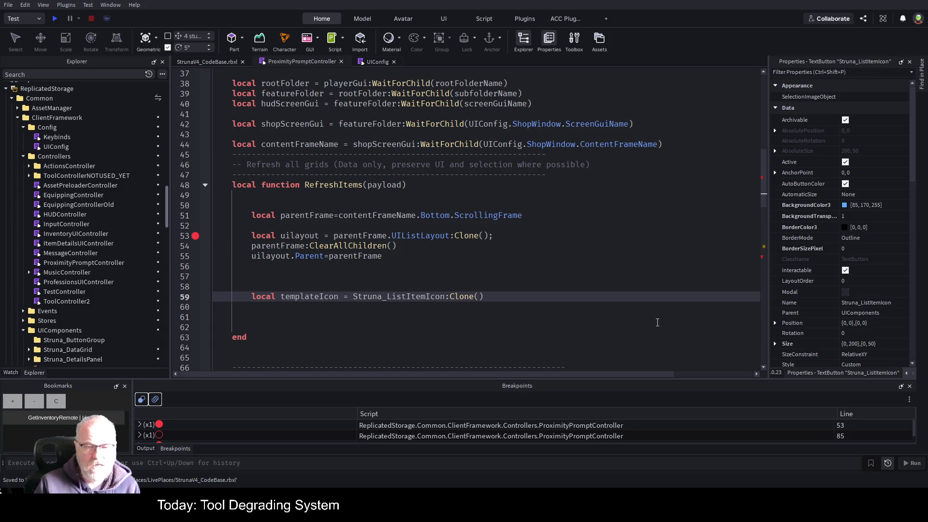
{"action": "key", "text": "Return"}
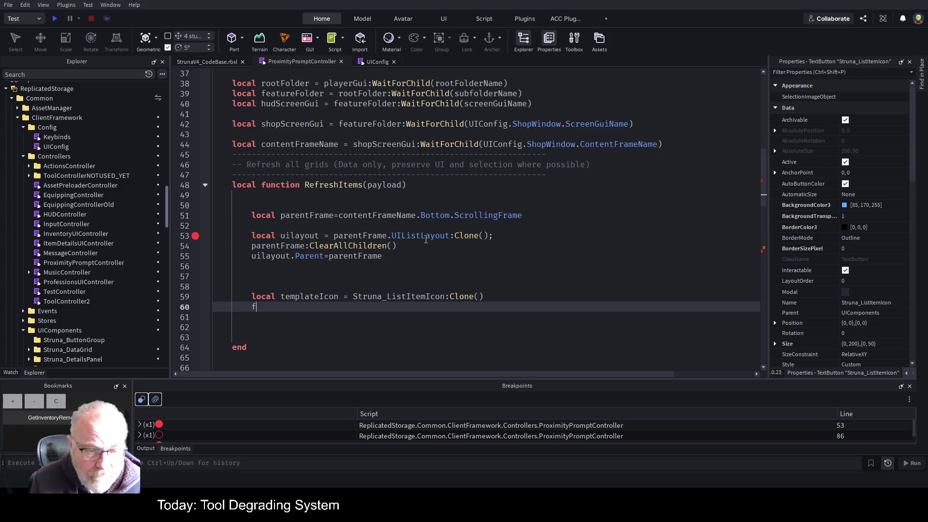
Add a for-ipairs loop over payload that clones Struna_ListItemIcon, commenting out the templateIcon declaration
{"action": "type", "text": "for _,"}
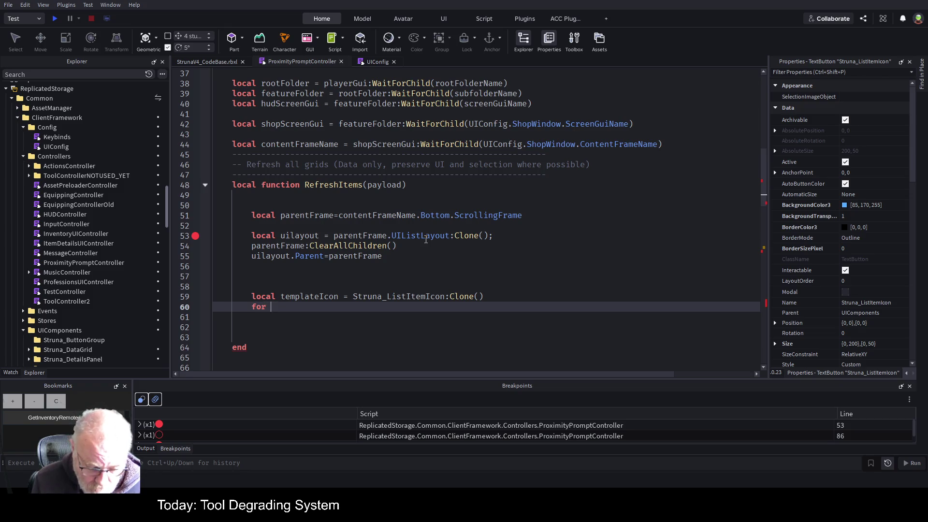
{"action": "type", "text": "item in ip"}
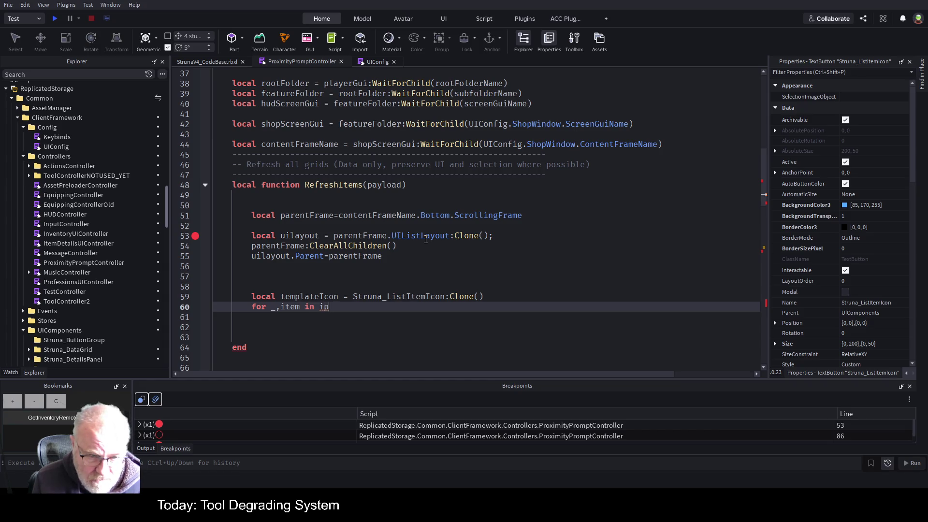
{"action": "type", "text": "airs("}
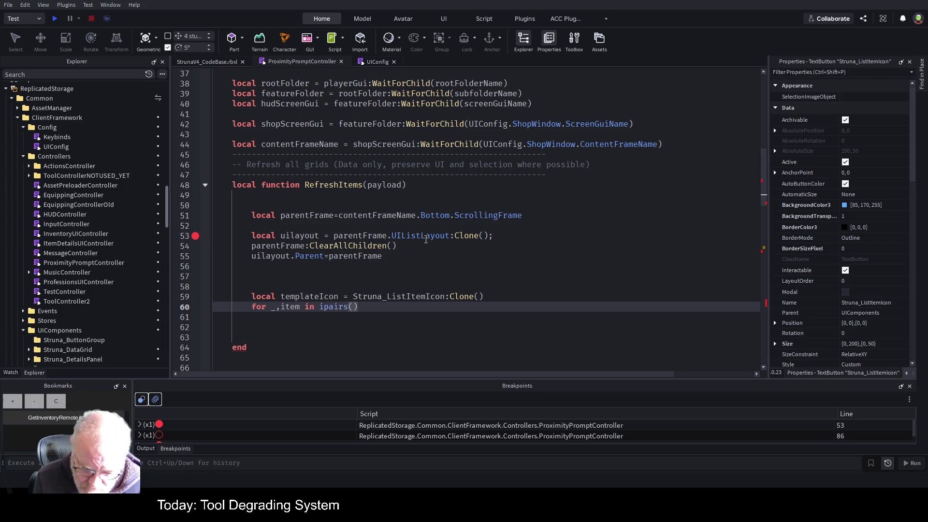
{"action": "type", "text": "payload"}
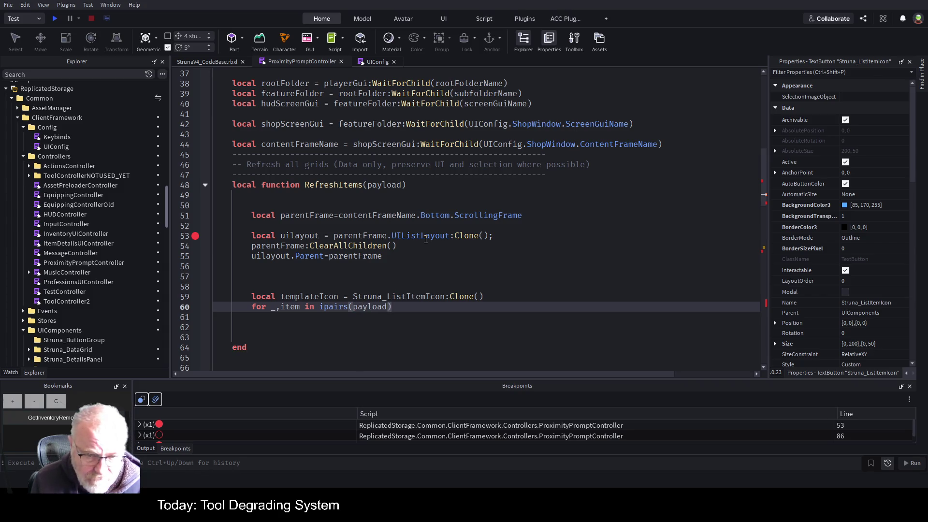
{"action": "key", "text": "Return"}
{"action": "type", "text": "local newIcon = templateIcon:Clone()"}
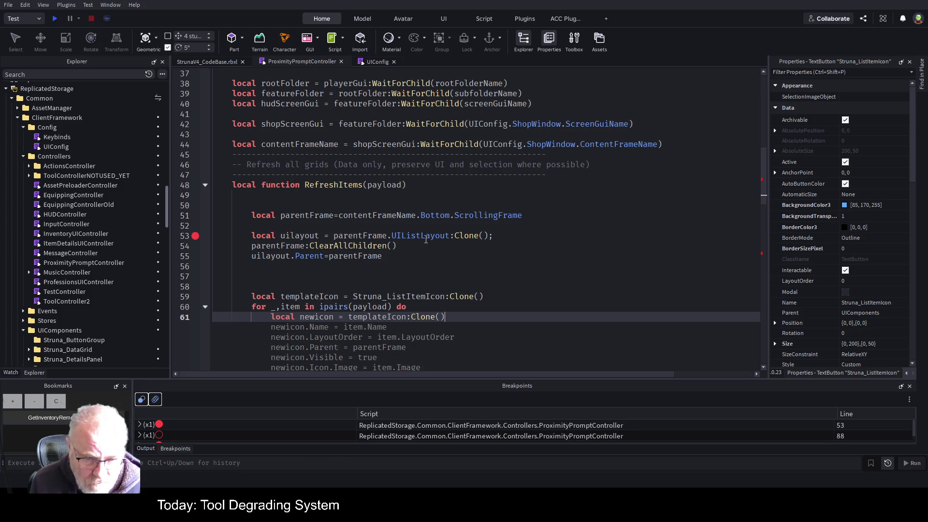
{"action": "key", "text": "Tab"}
{"action": "key", "text": "Up"}
{"action": "key", "text": "Up"}
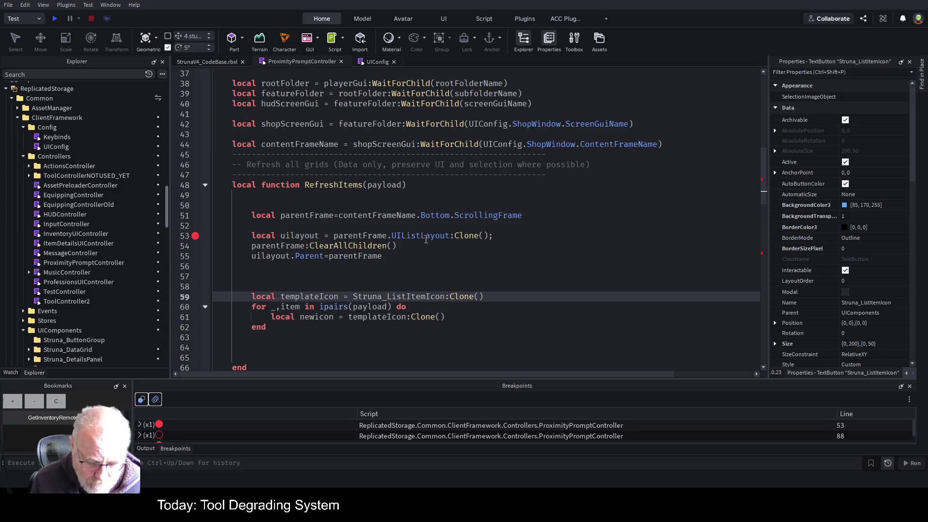
{"action": "key", "text": "ctrl+slash"}
{"action": "key", "text": "Down"}
{"action": "key", "text": "Down"}
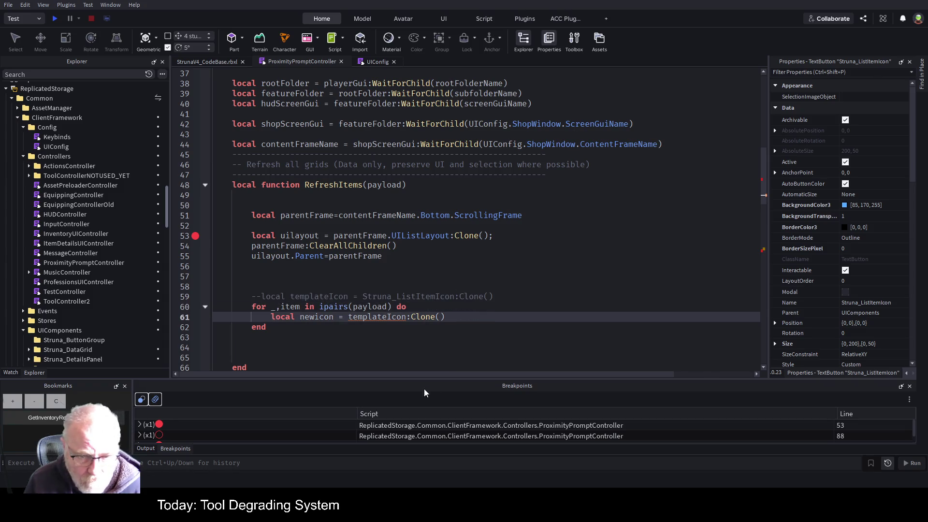
{"action": "double_click", "coordinate": [405, 297]}
{"action": "key", "text": "ctrl+c"}
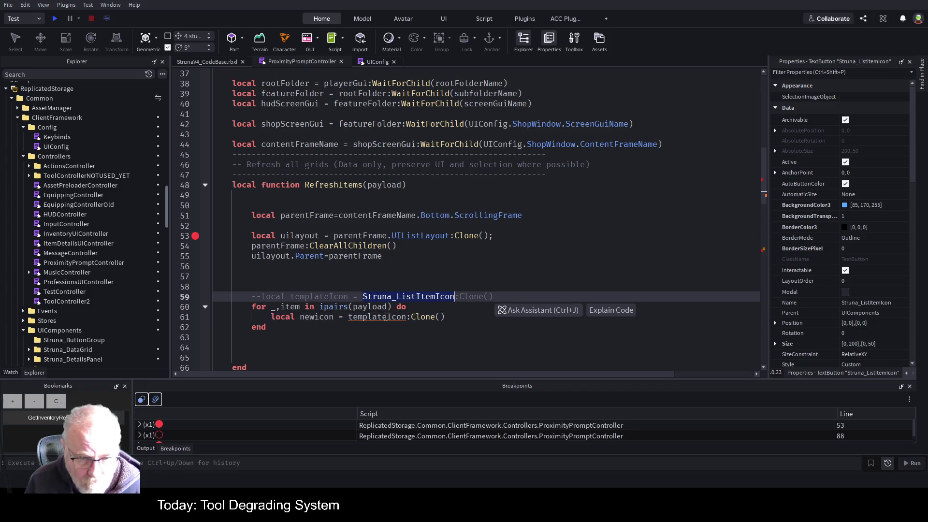
{"action": "double_click", "coordinate": [377, 317]}
{"action": "key", "text": "ctrl+v"}
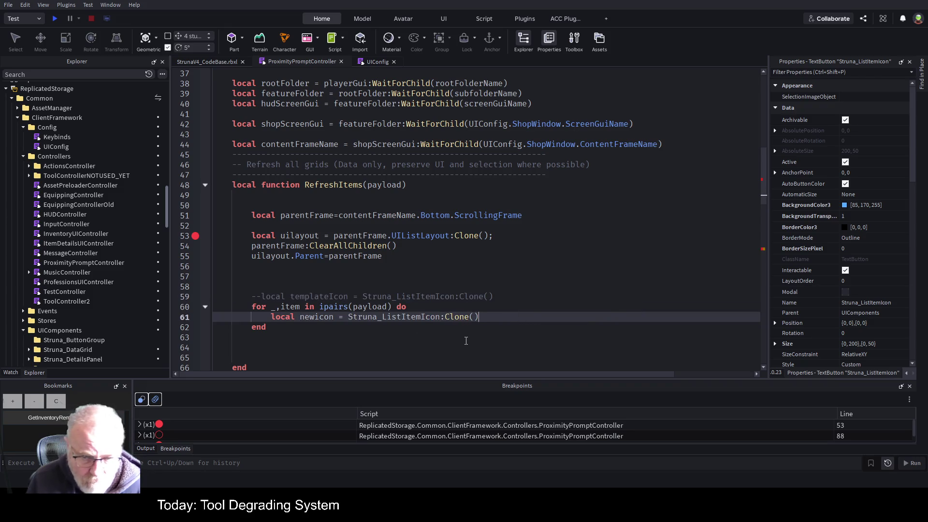
{"action": "key", "text": "End"}
{"action": "key", "text": "Return"}
Set newicon.Name = item.ItemID inside the loop and save
{"action": "type", "text": "new"}
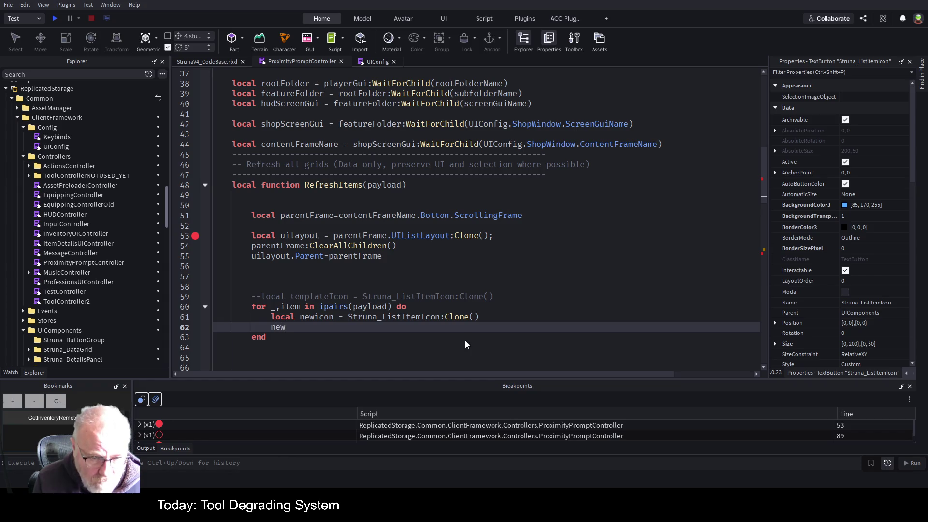
{"action": "type", "text": "icon.Name=p"}
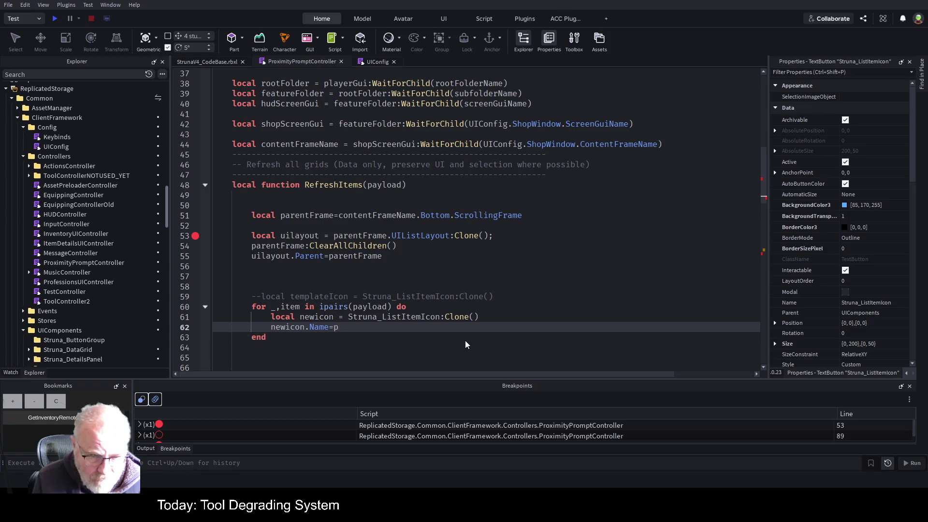
{"action": "key", "text": "BackSpace"}
{"action": "type", "text": "item.ID"}
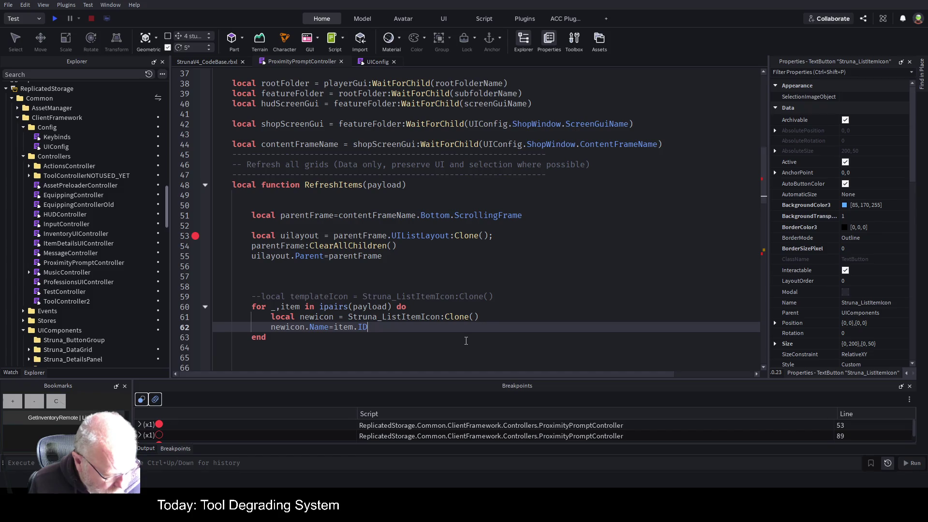
{"action": "key", "text": "ctrl+shift+Left"}
{"action": "type", "text": "ItemID"}
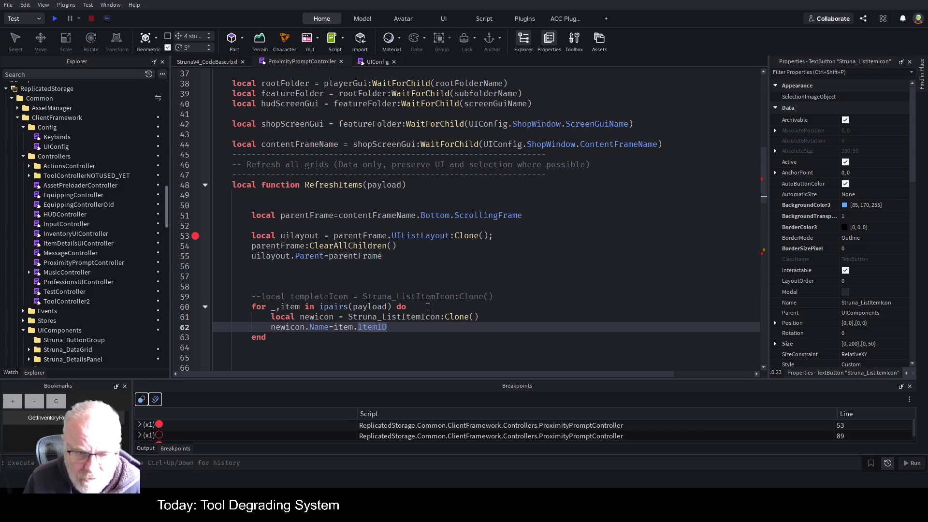
{"action": "double_click", "coordinate": [376, 328]}
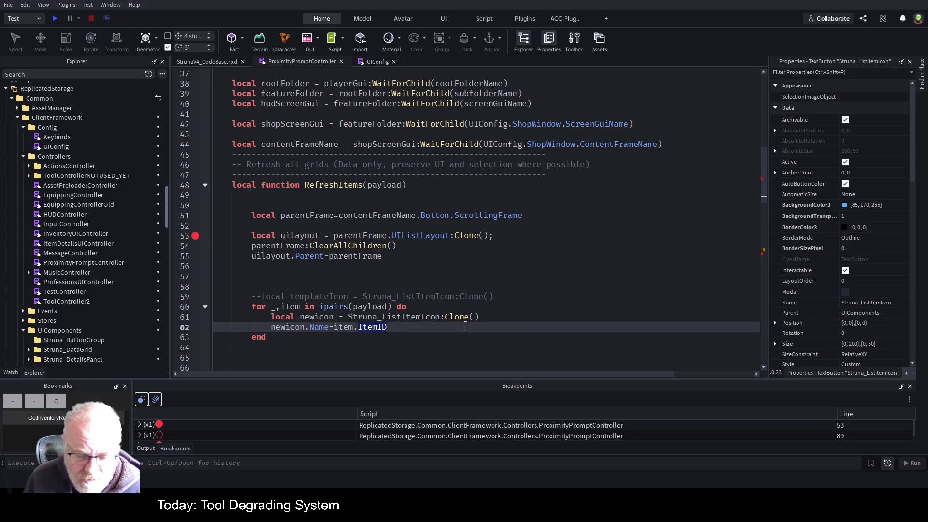
{"action": "left_click", "coordinate": [464, 337]}
{"action": "key", "text": "ctrl+s"}
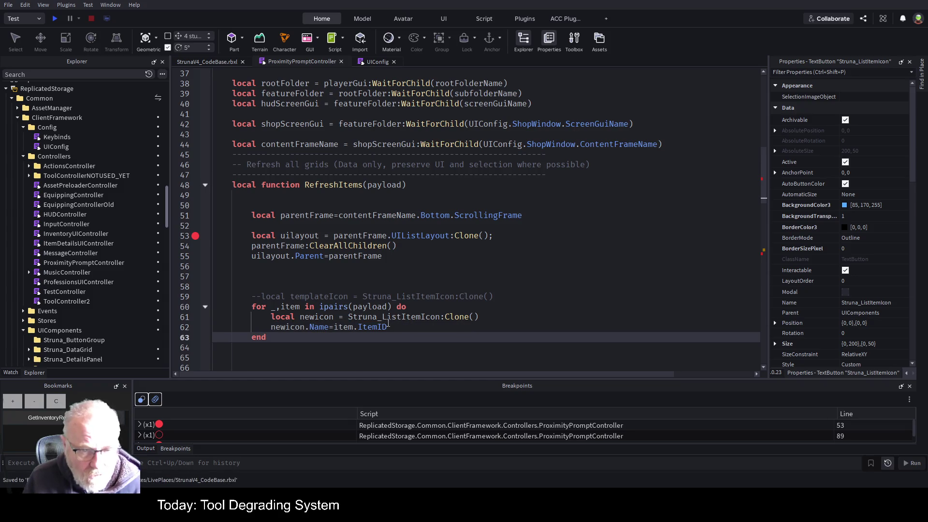
Add newicon.Parent = parentFrame to the loop body and save
{"action": "left_click", "coordinate": [417, 327]}
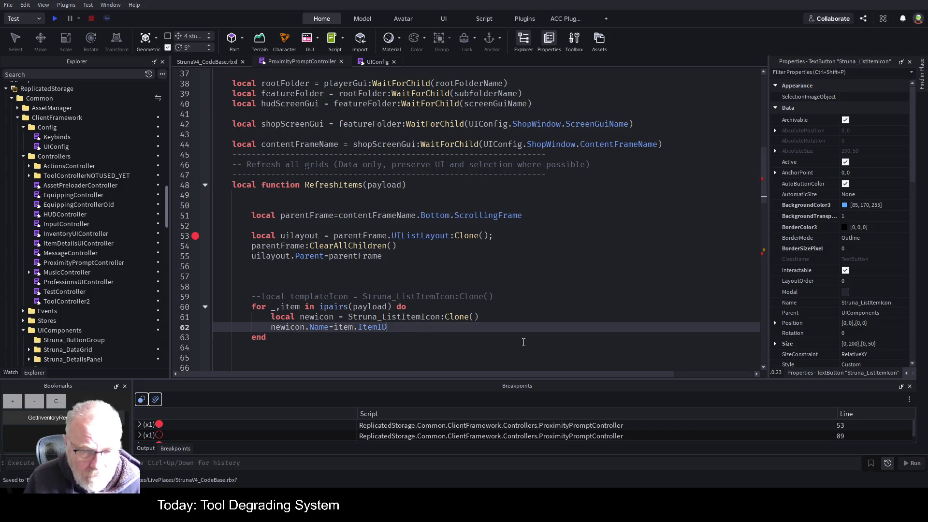
{"action": "key", "text": "Return"}
{"action": "key", "text": "Return"}
{"action": "key", "text": "Return"}
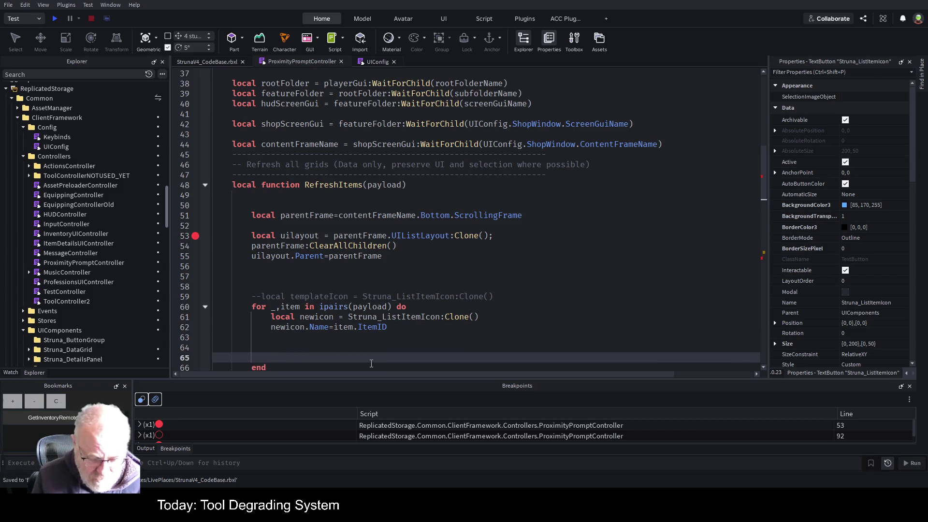
{"action": "type", "text": "newicon.Parent="}
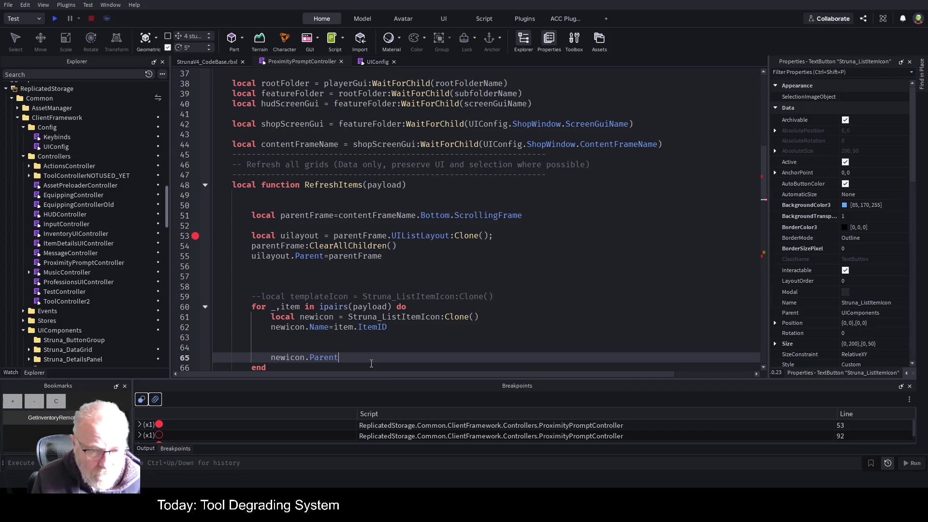
{"action": "type", "text": "parentFrame"}
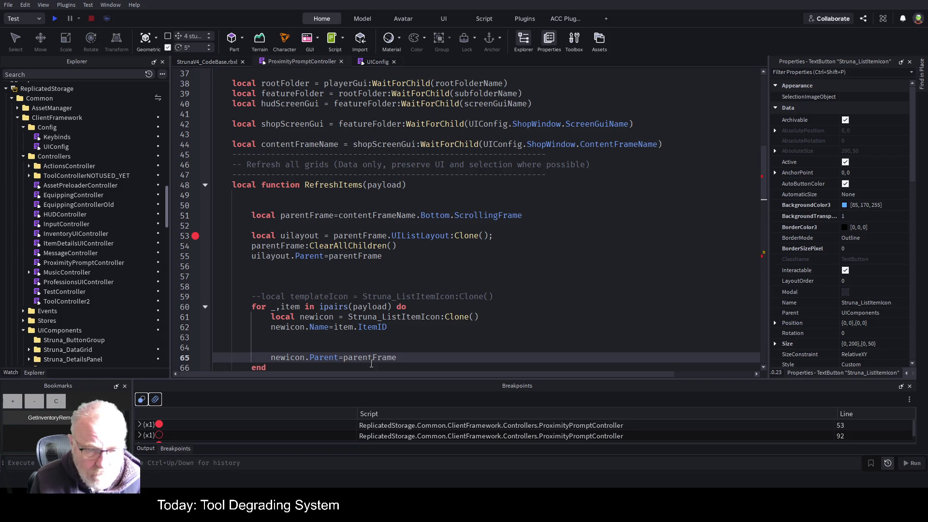
{"action": "key", "text": "Return"}
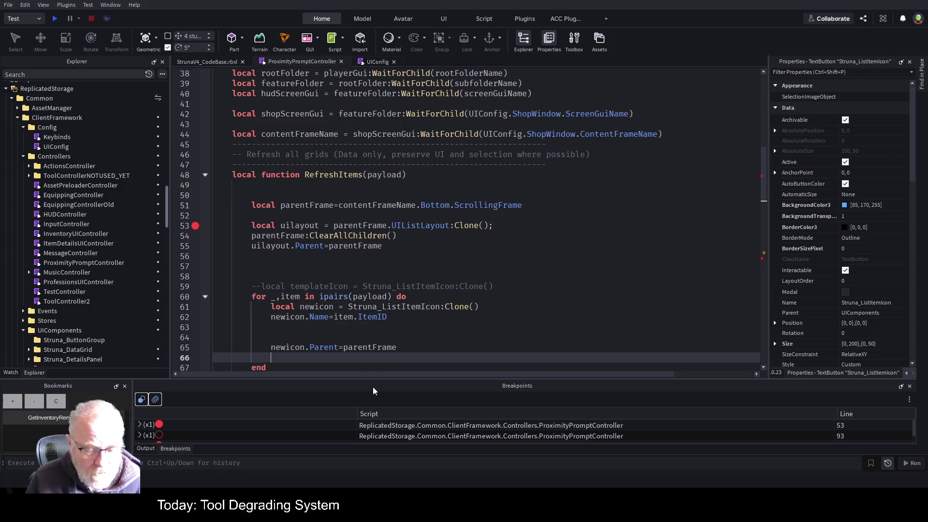
{"action": "key", "text": "ctrl+s"}
{"action": "scroll", "coordinate": [380, 256], "scroll_direction": "down", "scroll_amount": 1}
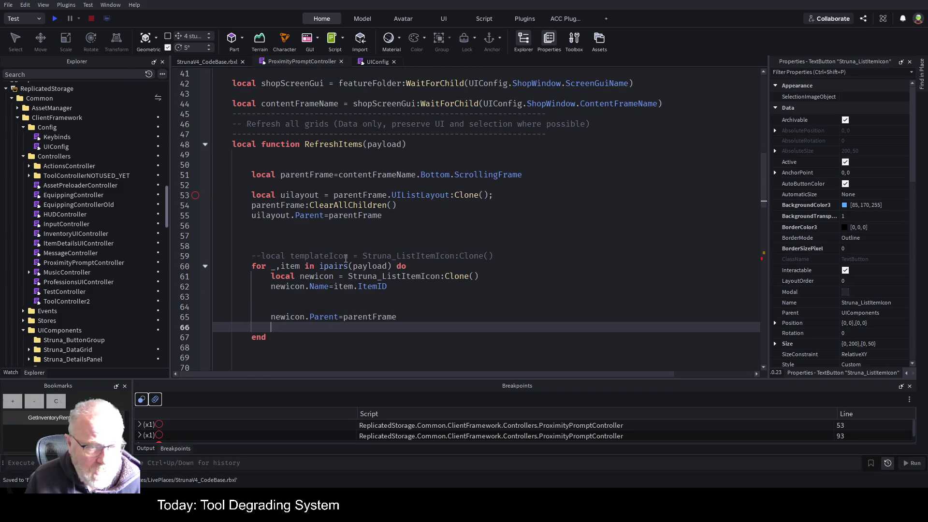
{"action": "double_click", "coordinate": [345, 266]}
{"action": "left_click", "coordinate": [290, 317]}
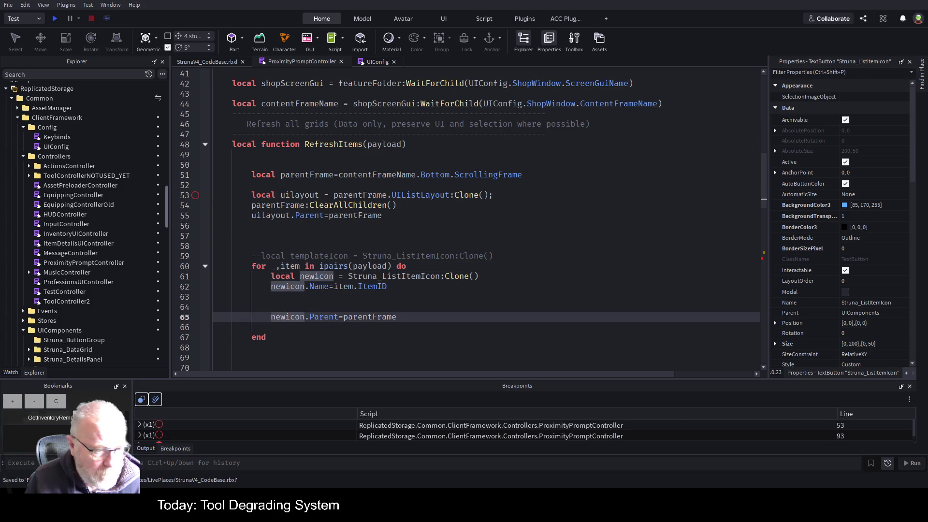
Playtest with a taller Output log and trigger the Struna Inc Shop prompt to hit line 96
{"action": "left_click", "coordinate": [55, 19]}
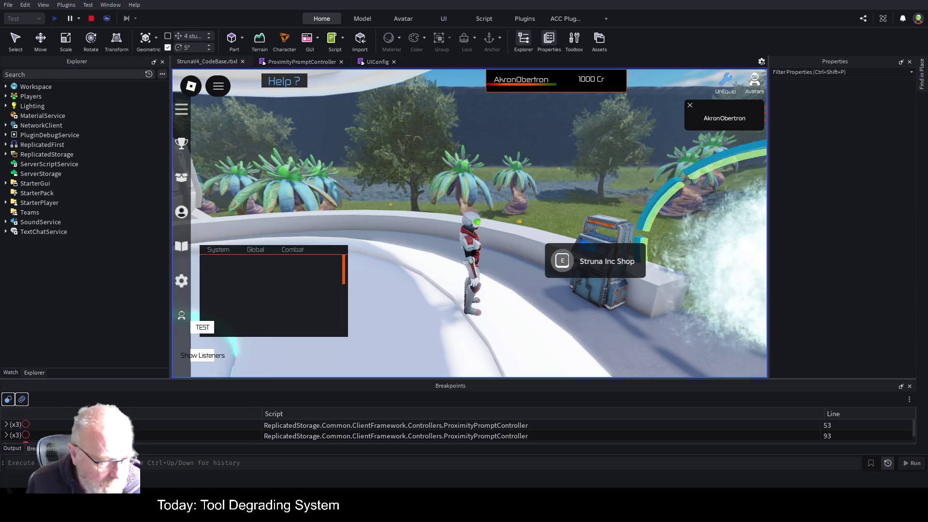
{"action": "left_click", "coordinate": [13, 449]}
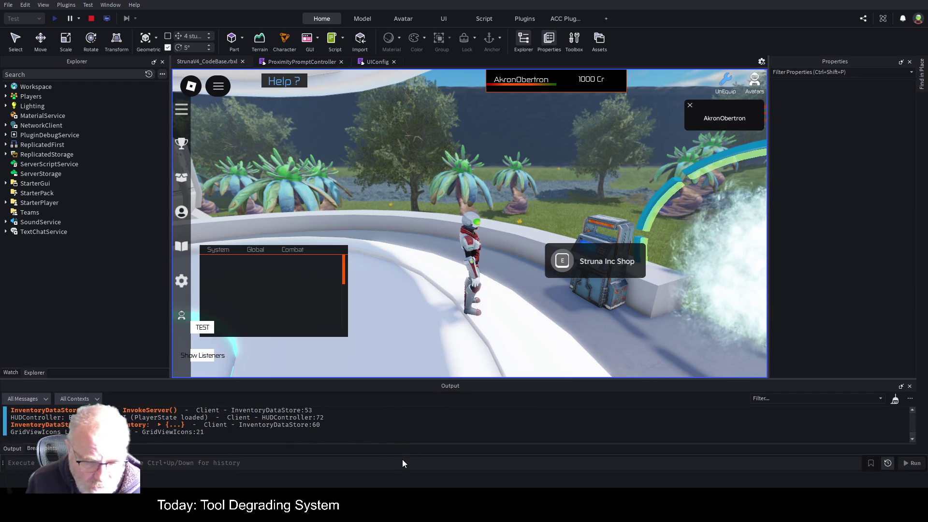
{"action": "left_click_drag", "start_coordinate": [454, 383], "coordinate": [466, 351]}
{"action": "left_click", "coordinate": [549, 246]}
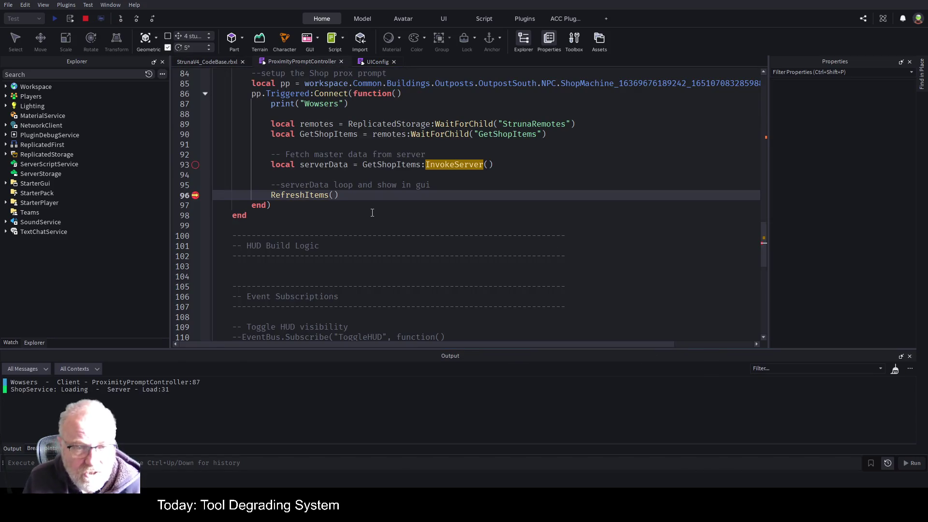
Resume to the ipairs error on line 60, stop the playtest, and change ipairs to pairs
{"action": "key", "text": "F5"}
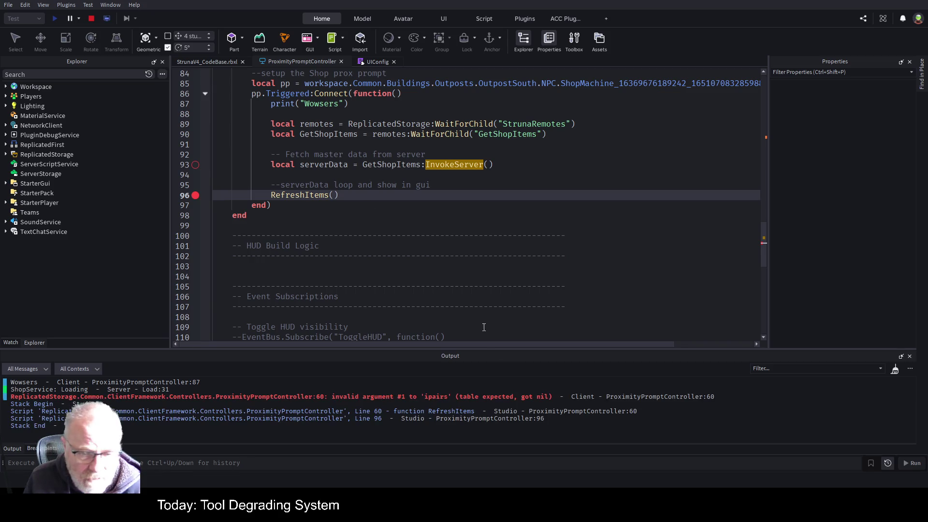
{"action": "left_click", "coordinate": [450, 397]}
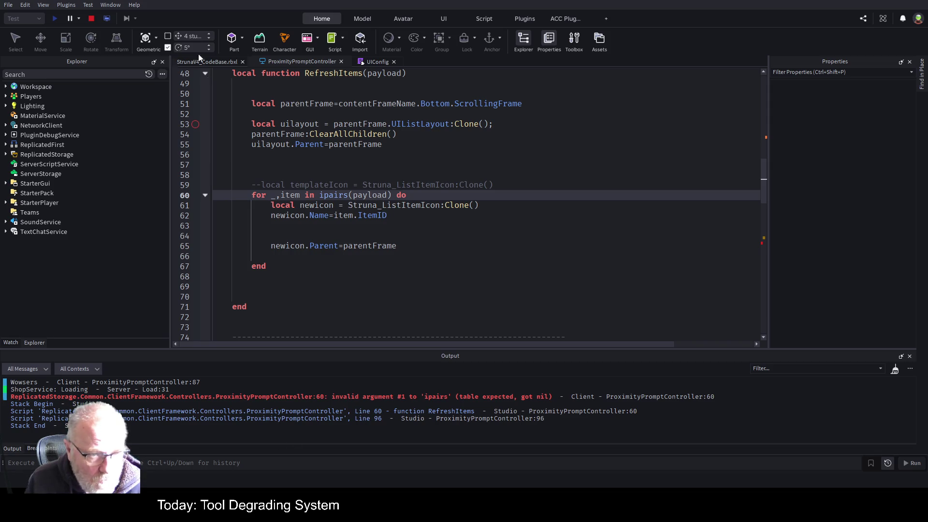
{"action": "key", "text": "shift+F5"}
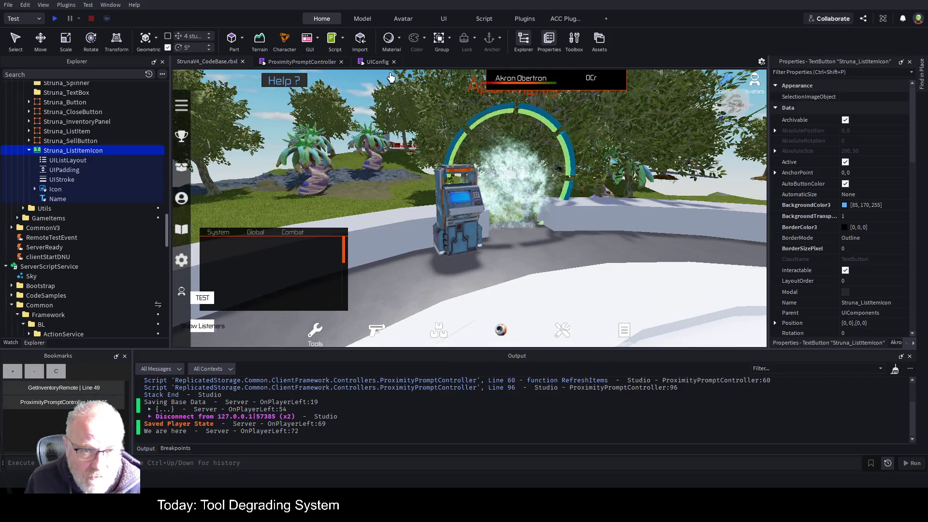
{"action": "left_click", "coordinate": [280, 62]}
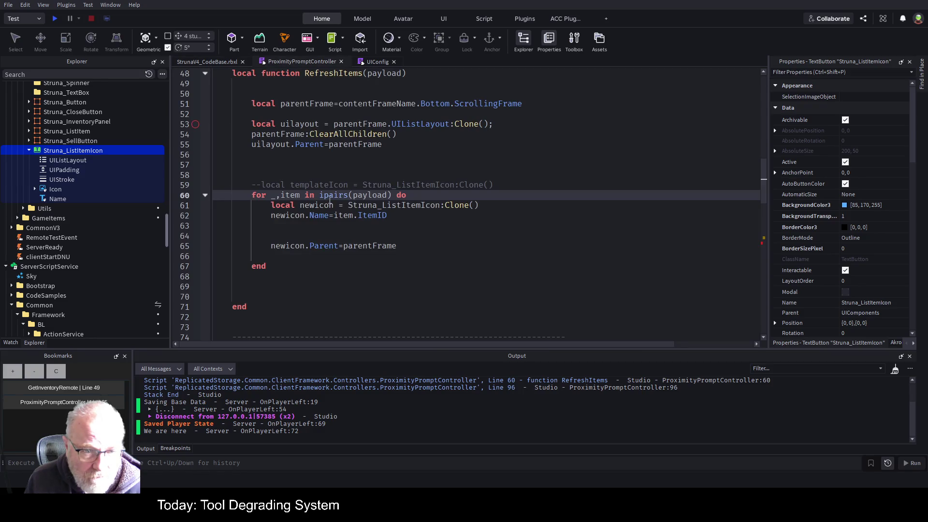
{"action": "key", "text": "BackSpace"}
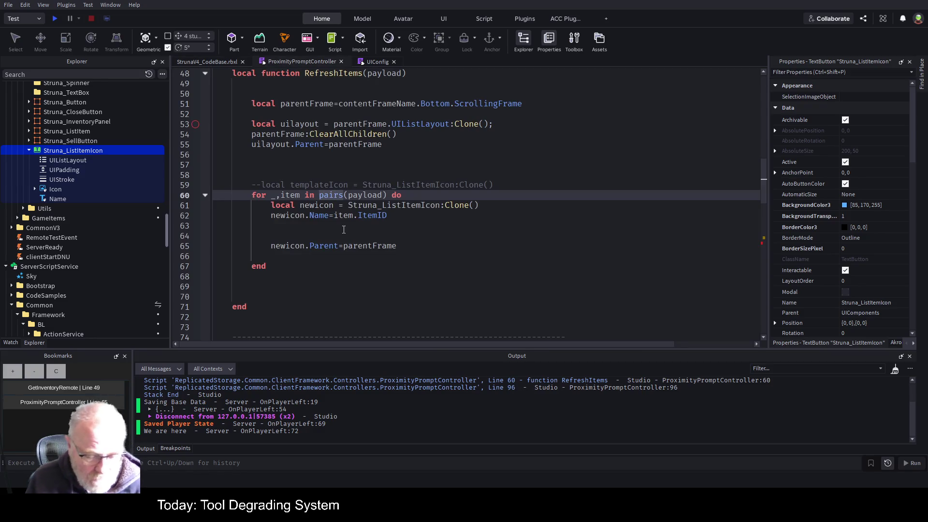
Rerun the playtest, trigger the shop prompt, resume, and jump to the failing line 60
{"action": "key", "text": "F5"}
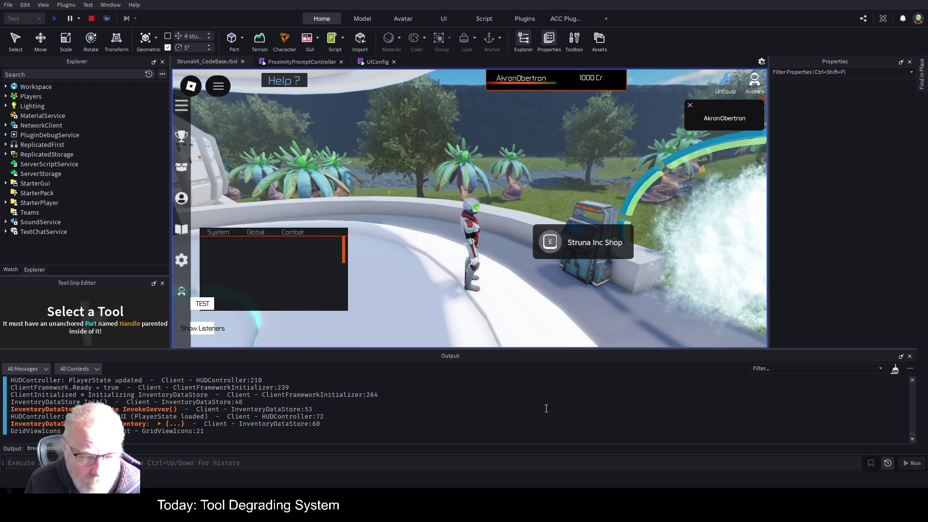
{"action": "left_click", "coordinate": [549, 243]}
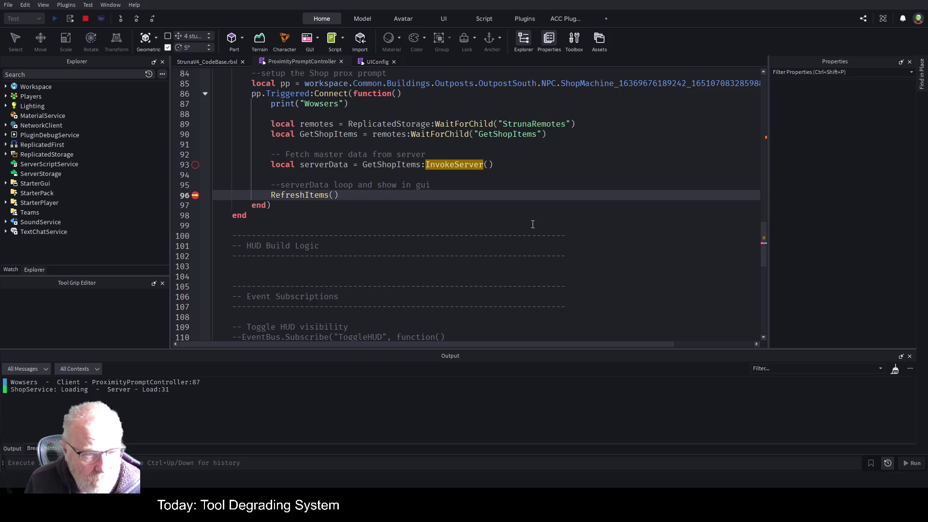
{"action": "left_click", "coordinate": [120, 17]}
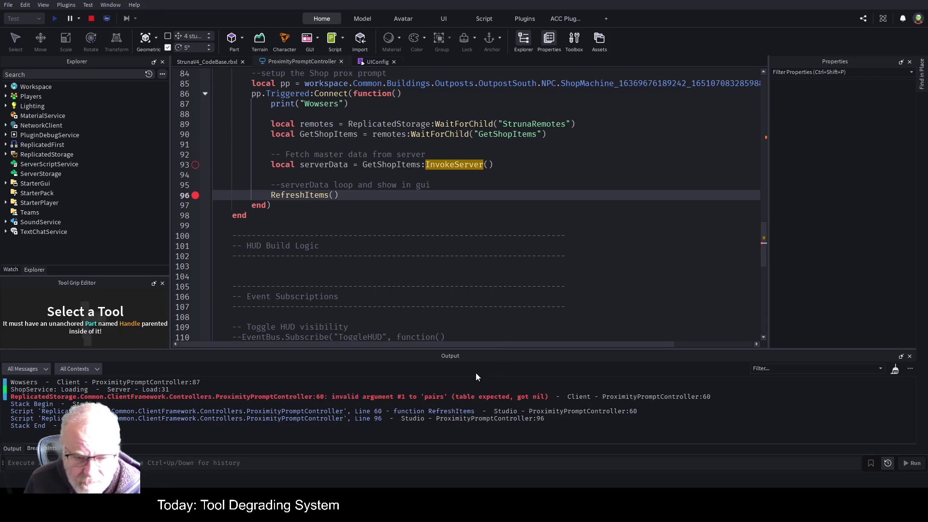
{"action": "left_click", "coordinate": [481, 397]}
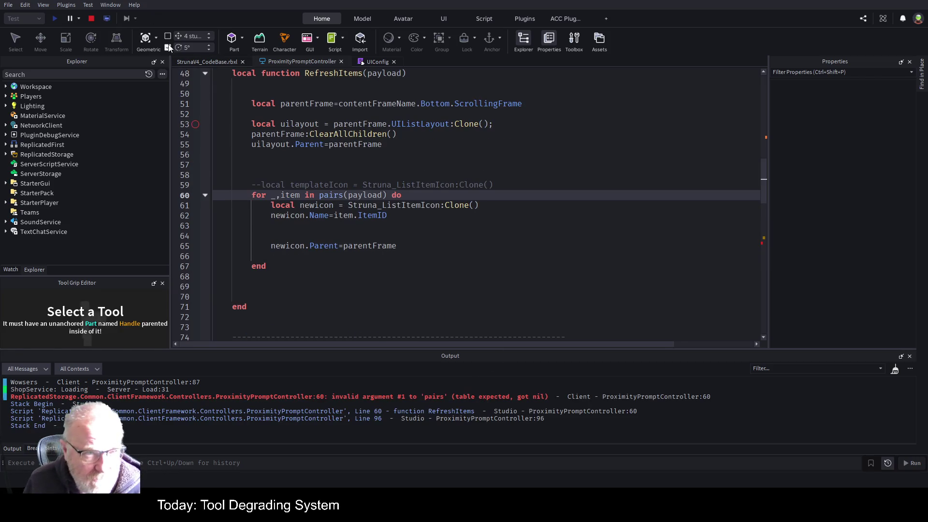
Retrigger the shop prompt, step into RefreshItems, then stop the playtest
{"action": "left_click", "coordinate": [209, 60]}
{"action": "left_click", "coordinate": [549, 249]}
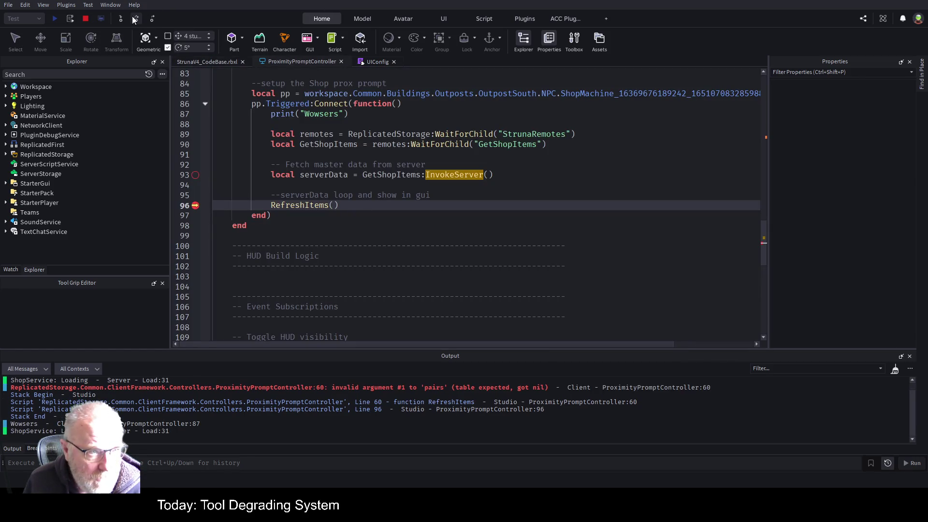
{"action": "left_click", "coordinate": [123, 19]}
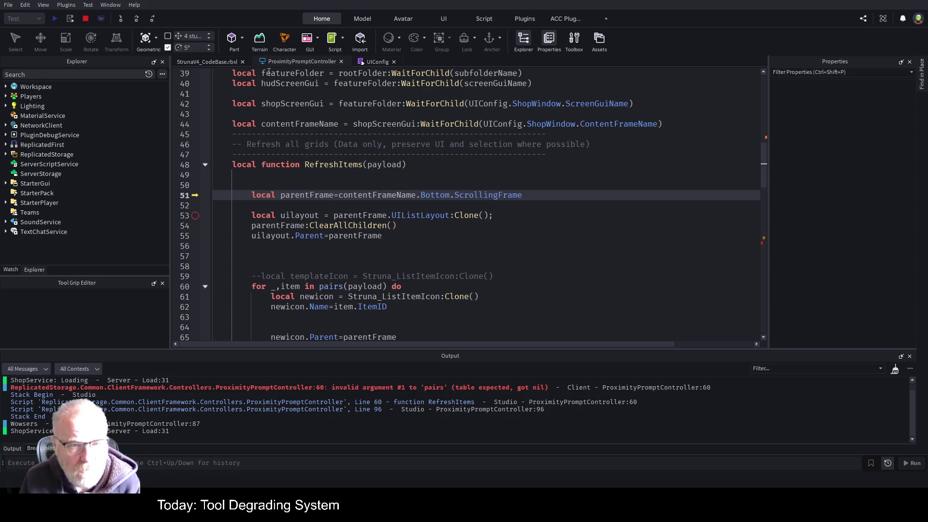
{"action": "left_click", "coordinate": [86, 18]}
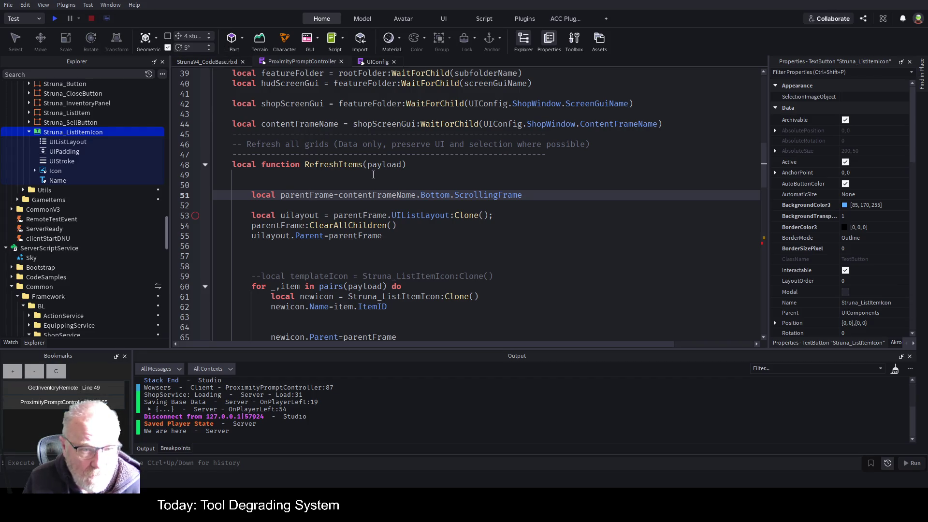
{"action": "scroll", "coordinate": [435, 240], "scroll_direction": "down", "scroll_amount": 7}
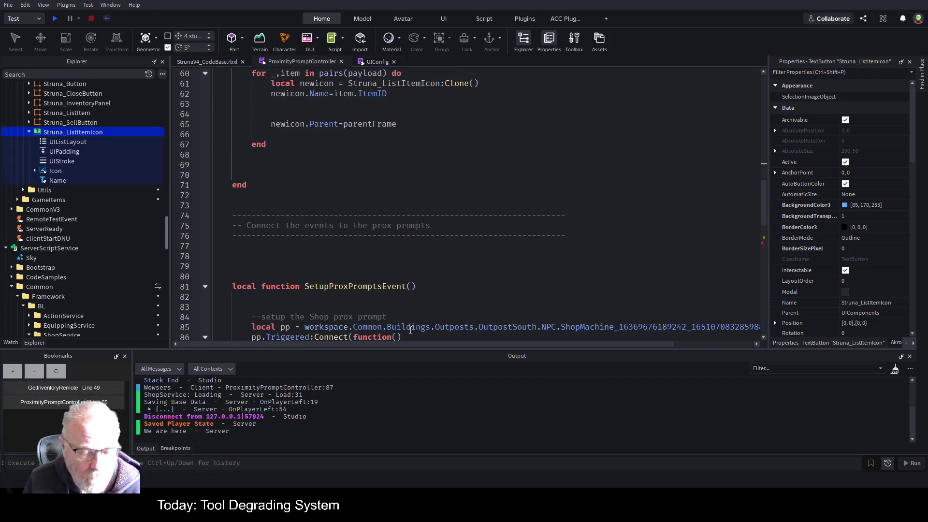
{"action": "scroll", "coordinate": [405, 277], "scroll_direction": "down", "scroll_amount": 5}
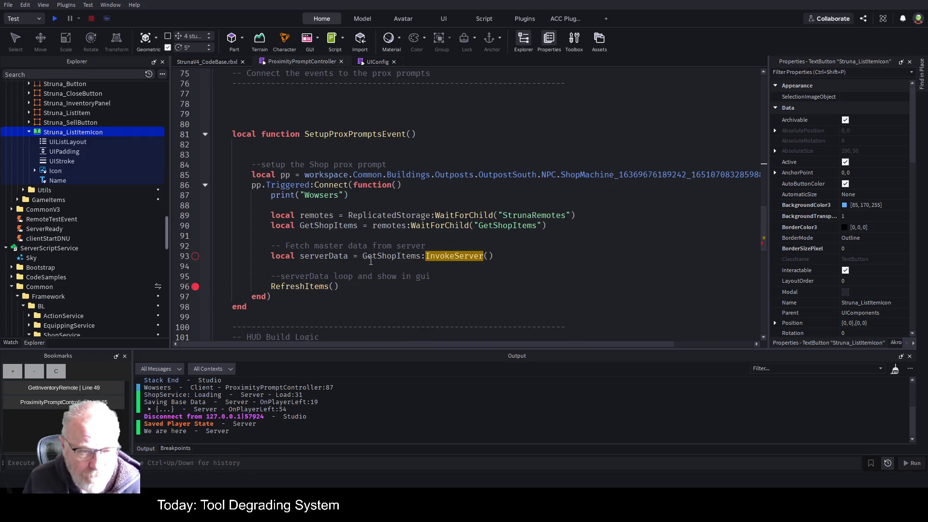
Pass serverData into the RefreshItems() call on line 96 and save
{"action": "double_click", "coordinate": [322, 256]}
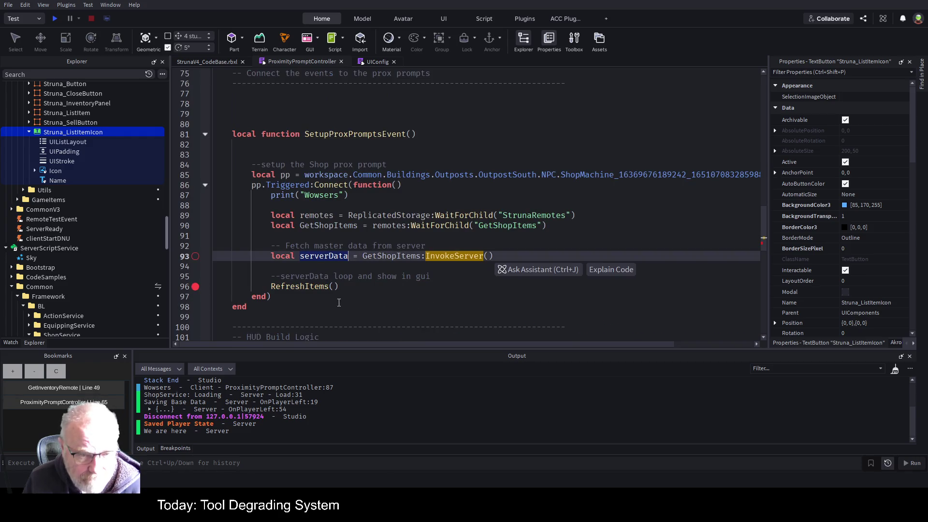
{"action": "left_click", "coordinate": [336, 286]}
{"action": "type", "text": "serverData"}
{"action": "key", "text": "Up"}
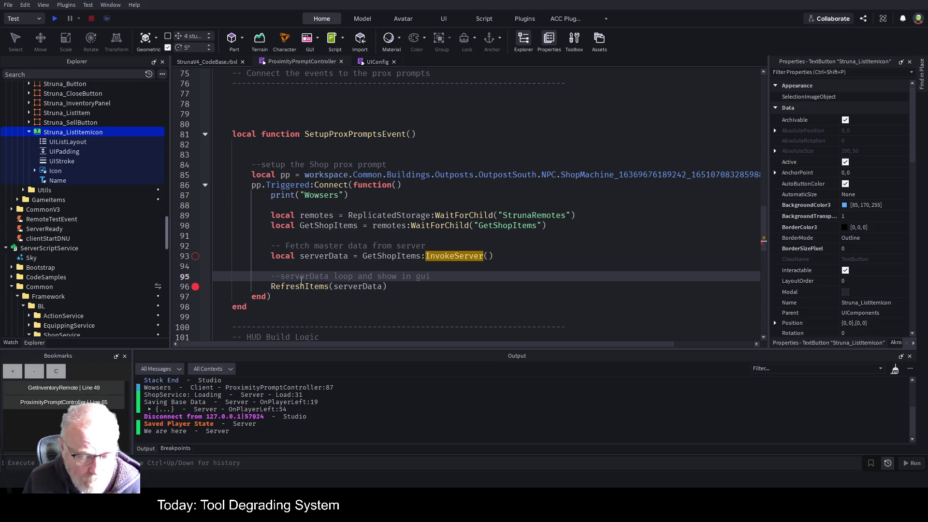
{"action": "key", "text": "ctrl+s"}
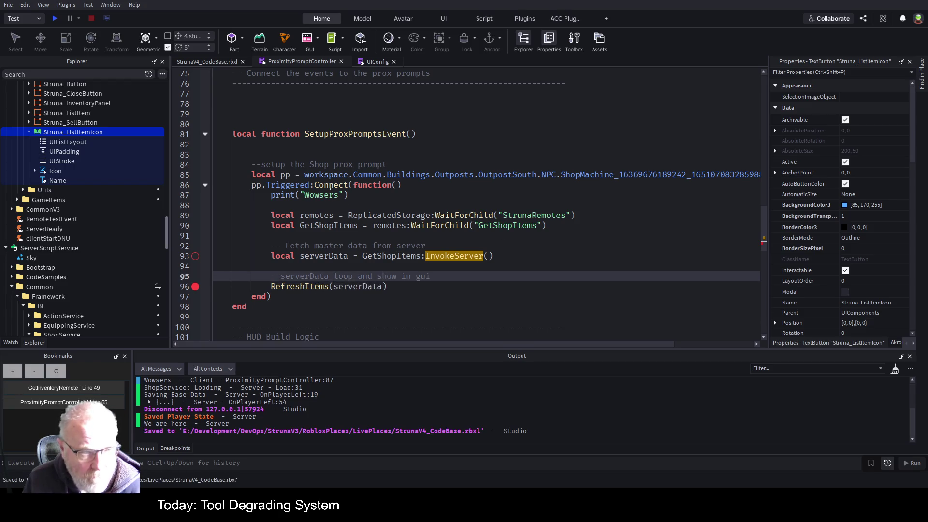
Rerun the playtest, clear Output, trigger the shop prompt and resume to the 'ItemID' error
{"action": "key", "text": "F5"}
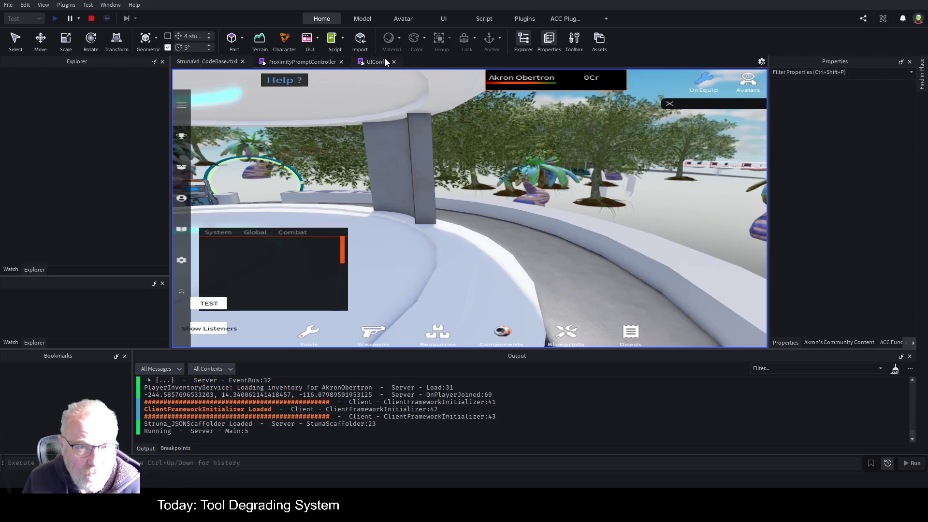
{"action": "left_click", "coordinate": [377, 62]}
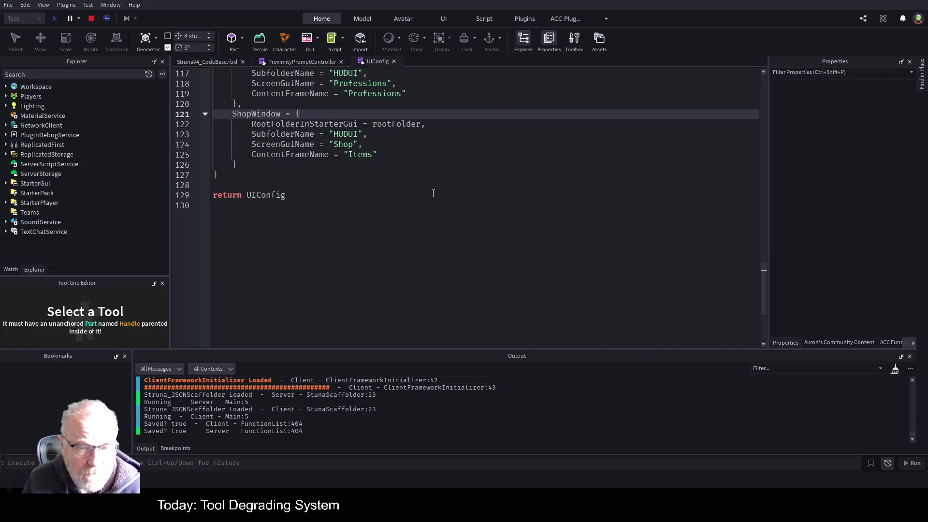
{"action": "left_click", "coordinate": [208, 61]}
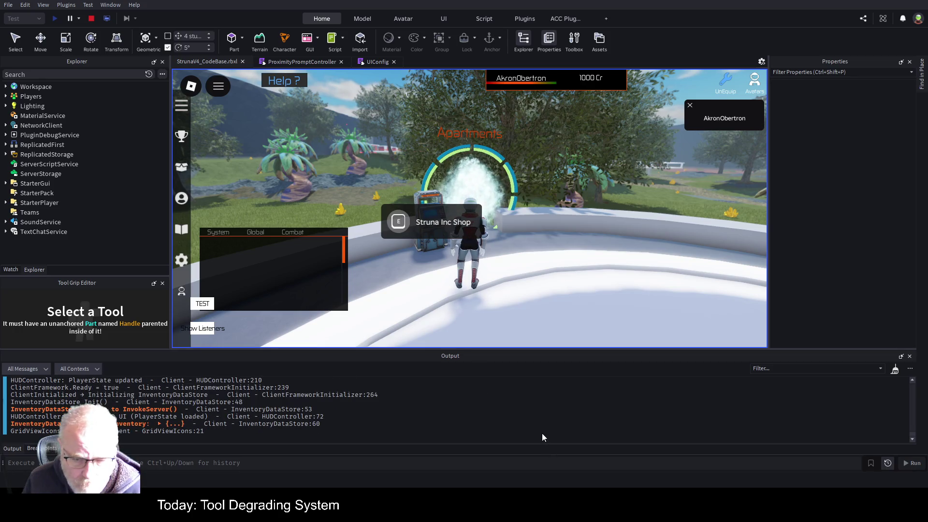
{"action": "key", "text": "ctrl+l"}
{"action": "left_click", "coordinate": [395, 226]}
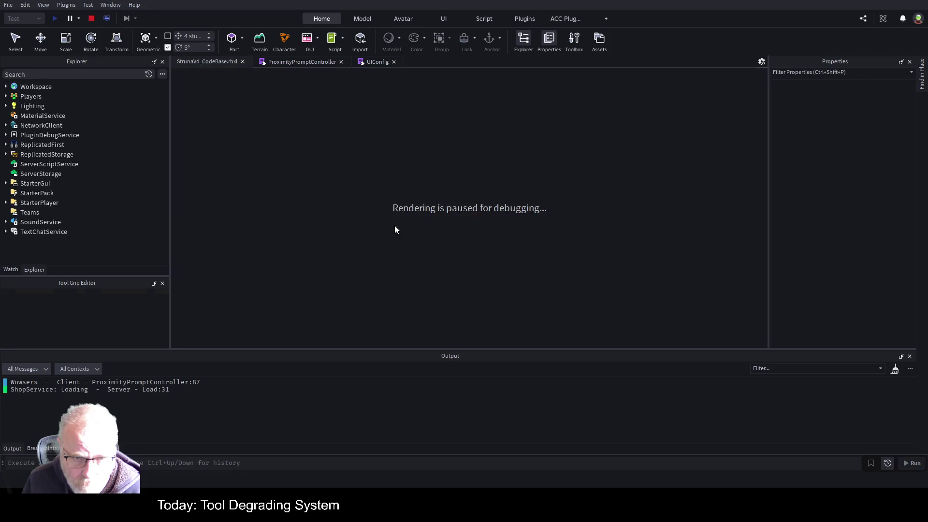
{"action": "key", "text": "F5"}
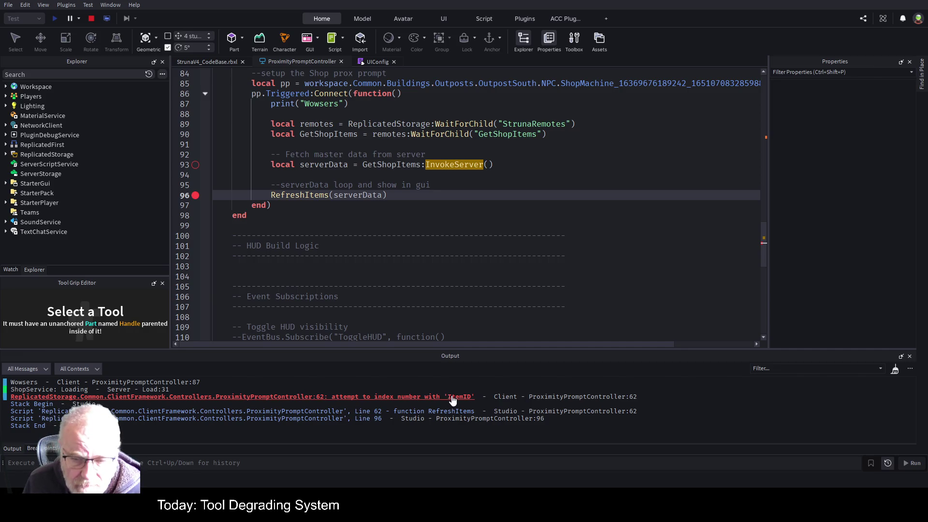
Retrigger the shop prompt, step into RefreshItems down to line 60, and expand payload in Variables
{"action": "left_click", "coordinate": [204, 61]}
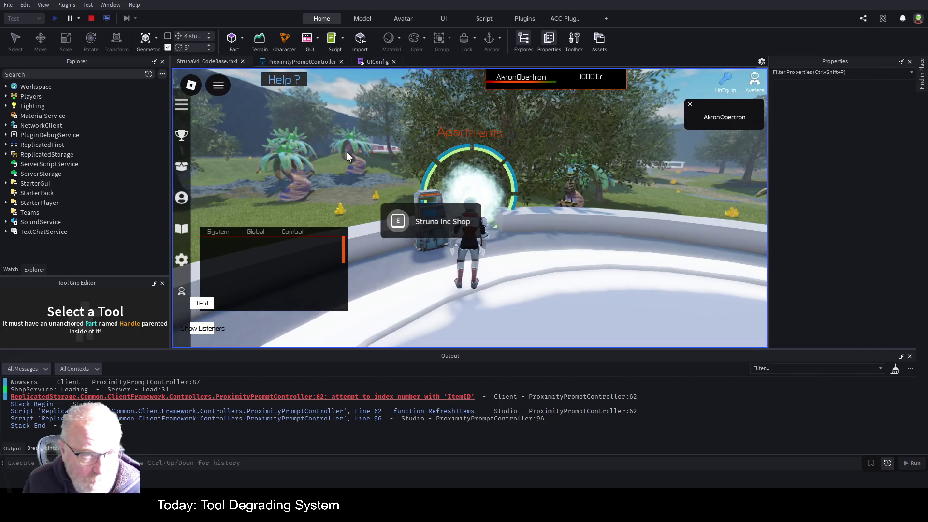
{"action": "left_click", "coordinate": [389, 210]}
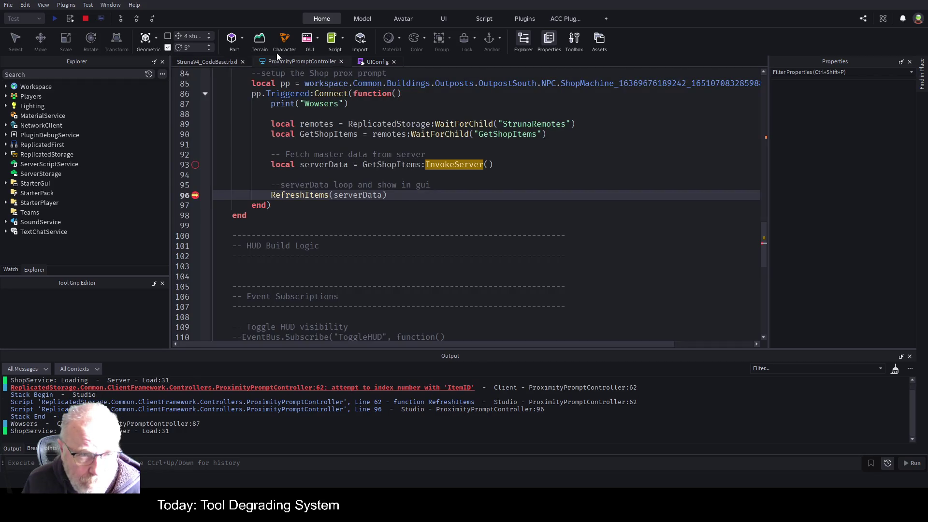
{"action": "left_click", "coordinate": [120, 18]}
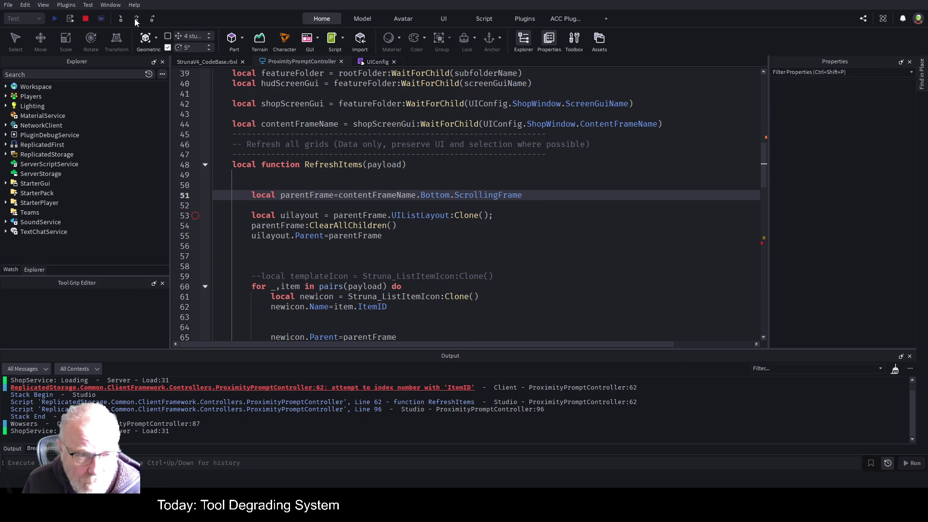
{"action": "left_click", "coordinate": [136, 18]}
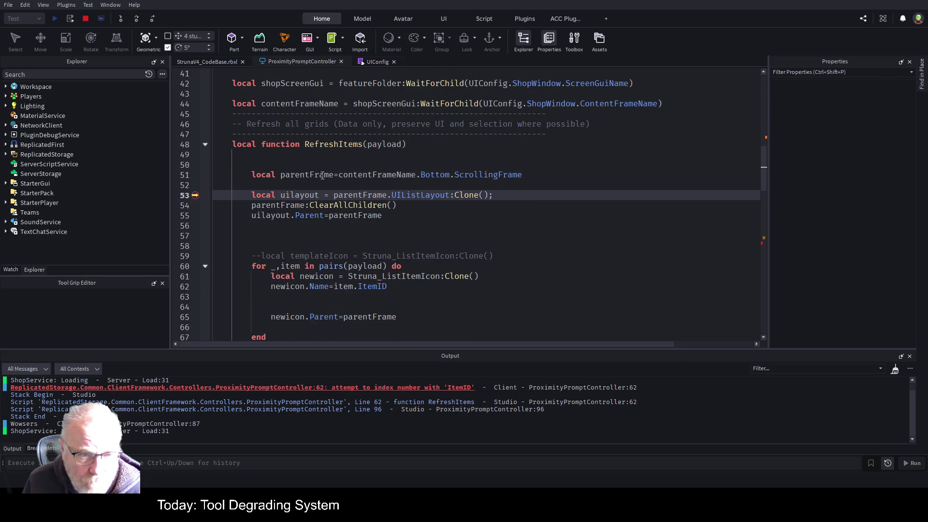
{"action": "left_click", "coordinate": [135, 18]}
{"action": "left_click", "coordinate": [135, 18]}
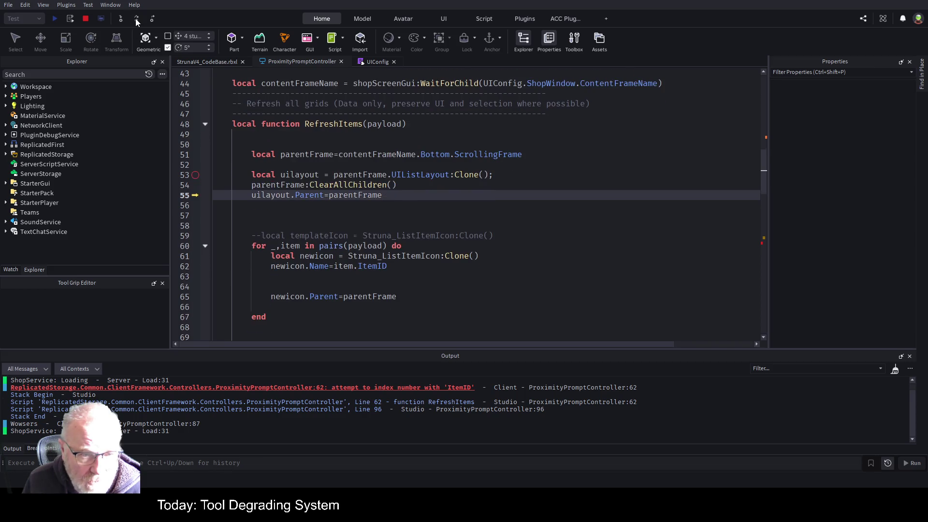
{"action": "left_click", "coordinate": [136, 18]}
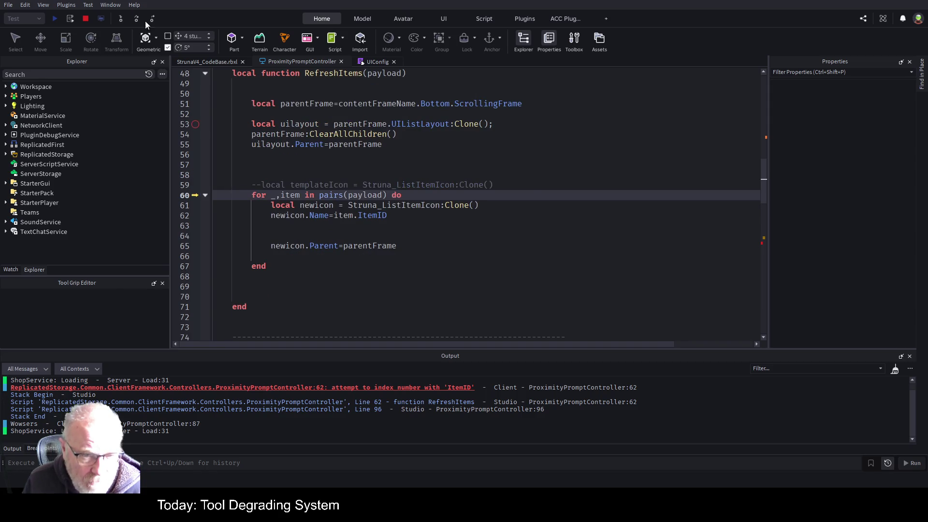
{"action": "left_click", "coordinate": [10, 270]}
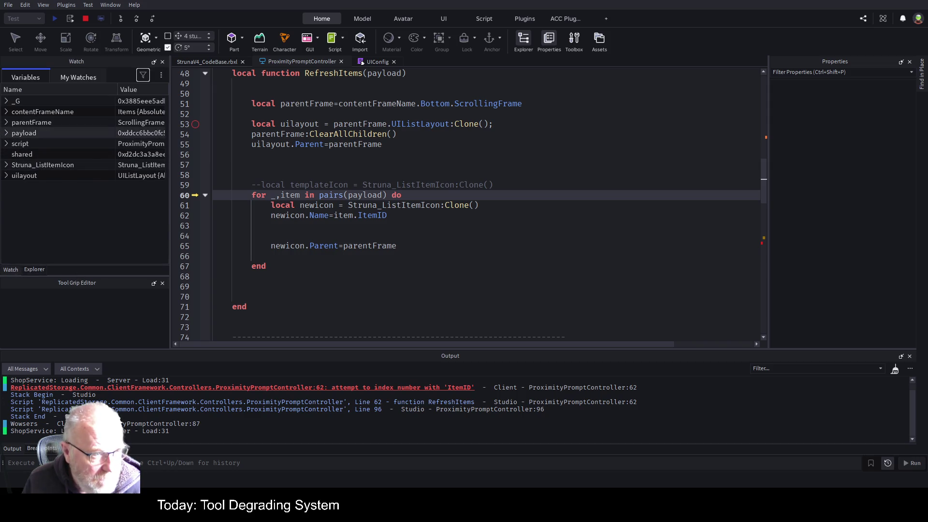
{"action": "left_click", "coordinate": [6, 133]}
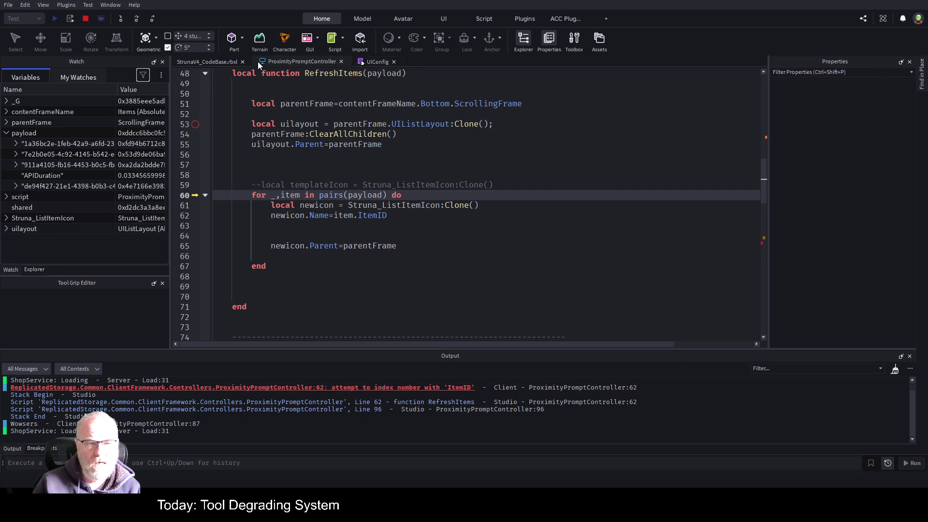
Write line 94 as 'serverData.APIDuration = nil', dropping the leading if
{"action": "scroll", "coordinate": [421, 226], "scroll_direction": "down", "scroll_amount": 12}
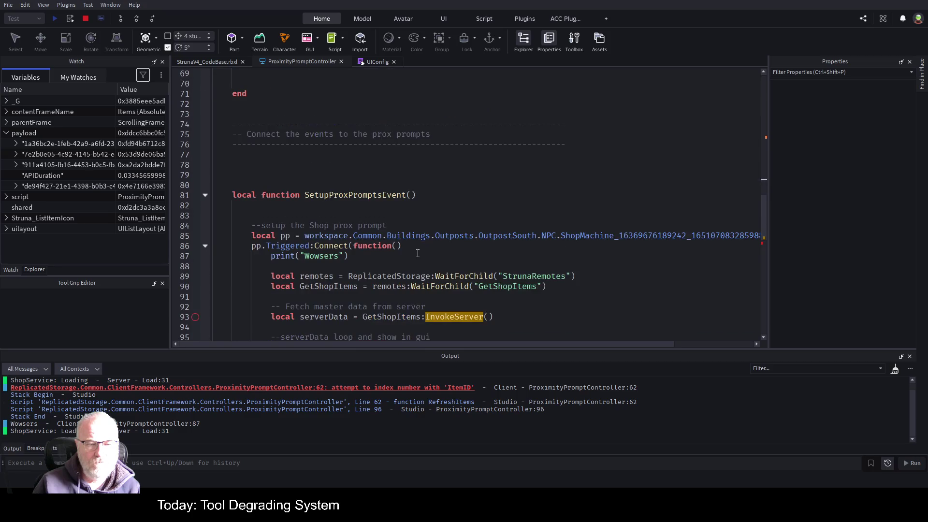
{"action": "left_click", "coordinate": [346, 177]}
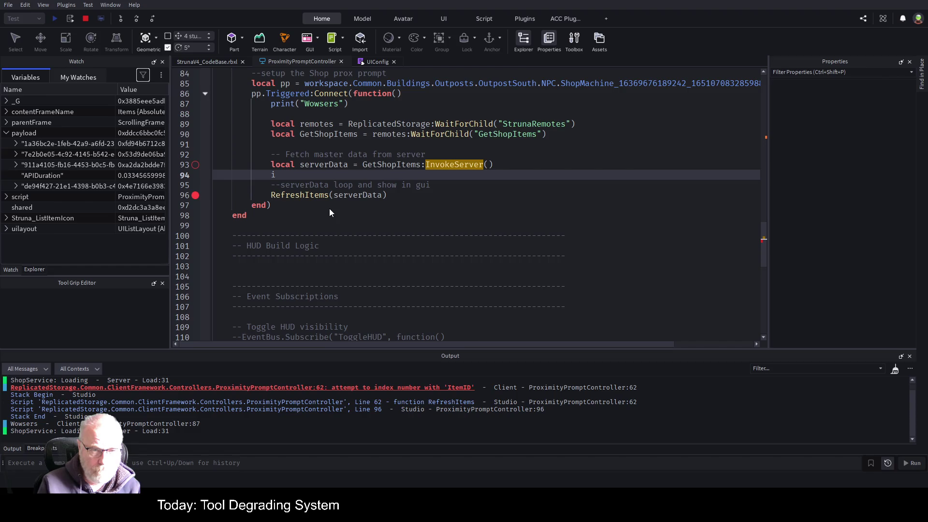
{"action": "type", "text": "if serverData."}
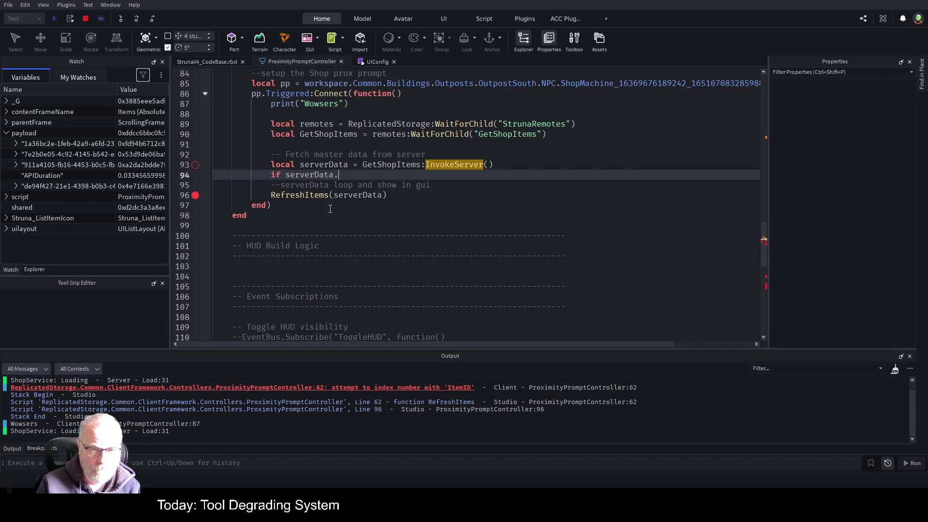
{"action": "type", "text": "AP"}
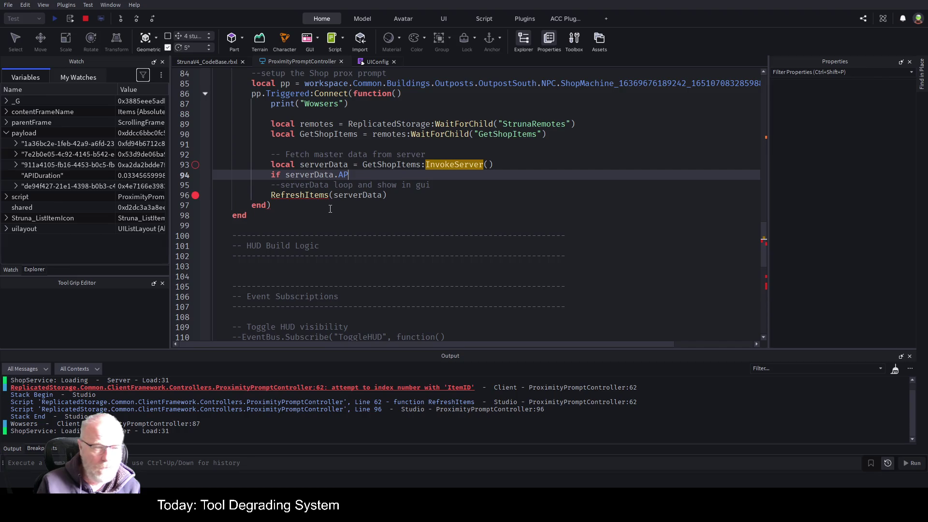
{"action": "type", "text": "IDura"}
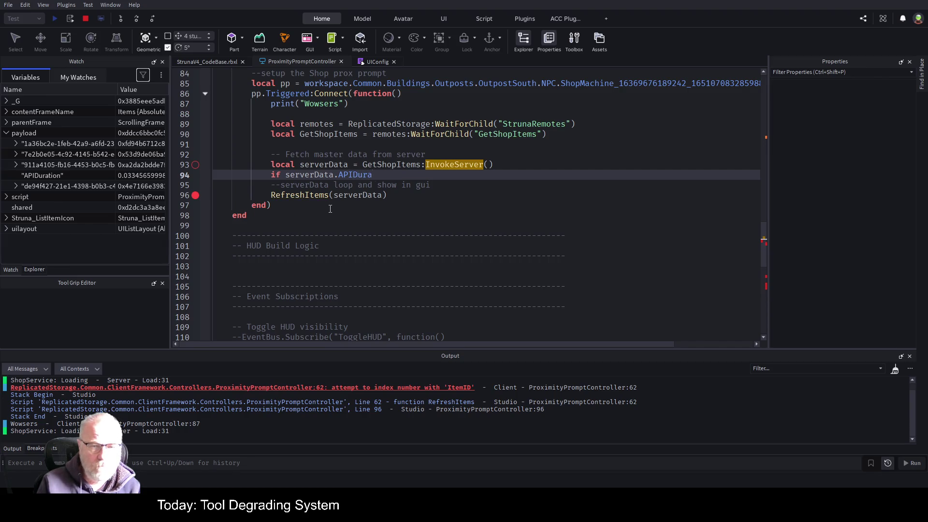
{"action": "type", "text": "tion then "}
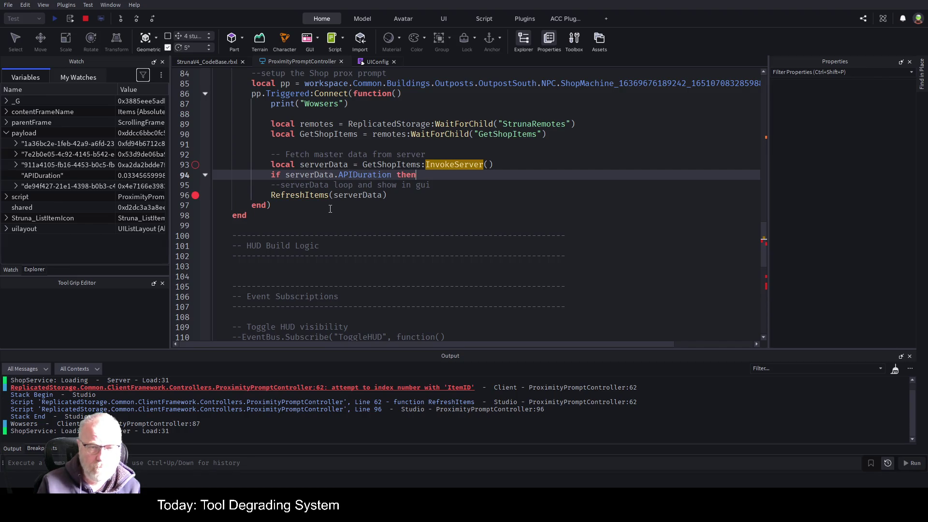
{"action": "type", "text": "s"}
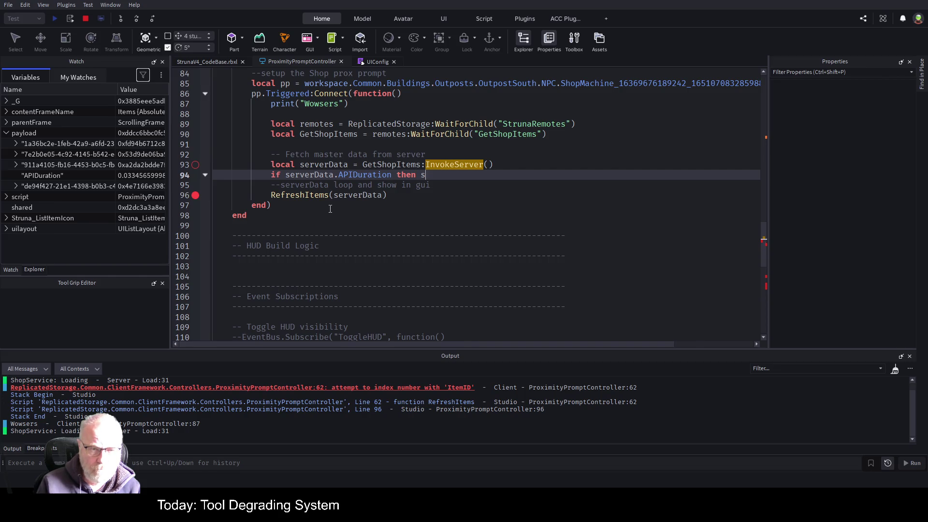
{"action": "key", "text": "BackSpace"}
{"action": "key", "text": "BackSpace"}
{"action": "key", "text": "BackSpace"}
{"action": "type", "text": "="}
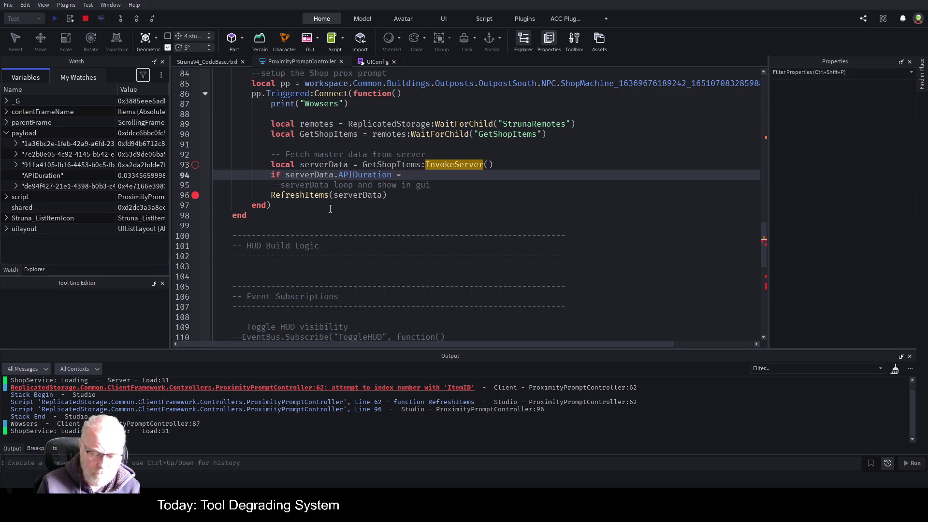
{"action": "type", "text": "il"}
{"action": "key", "text": "Home"}
{"action": "key", "text": "Delete"}
{"action": "key", "text": "Delete"}
{"action": "key", "text": "Delete"}
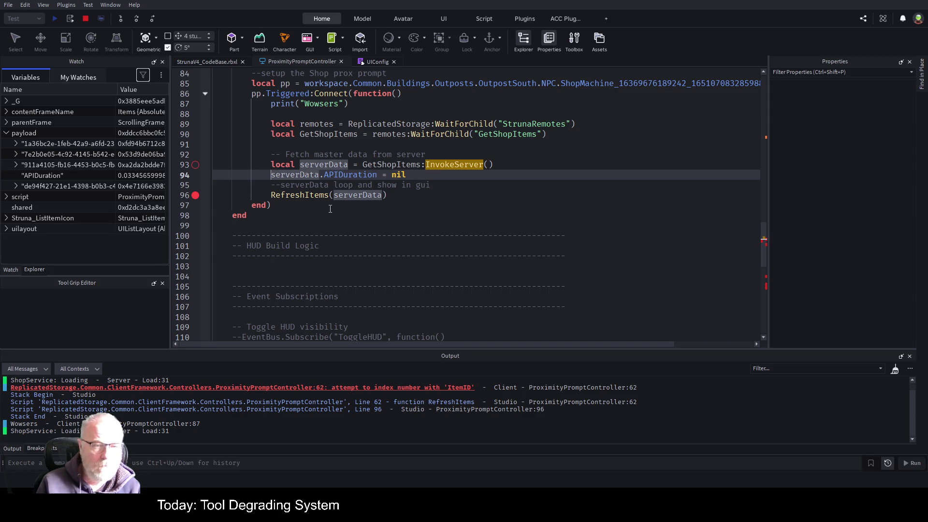
Stop and restart the playtest, press E at the shop prompt, resume past line 96
{"action": "left_click", "coordinate": [86, 21]}
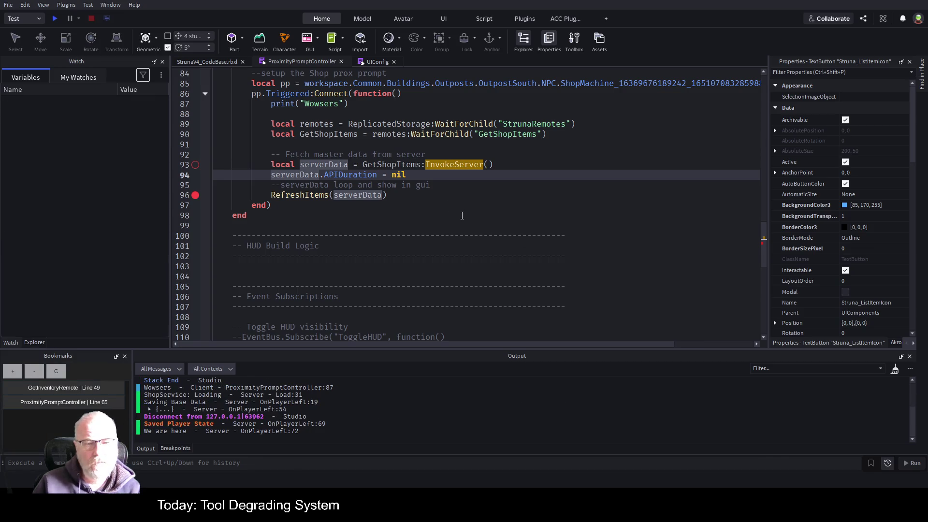
{"action": "left_click", "coordinate": [463, 215]}
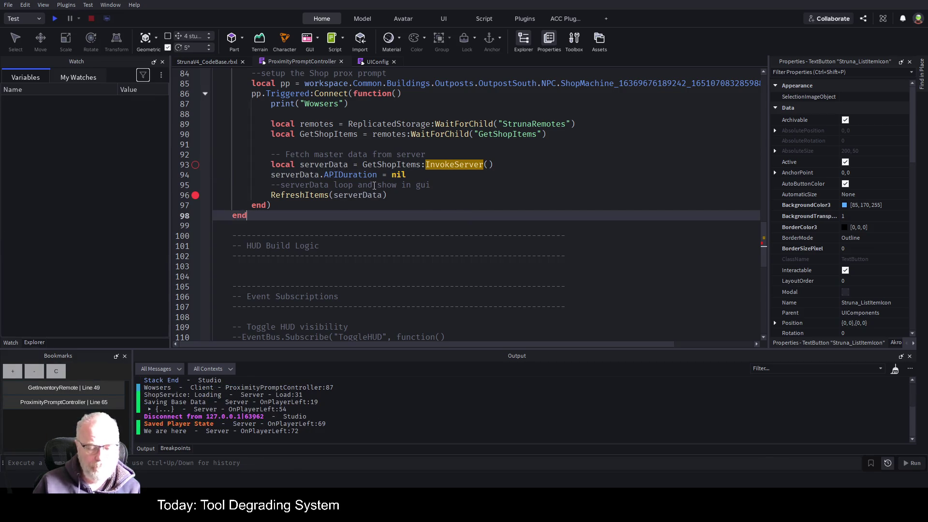
{"action": "key", "text": "F5"}
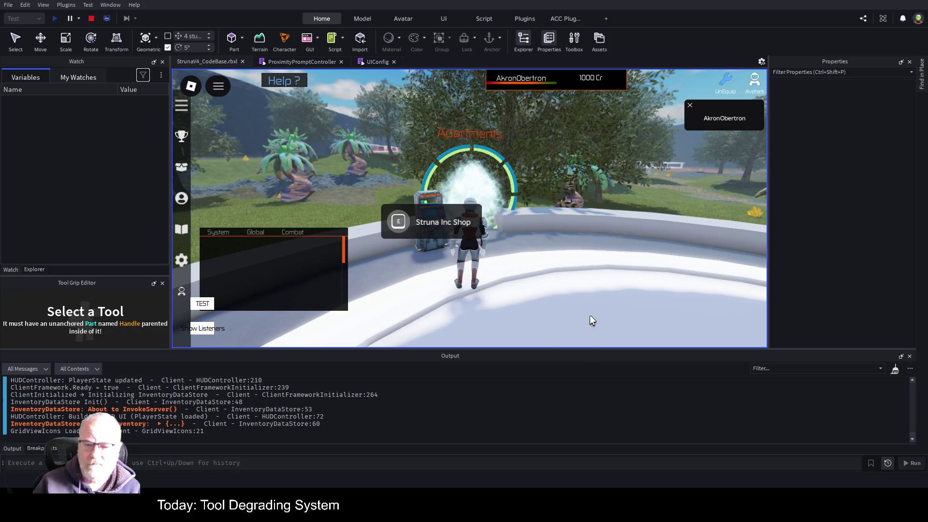
{"action": "key", "text": "Left"}
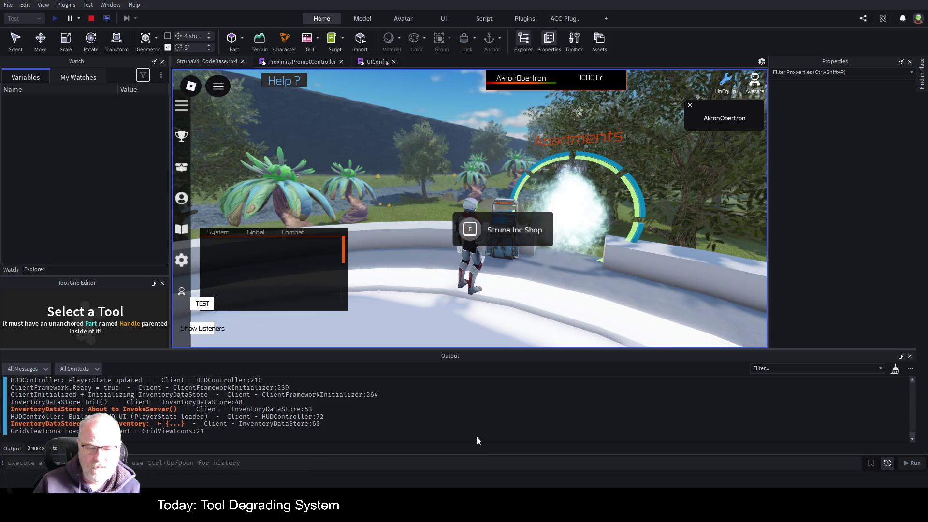
{"action": "key", "text": "e"}
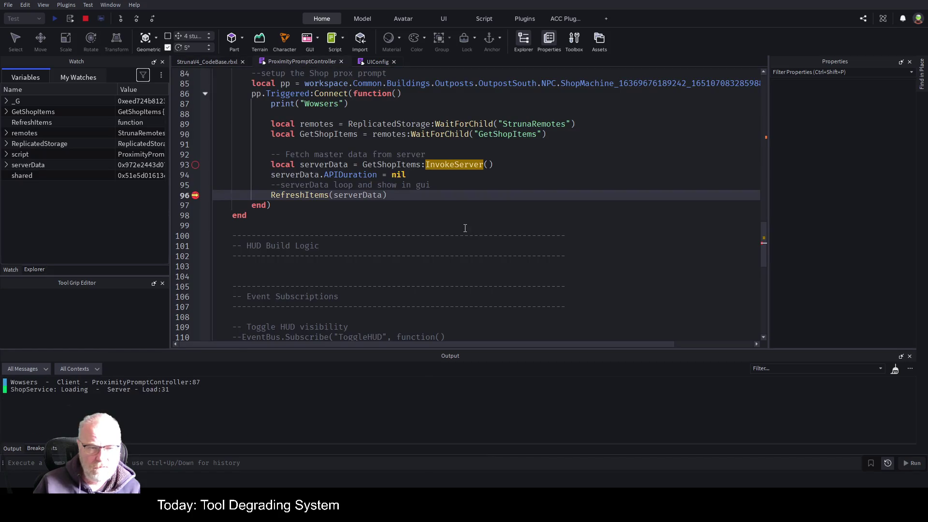
{"action": "key", "text": "F5"}
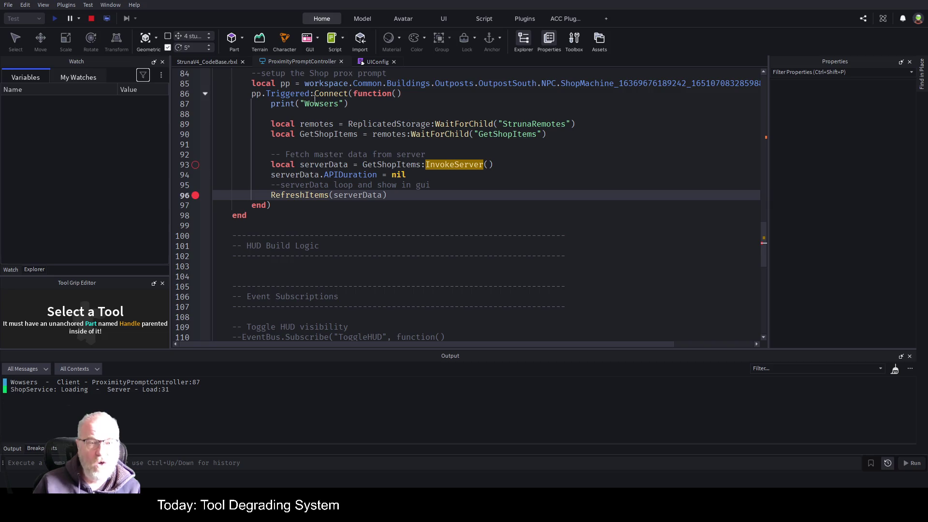
{"action": "left_click", "coordinate": [214, 62]}
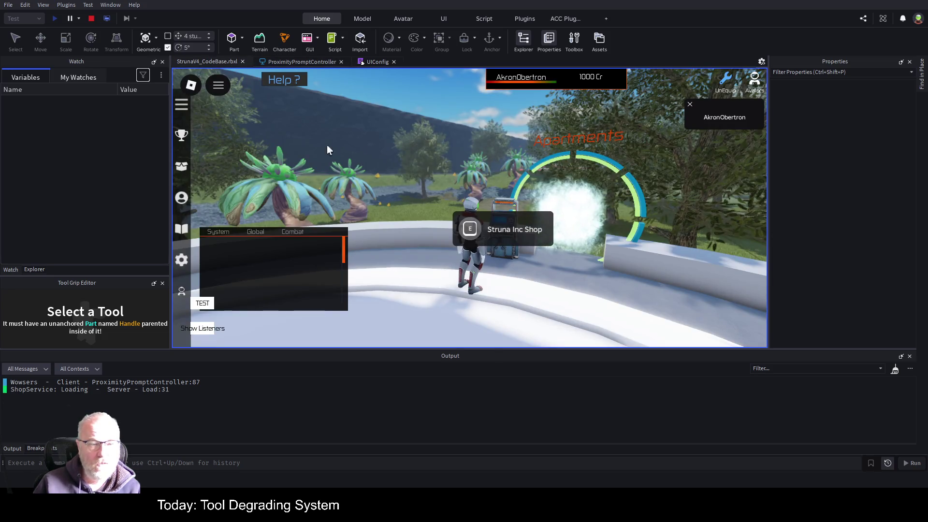
In Explorer, expand Players > player > PlayerGui of the running game
{"action": "left_click", "coordinate": [299, 62]}
{"action": "left_click", "coordinate": [202, 62]}
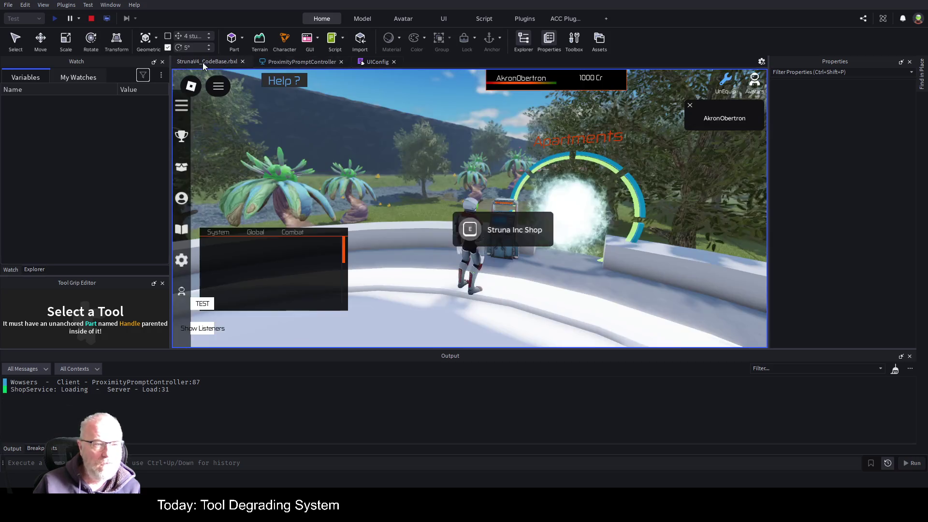
{"action": "left_click", "coordinate": [38, 271]}
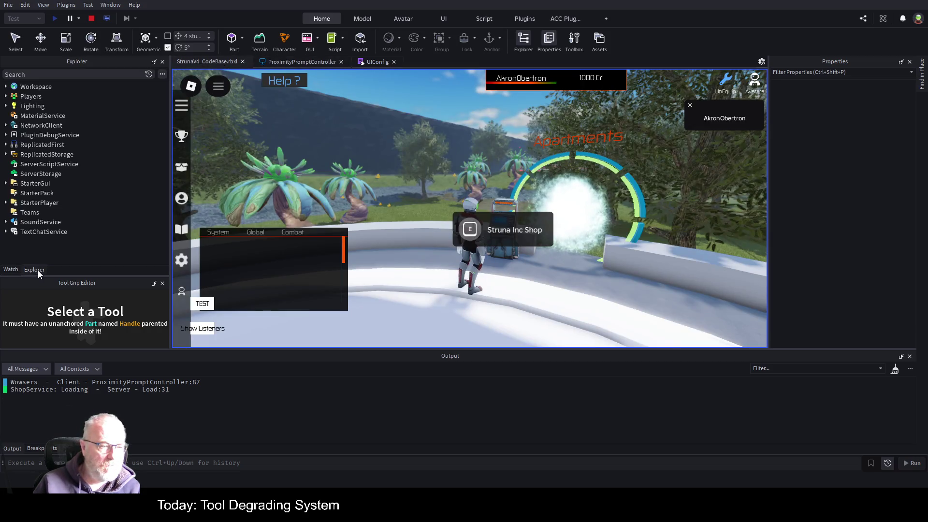
{"action": "left_click", "coordinate": [6, 97]}
{"action": "left_click", "coordinate": [12, 106]}
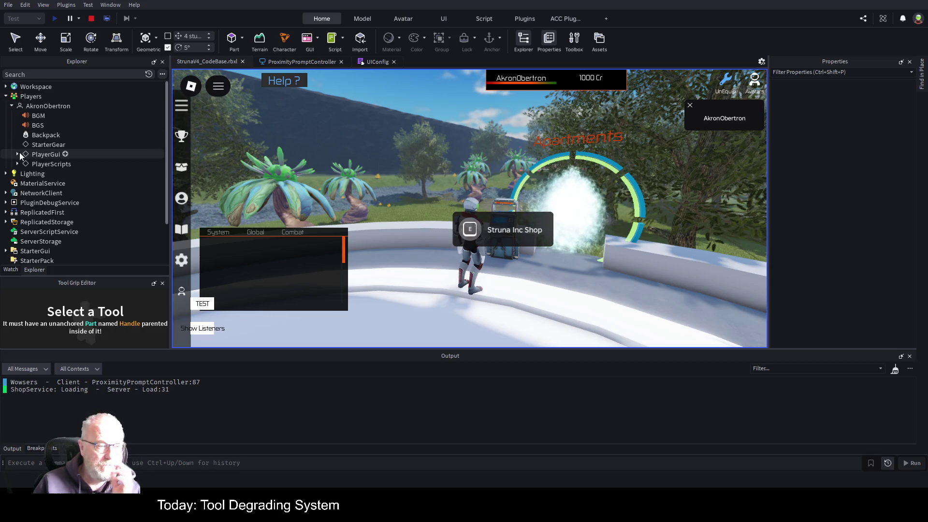
{"action": "left_click", "coordinate": [18, 154]}
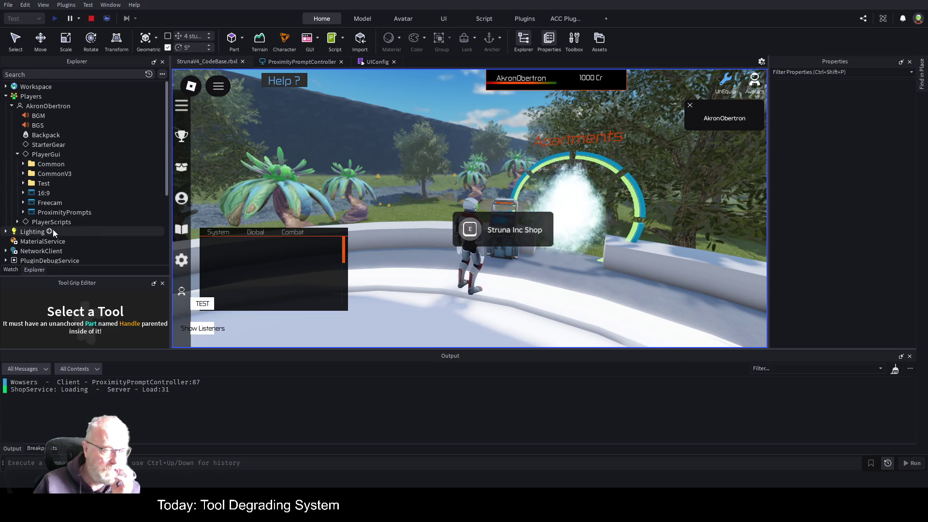
Inspect ProximityPrompts, expanding its Prompt and Frame children
{"action": "left_click", "coordinate": [73, 212]}
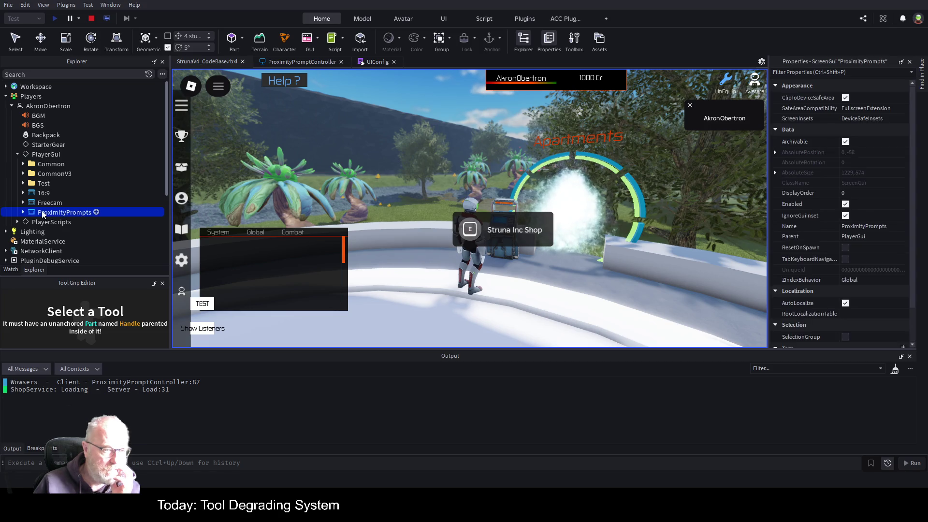
{"action": "left_click", "coordinate": [27, 212]}
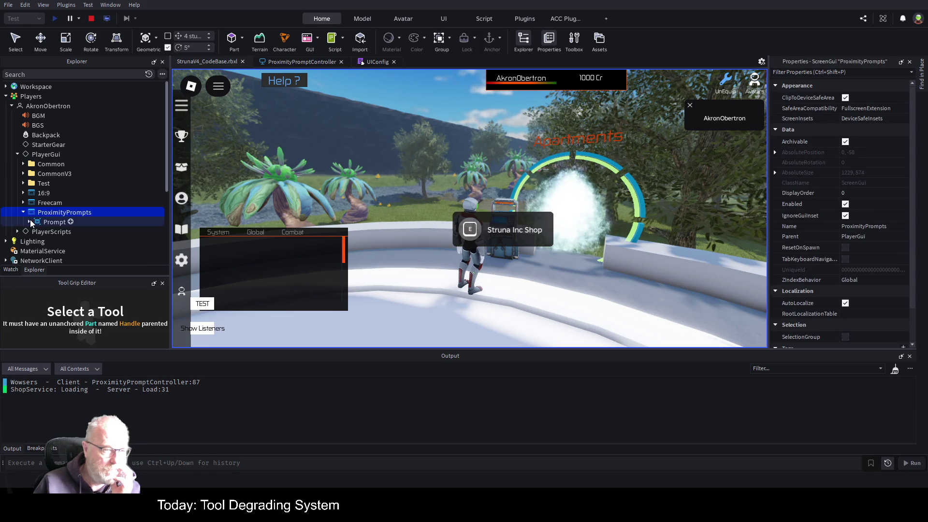
{"action": "left_click", "coordinate": [29, 221]}
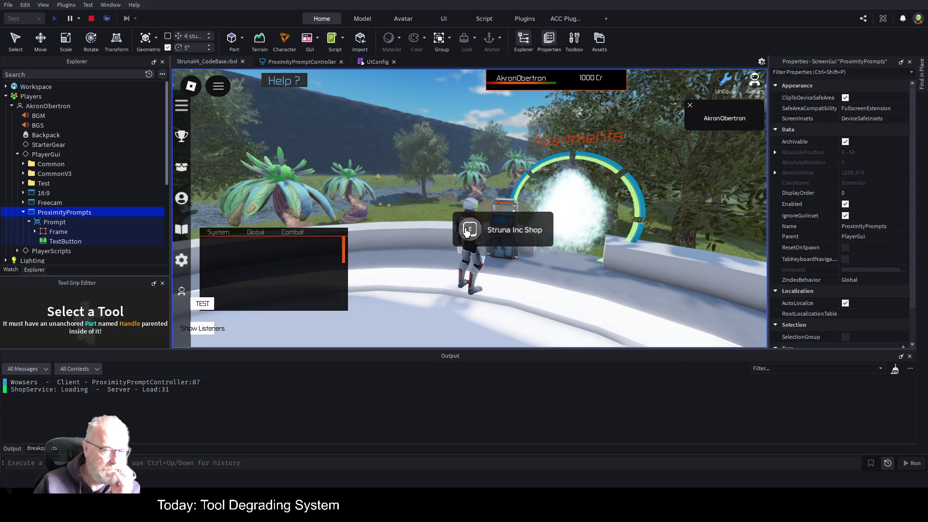
{"action": "left_click", "coordinate": [56, 231]}
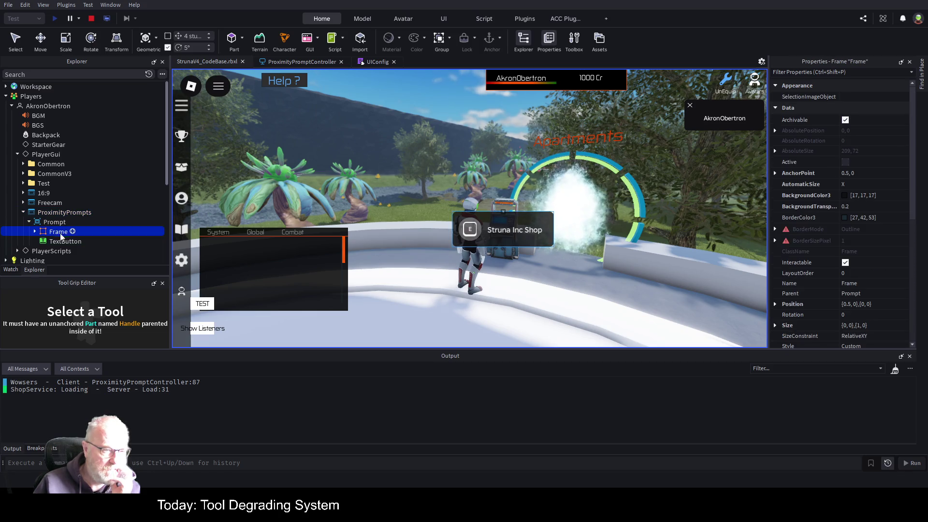
{"action": "left_click", "coordinate": [36, 232]}
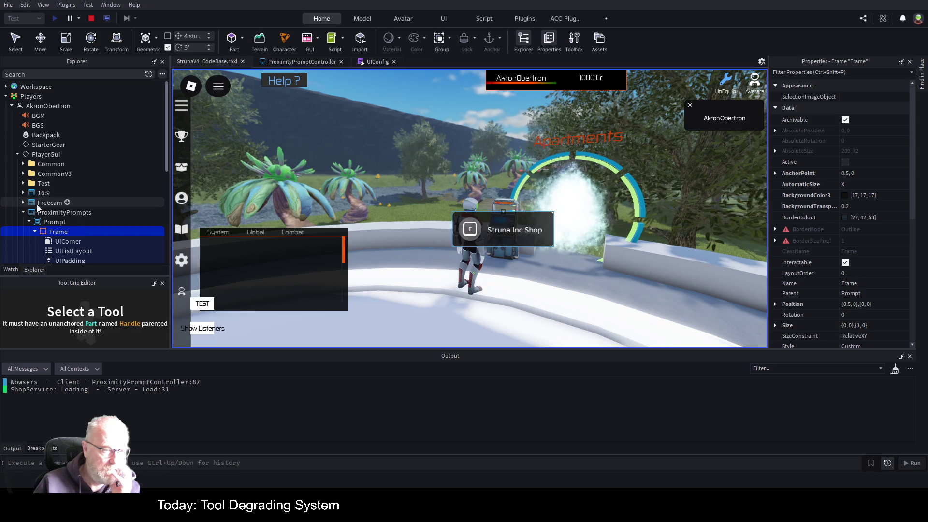
Expand Common > HUDUI > Shop to reveal Items
{"action": "left_click", "coordinate": [23, 165]}
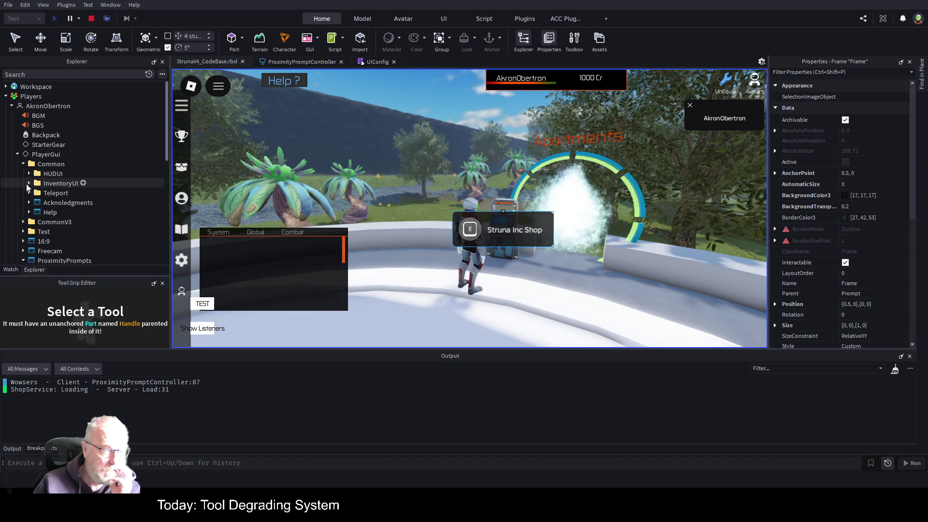
{"action": "left_click", "coordinate": [29, 173]}
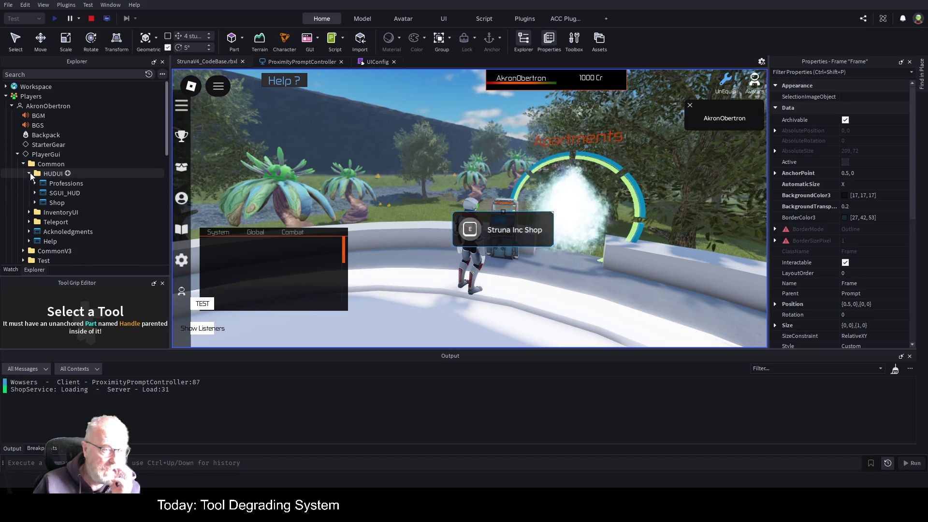
{"action": "left_click", "coordinate": [35, 203]}
Tick Enabled on the Shop ScreenGui, then expand Items, check its UIListLayout and select Items
{"action": "left_click", "coordinate": [57, 203]}
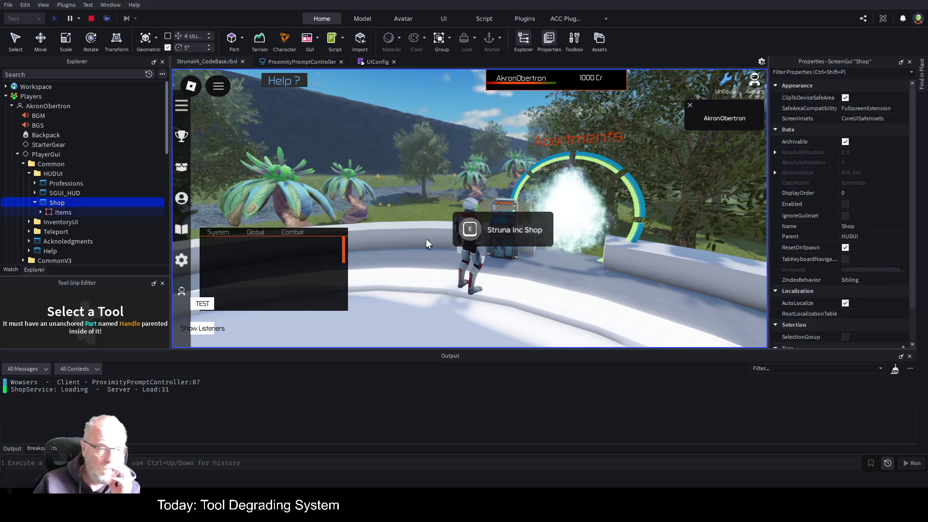
{"action": "left_click", "coordinate": [846, 204]}
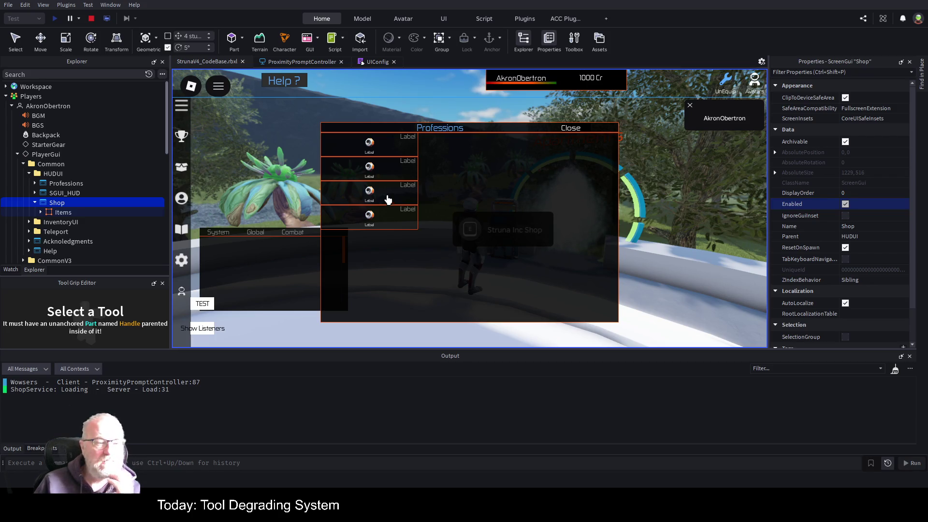
{"action": "left_click", "coordinate": [40, 212]}
{"action": "left_click", "coordinate": [68, 221]}
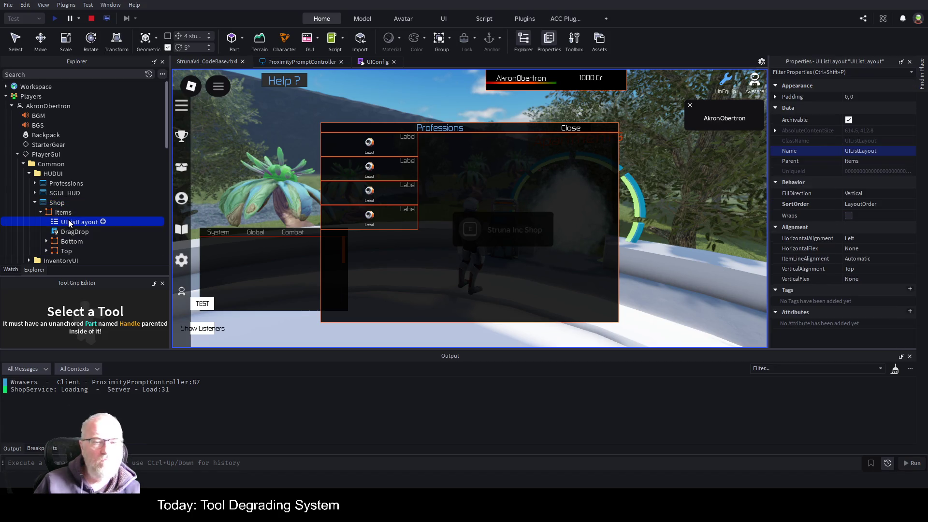
{"action": "left_click", "coordinate": [68, 214]}
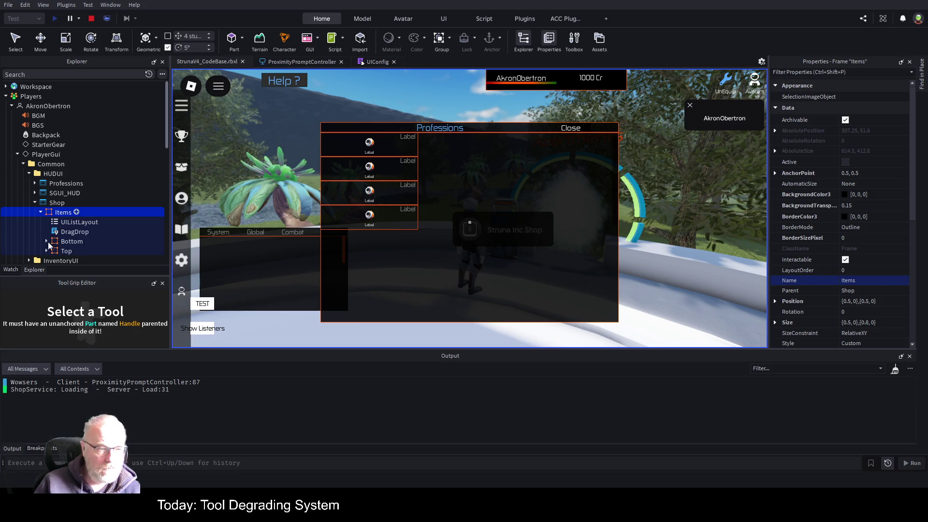
Paste a UIGridLayout into the Items frame and delete its old UIListLayout
{"action": "key", "text": "ctrl+shift+v"}
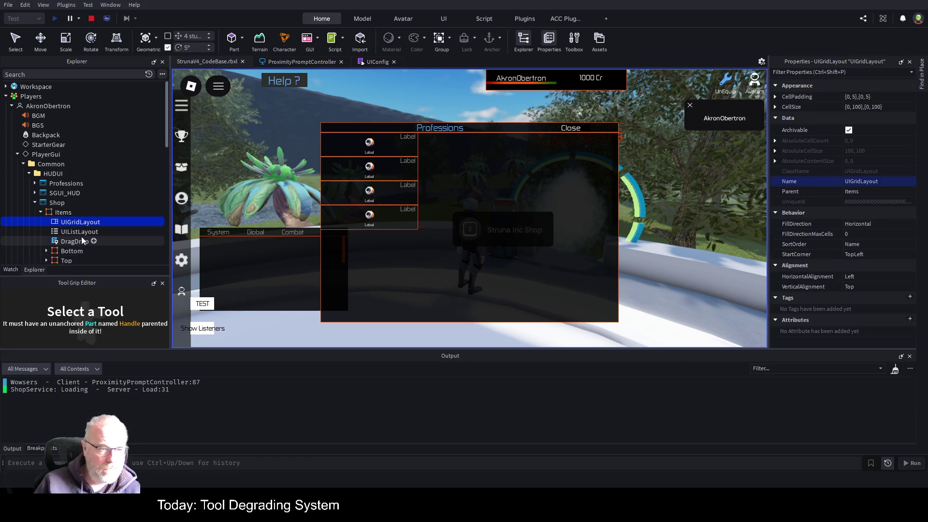
{"action": "left_click", "coordinate": [83, 234]}
{"action": "key", "text": "Delete"}
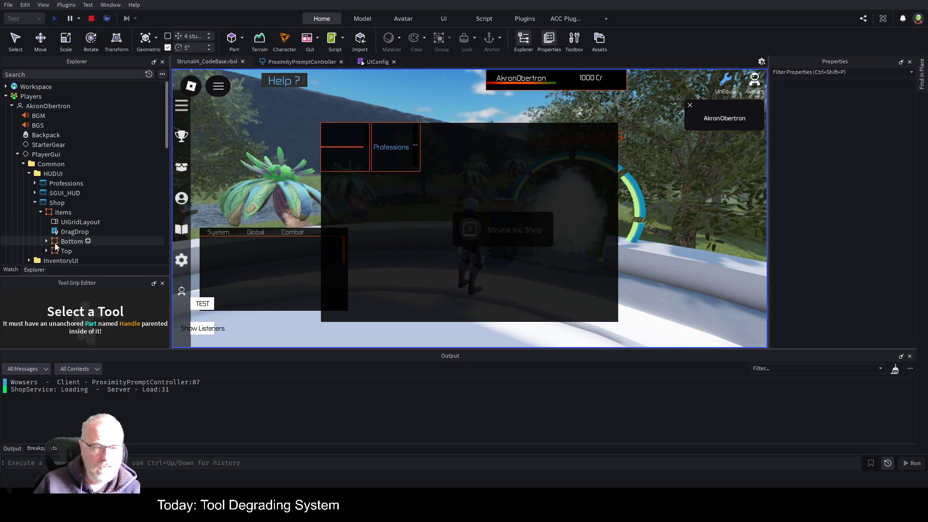
Move the UIGridLayout into Bottom > ScrollingFrame and delete that frame's UIListLayout
{"action": "left_click", "coordinate": [77, 224]}
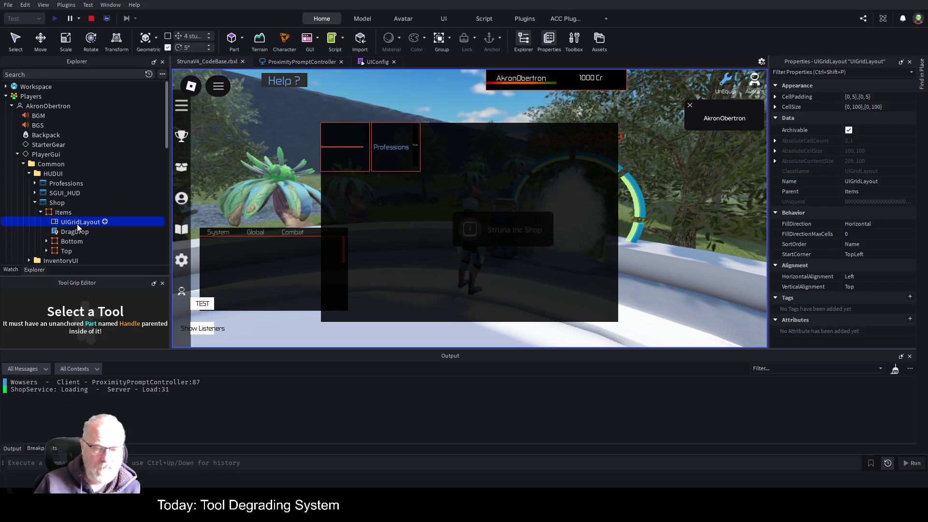
{"action": "left_click", "coordinate": [47, 241]}
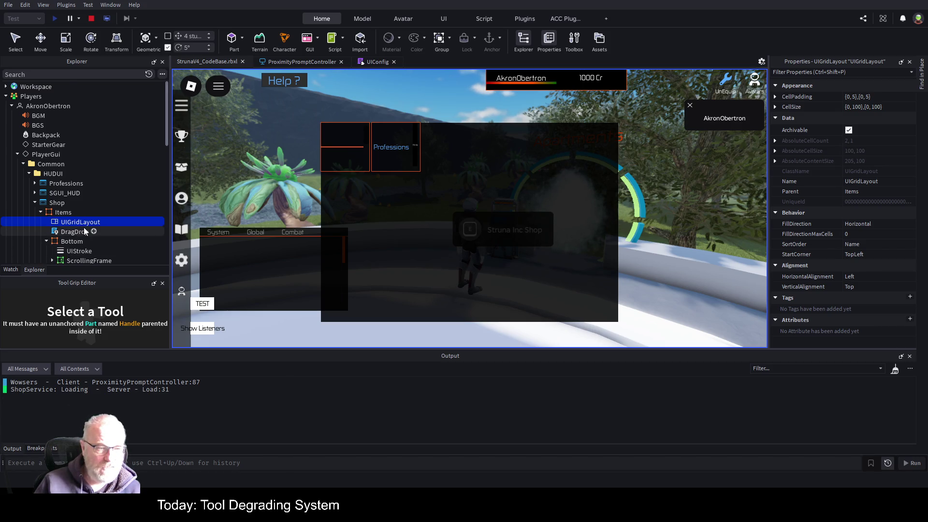
{"action": "scroll", "coordinate": [83, 228], "scroll_direction": "down", "scroll_amount": 2}
{"action": "left_click", "coordinate": [52, 219]}
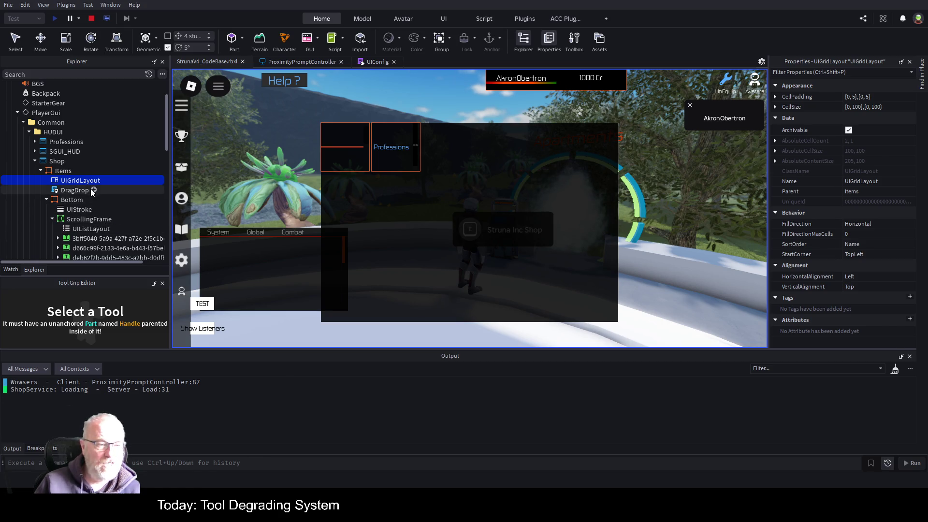
{"action": "mouse_move", "coordinate": [91, 181]}
{"action": "left_mouse_down"}
{"action": "mouse_move", "coordinate": [108, 215]}
{"action": "mouse_move", "coordinate": [99, 219]}
{"action": "left_mouse_up"}
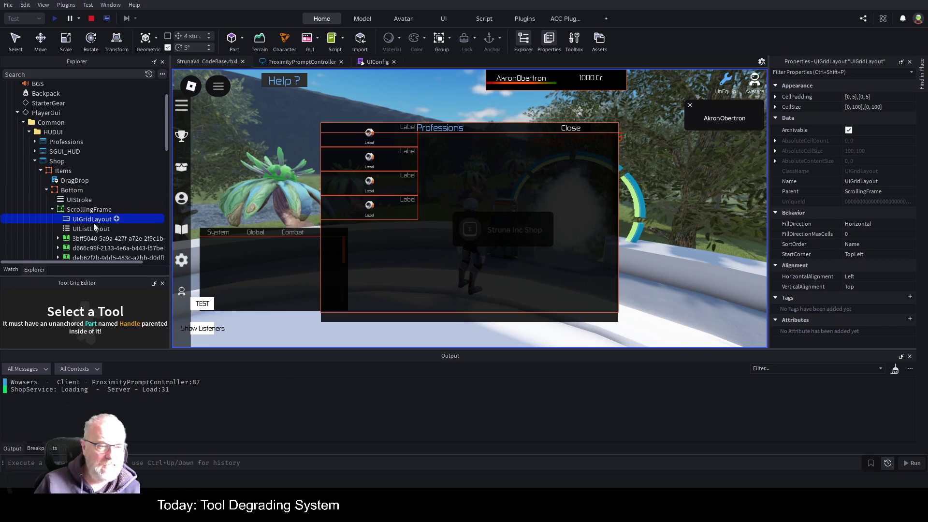
{"action": "left_click", "coordinate": [82, 229]}
{"action": "key", "text": "Delete"}
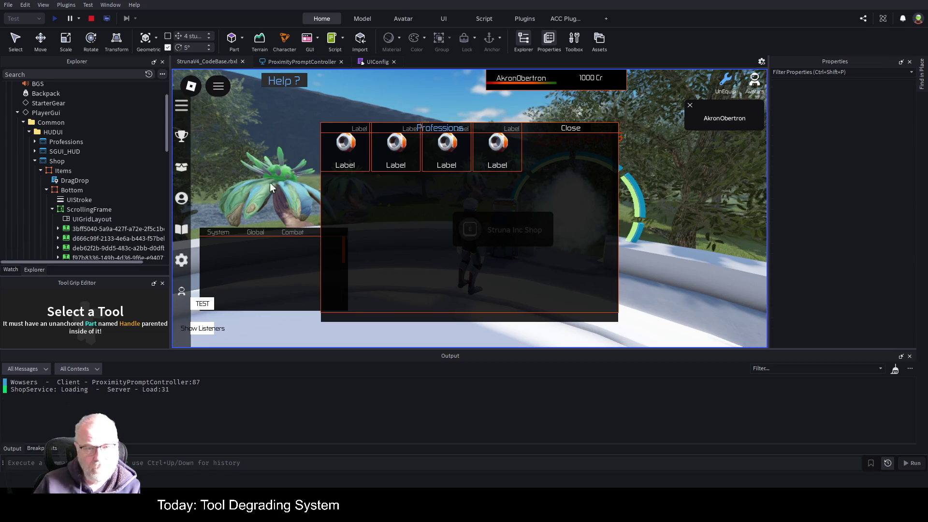
{"action": "scroll", "coordinate": [129, 170], "scroll_direction": "down", "scroll_amount": 2}
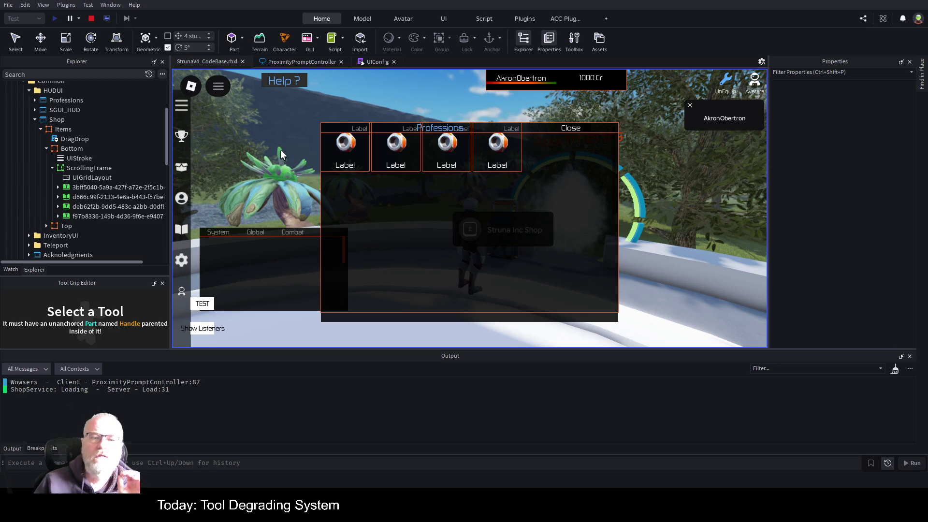
{"action": "left_click", "coordinate": [94, 196]}
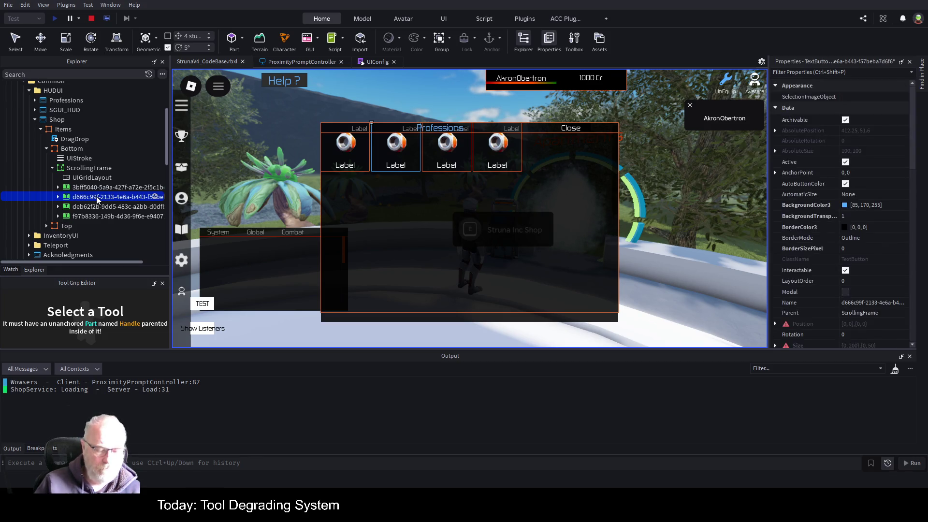
{"action": "left_click", "coordinate": [97, 196]}
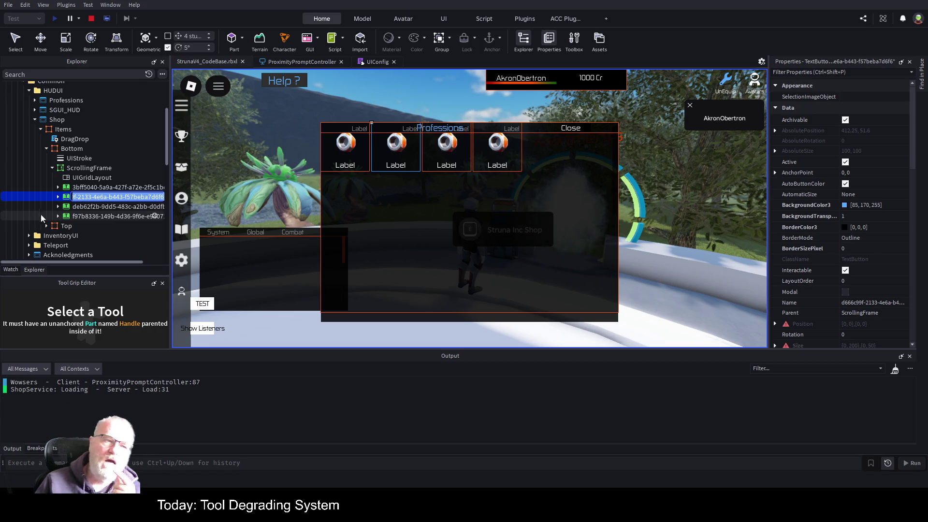
{"action": "key", "text": "Escape"}
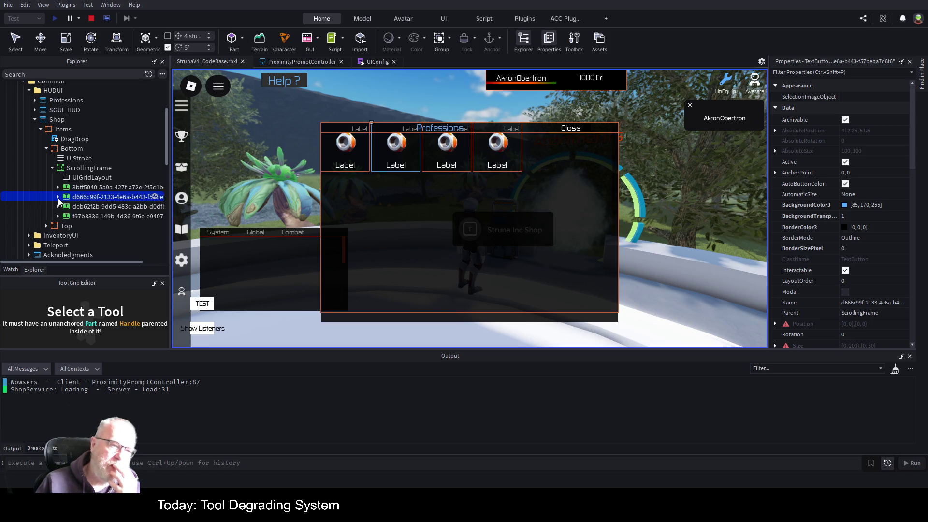
{"action": "left_click", "coordinate": [58, 197]}
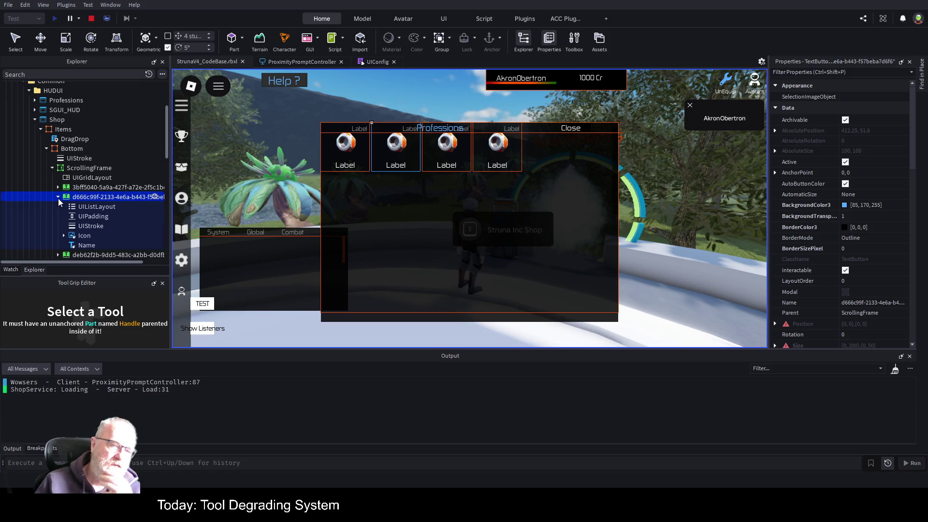
{"action": "left_click", "coordinate": [58, 197]}
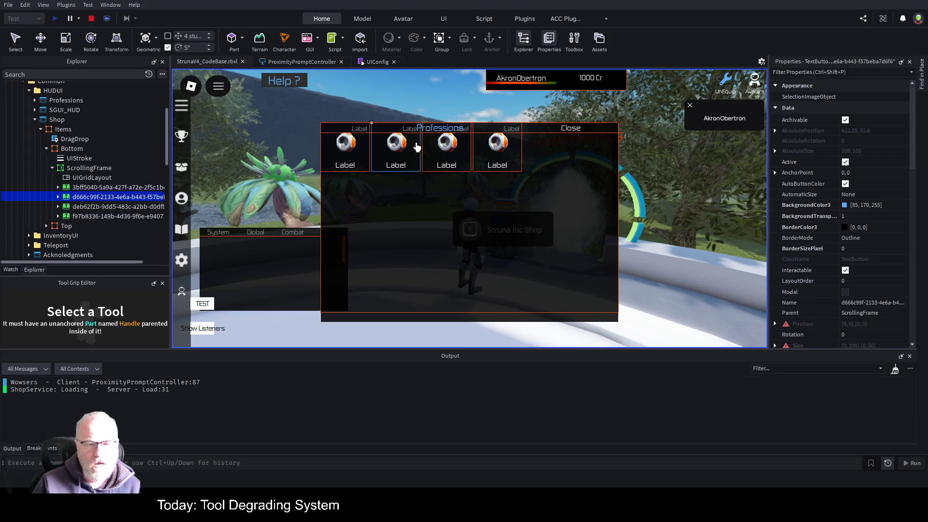
Stop the playtest and expand Shop > Bottom > ScrollingFrame in StarterGui
{"action": "left_click", "coordinate": [92, 18]}
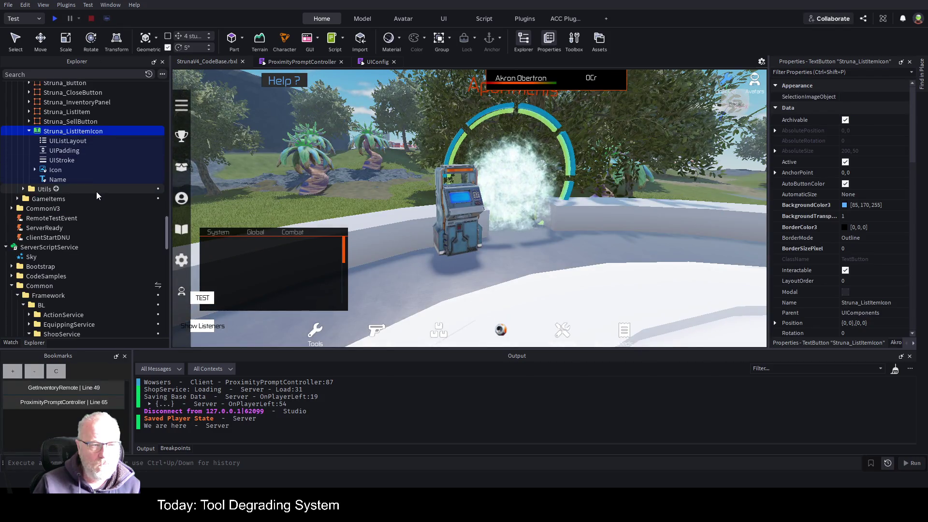
{"action": "scroll", "coordinate": [101, 208], "scroll_direction": "down", "scroll_amount": 3}
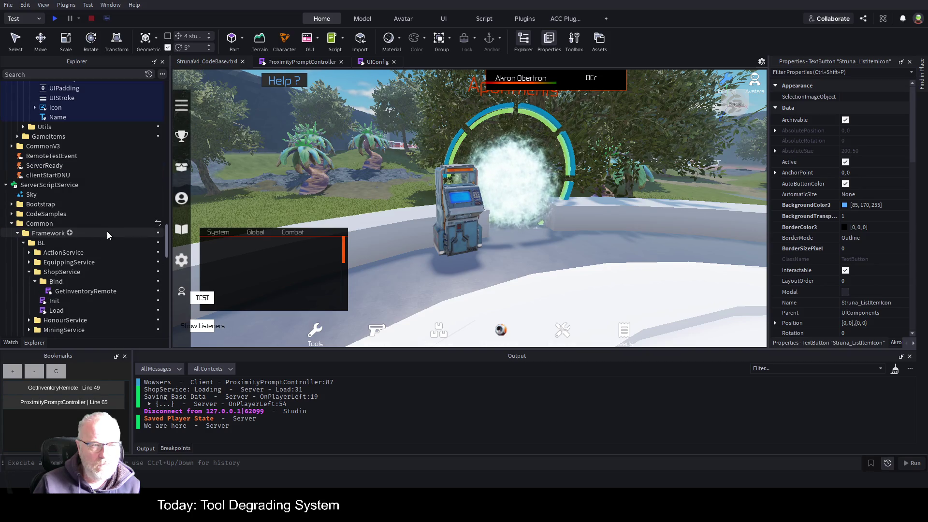
{"action": "scroll", "coordinate": [101, 280], "scroll_direction": "down", "scroll_amount": 10}
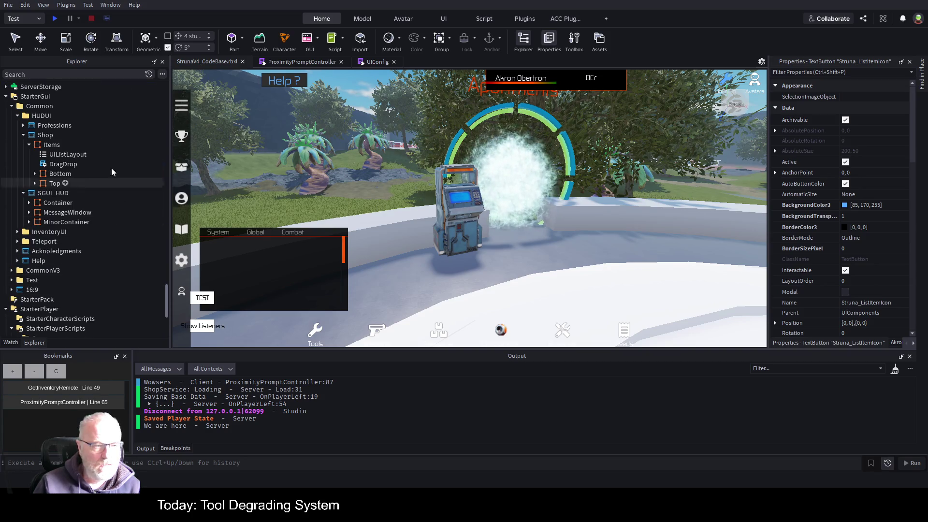
{"action": "left_click", "coordinate": [35, 174]}
{"action": "left_click", "coordinate": [41, 193]}
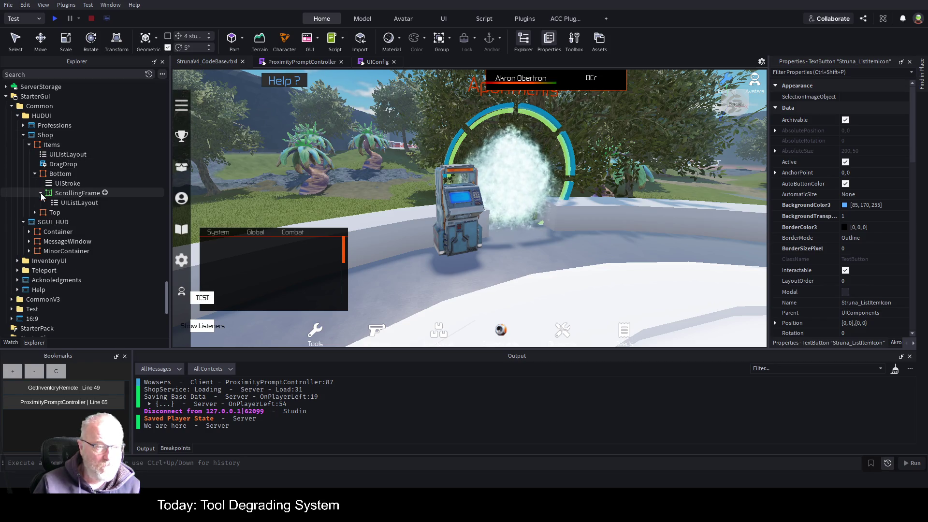
{"action": "left_click", "coordinate": [77, 192]}
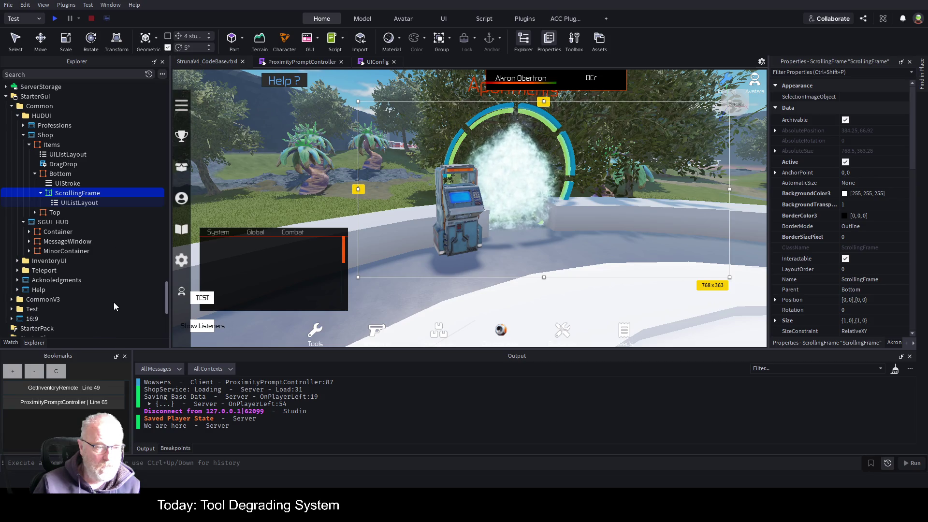
Paste a UIGridLayout into the ScrollingFrame and delete its old UIListLayout
{"action": "left_click", "coordinate": [60, 184]}
{"action": "left_click", "coordinate": [99, 194]}
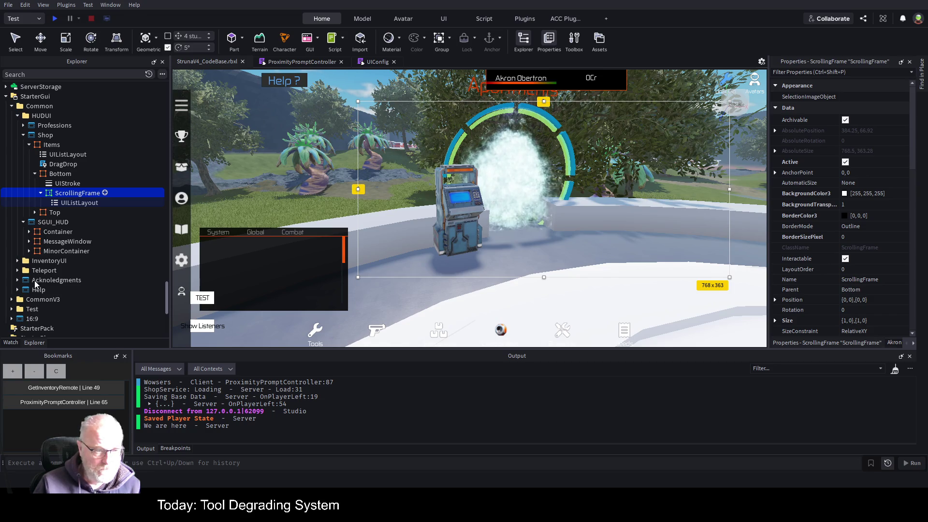
{"action": "key", "text": "ctrl+v"}
{"action": "left_click", "coordinate": [74, 213]}
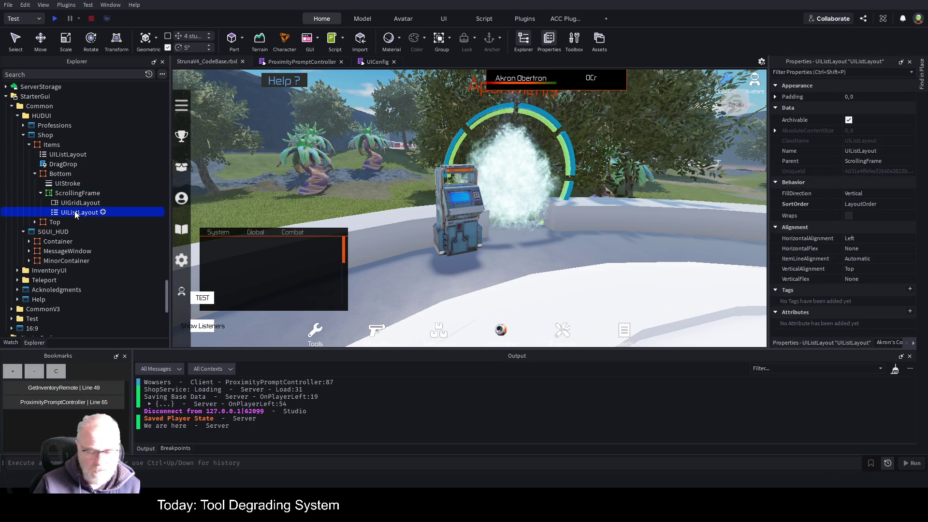
{"action": "key", "text": "Delete"}
{"action": "left_click", "coordinate": [77, 204]}
{"action": "left_click", "coordinate": [77, 204]}
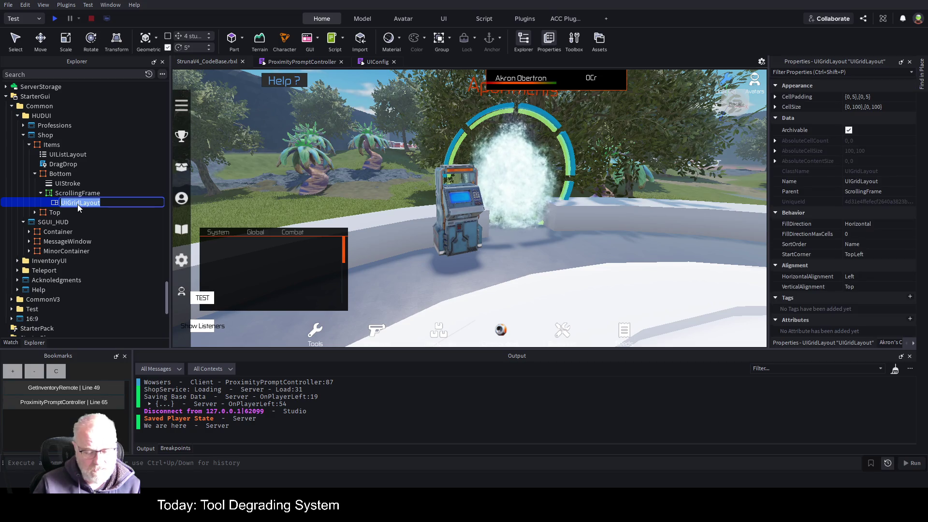
In RefreshItems, change parentFrame.UIListLayout to parentFrame.UIGridLayout on line 53 and save
{"action": "left_click", "coordinate": [302, 63]}
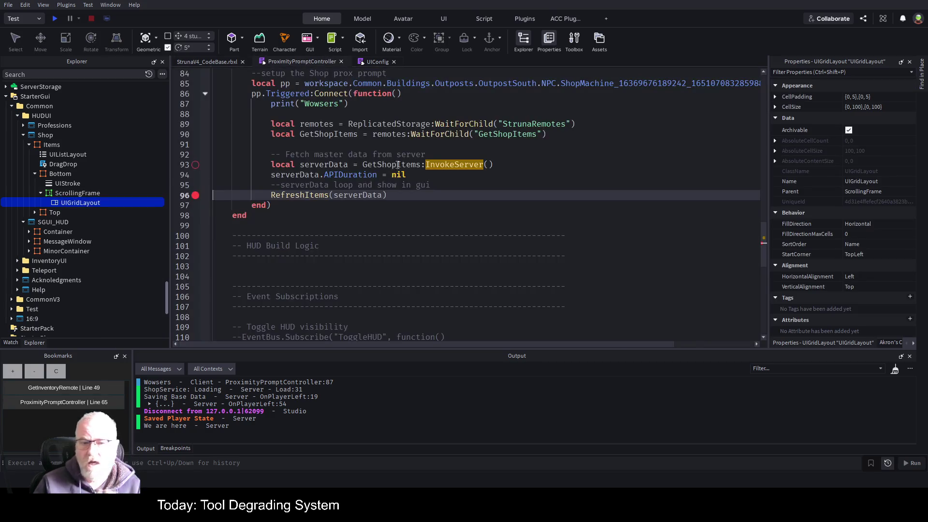
{"action": "scroll", "coordinate": [463, 153], "scroll_direction": "up", "scroll_amount": 2}
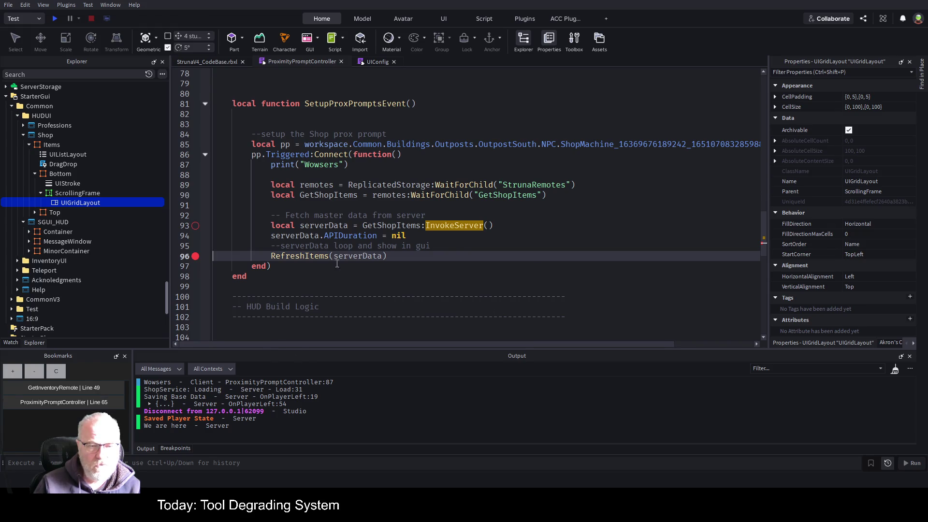
{"action": "left_click", "coordinate": [316, 254]}
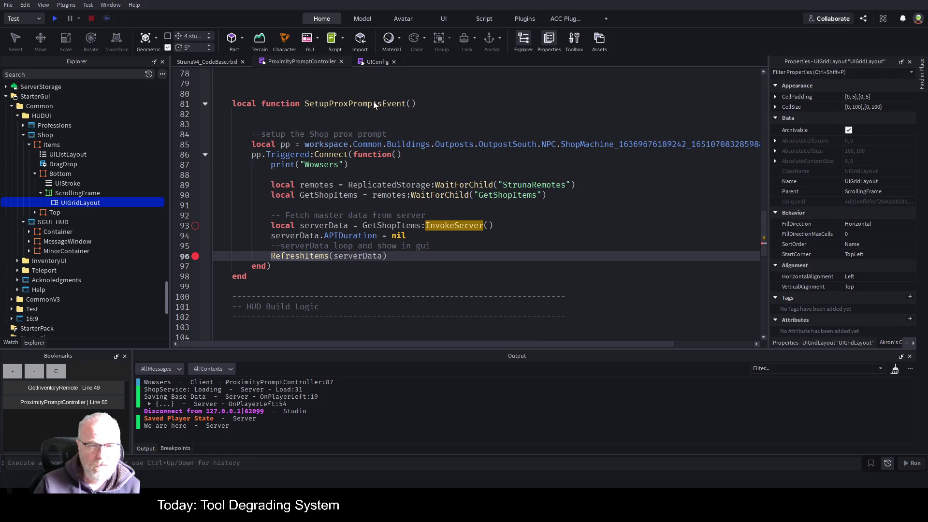
{"action": "key", "text": "F12"}
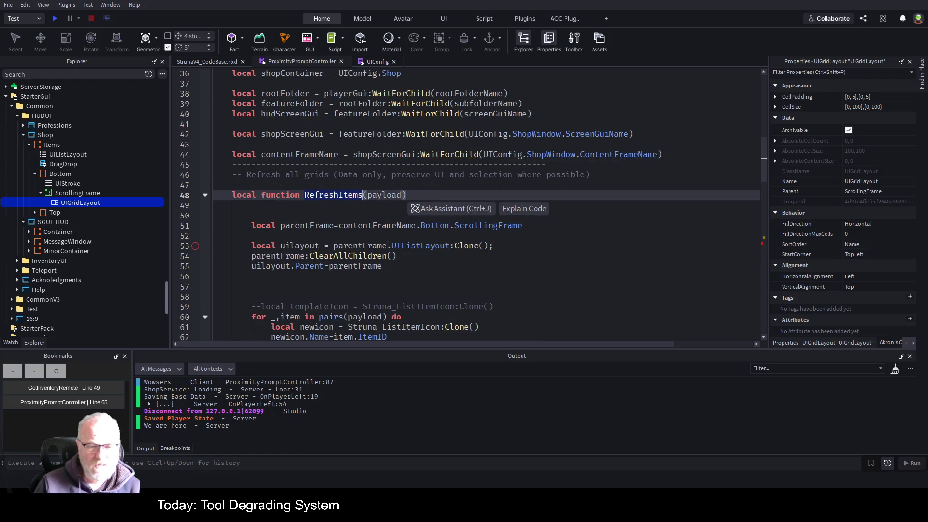
{"action": "left_click", "coordinate": [389, 236]}
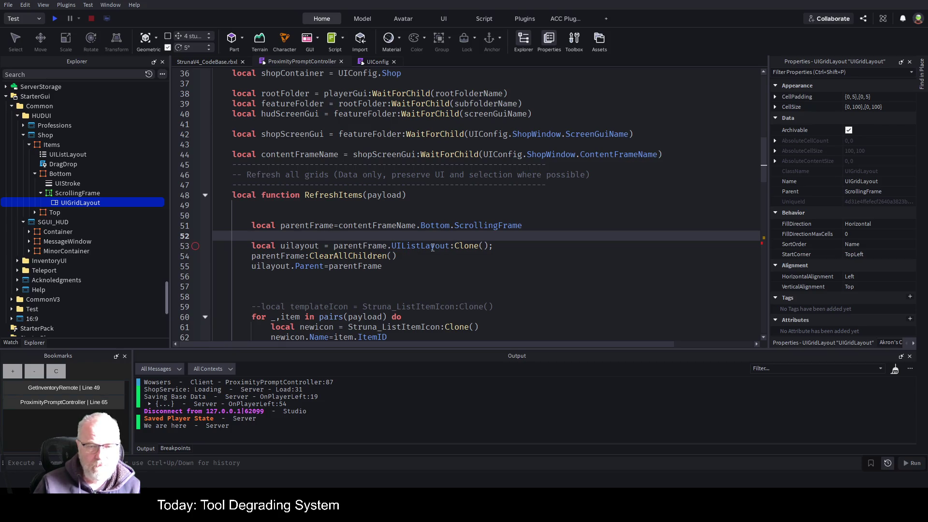
{"action": "double_click", "coordinate": [417, 246]}
{"action": "type", "text": "UIGridLayout"}
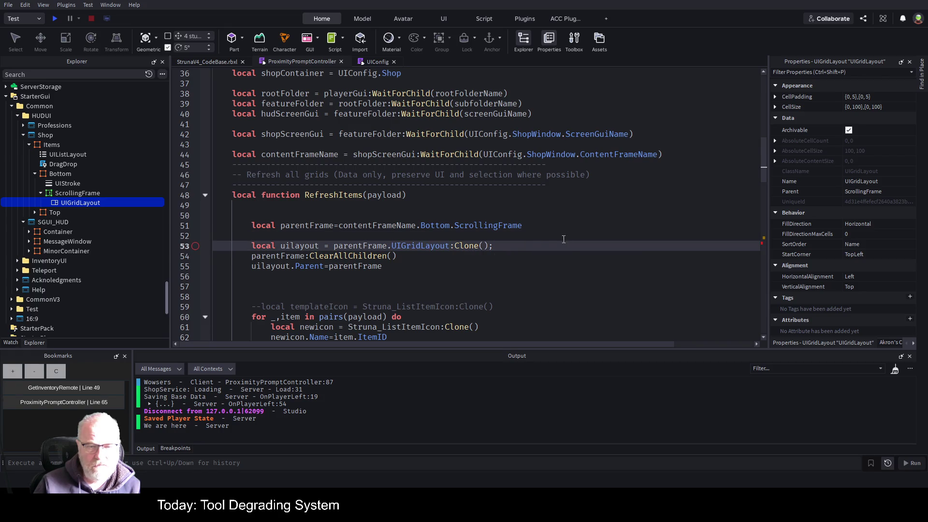
{"action": "left_click", "coordinate": [567, 239]}
{"action": "key", "text": "ctrl+s"}
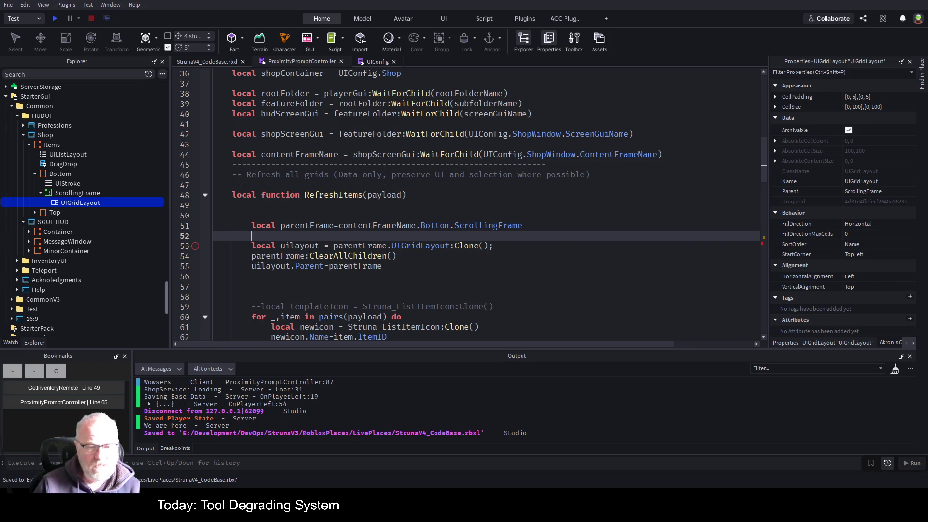
Review the lines after the ClearAllChildren call, save again, and go to line 69
{"action": "left_click", "coordinate": [363, 258]}
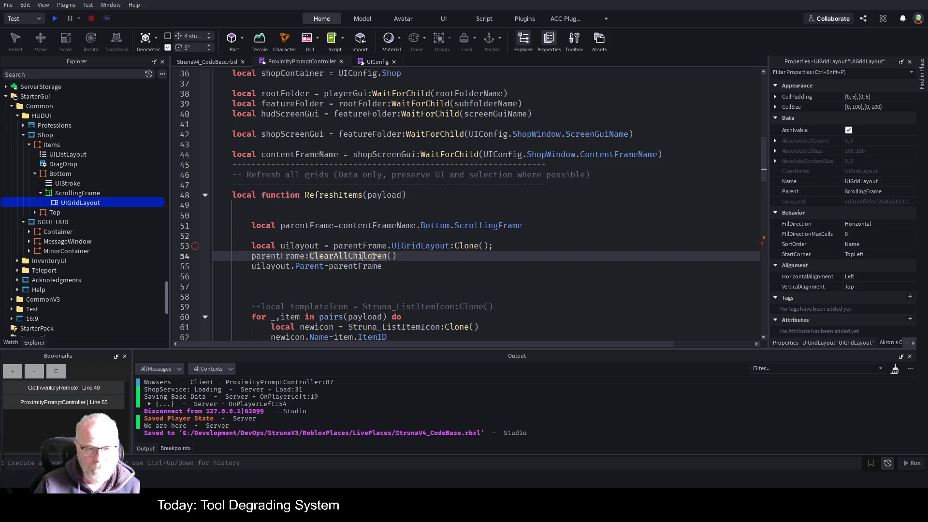
{"action": "left_click", "coordinate": [432, 278]}
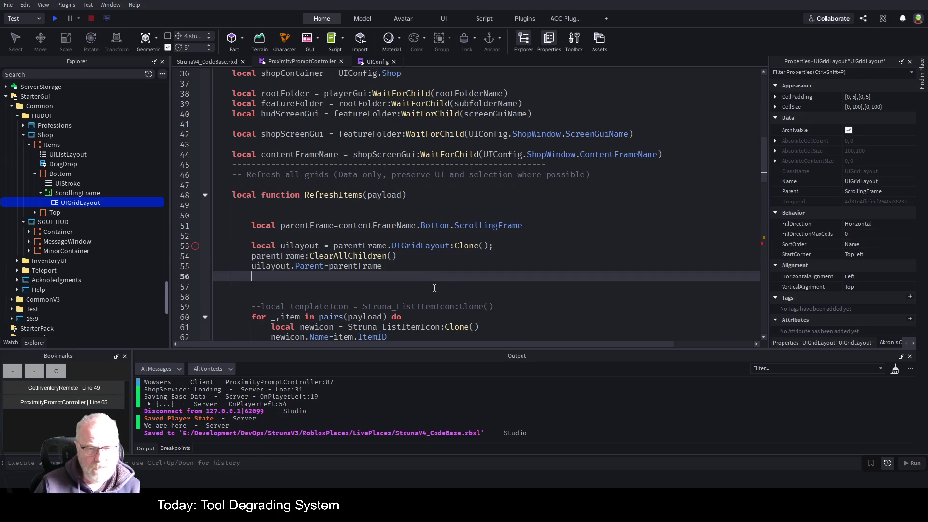
{"action": "left_click", "coordinate": [459, 286]}
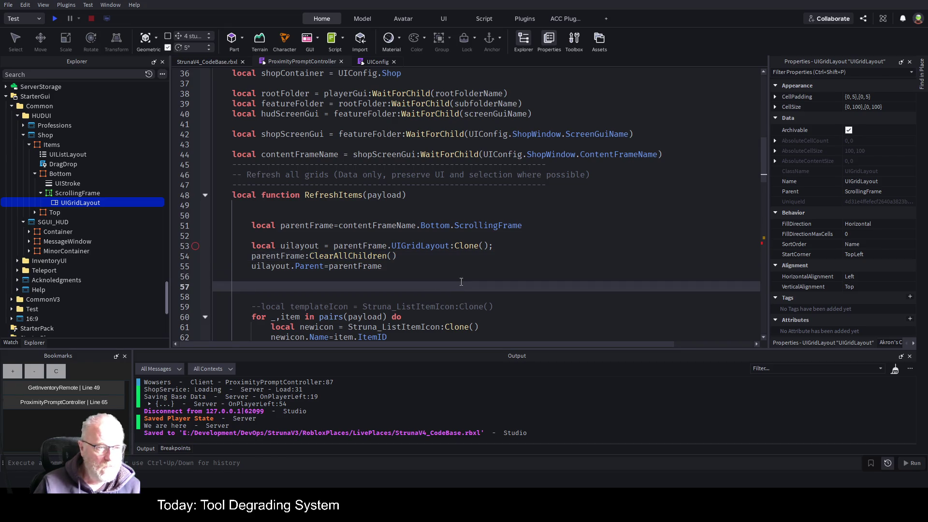
{"action": "key", "text": "ctrl+s"}
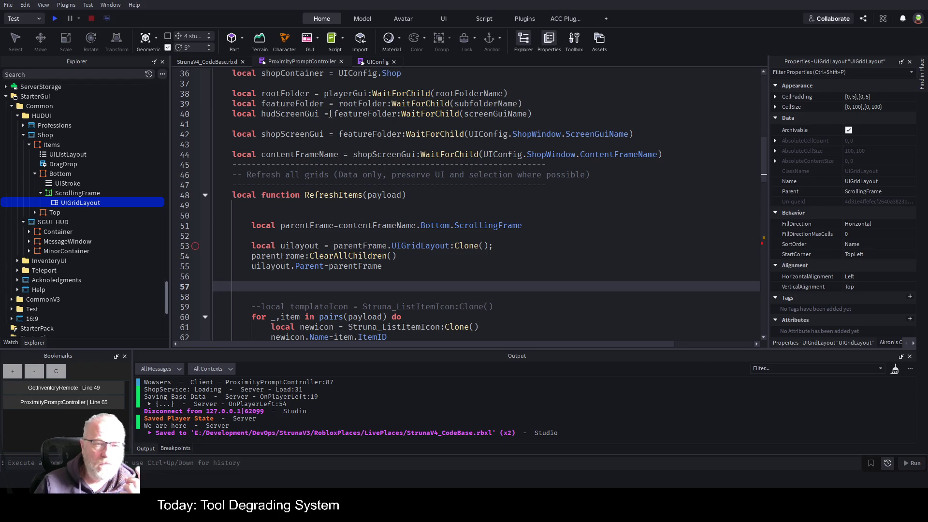
{"action": "scroll", "coordinate": [364, 246], "scroll_direction": "down", "scroll_amount": 4}
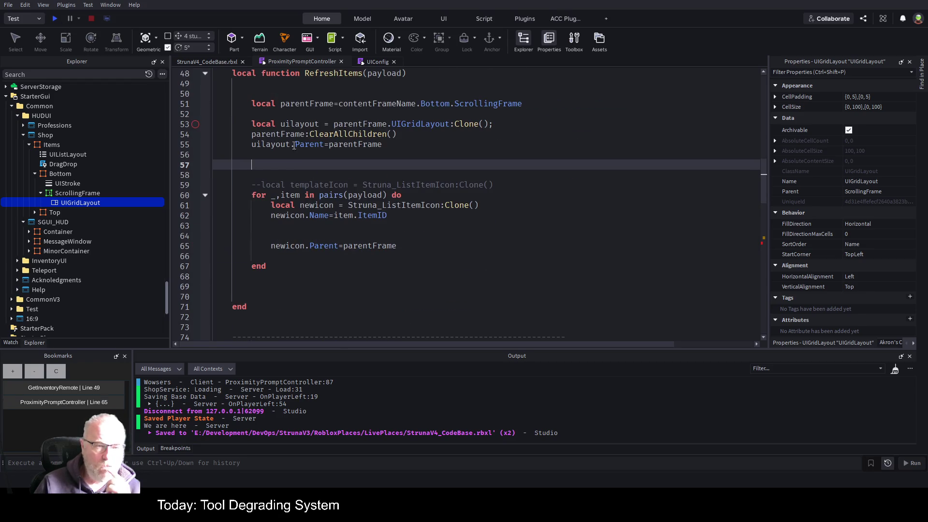
{"action": "left_click", "coordinate": [322, 288]}
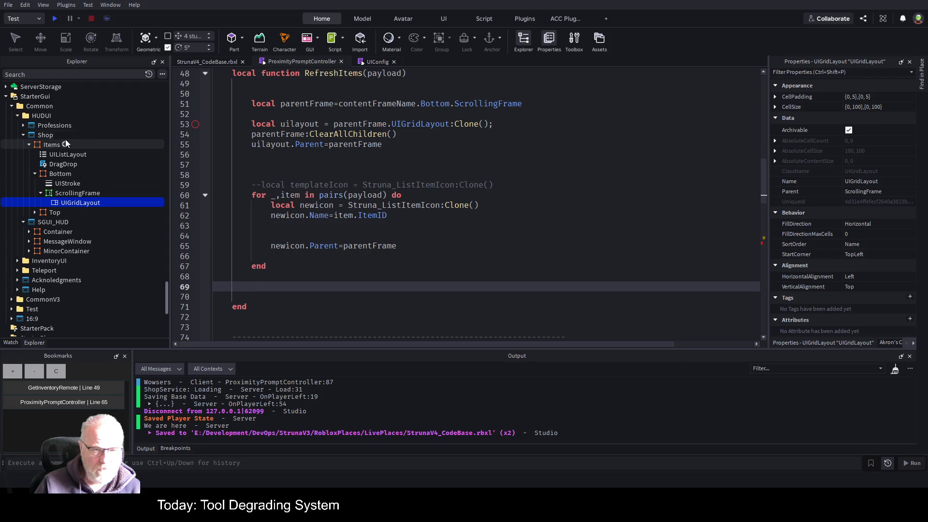
Add parentFrame.Parent.Enabled=true on line 68 after the item loop and save
{"action": "left_click", "coordinate": [304, 105]}
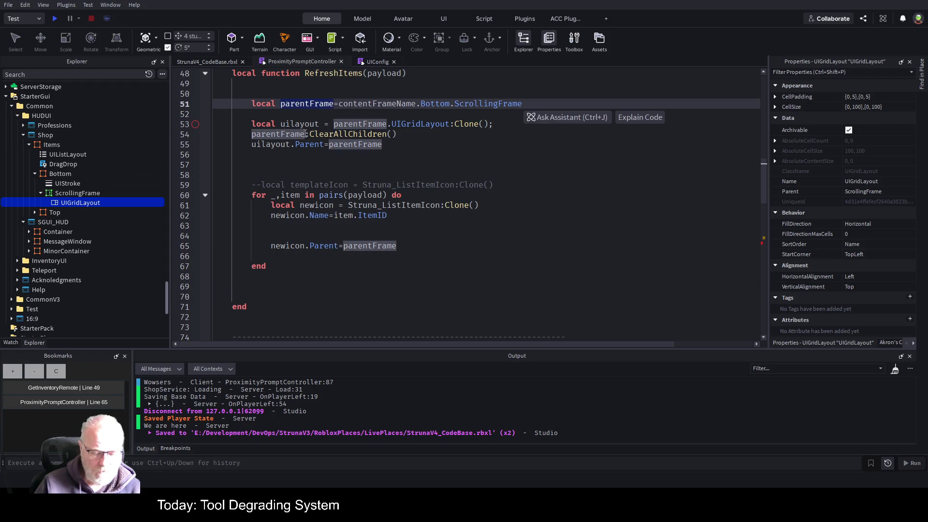
{"action": "left_click", "coordinate": [292, 279]}
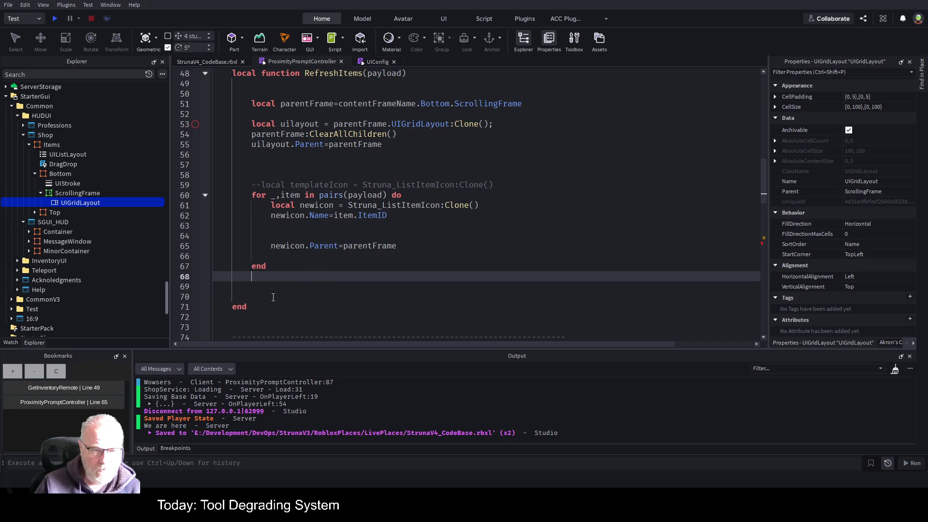
{"action": "type", "text": "parentFrame.Parent."}
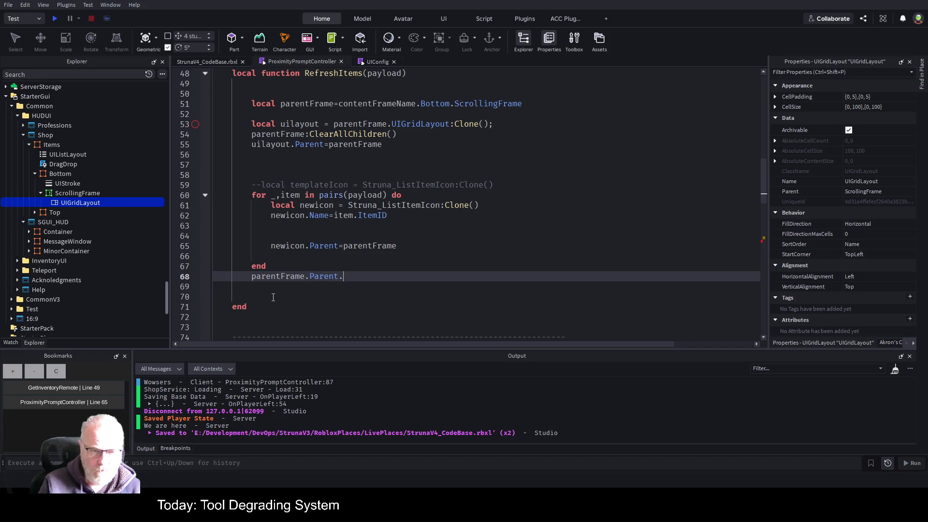
{"action": "type", "text": "Enabled="}
{"action": "type", "text": "true"}
{"action": "key", "text": "Return"}
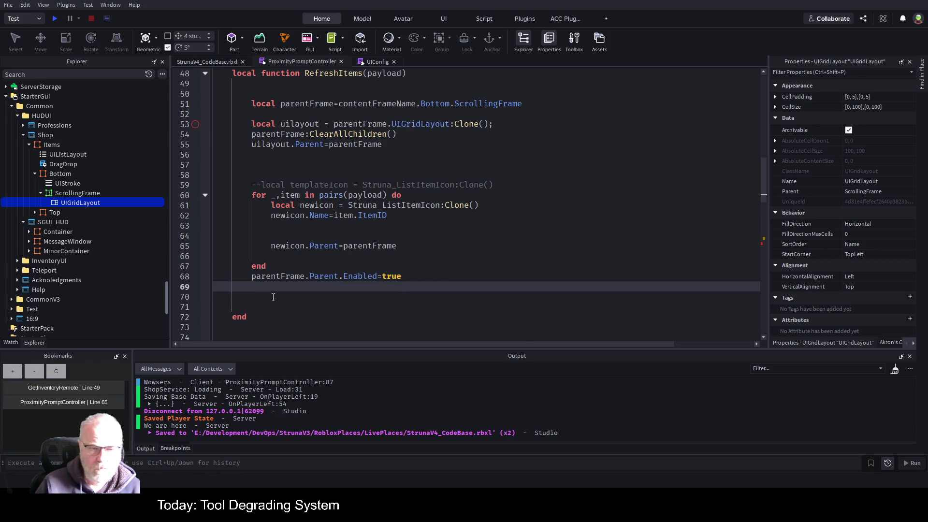
{"action": "key", "text": "ctrl+s"}
Replace parentFrame.Parent on line 68 with the shopScreenGui variable and save
{"action": "scroll", "coordinate": [307, 255], "scroll_direction": "up", "scroll_amount": 9}
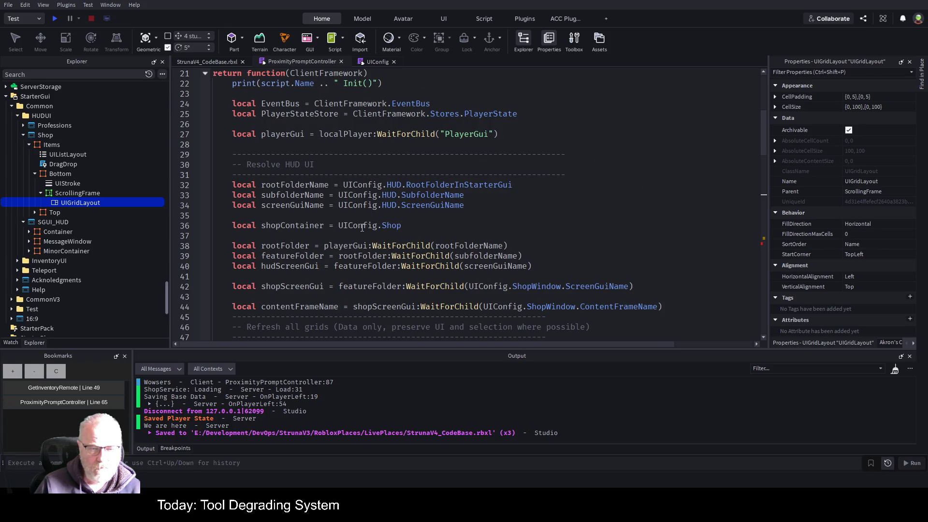
{"action": "double_click", "coordinate": [289, 227]}
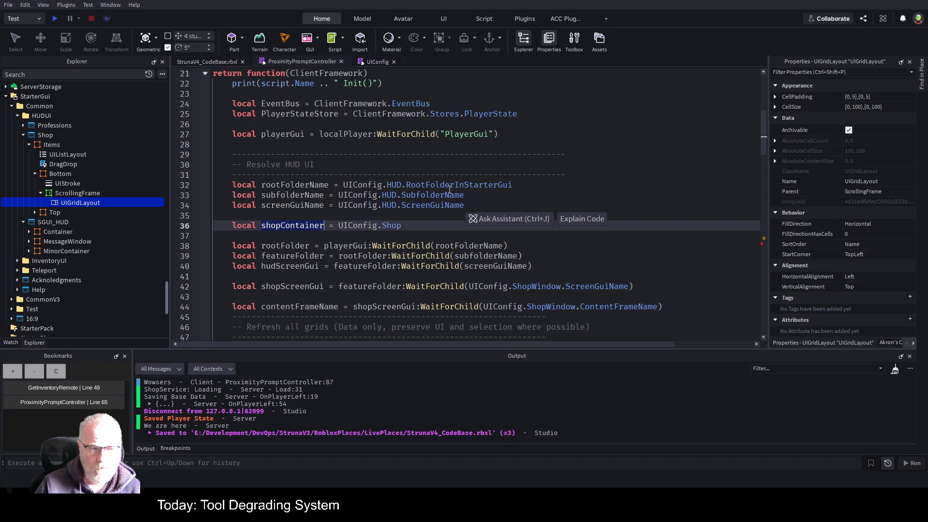
{"action": "left_click", "coordinate": [565, 192]}
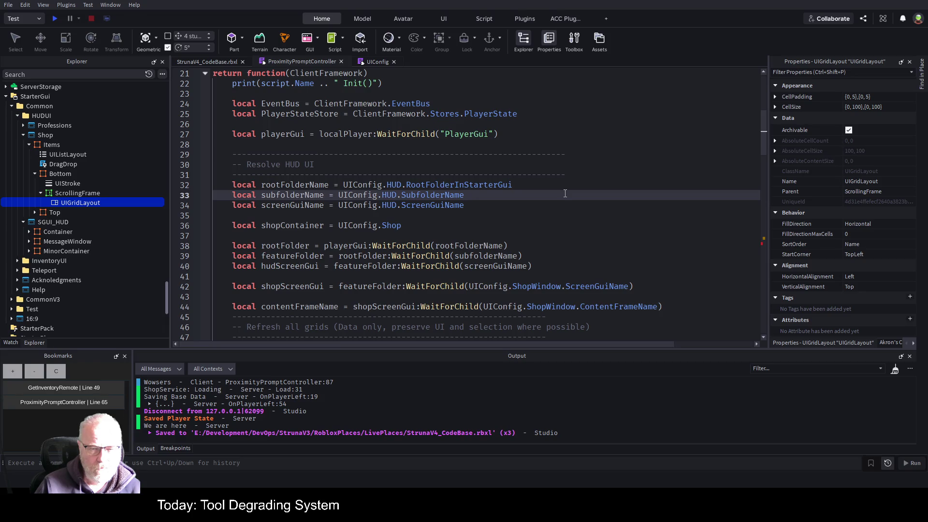
{"action": "scroll", "coordinate": [572, 228], "scroll_direction": "down", "scroll_amount": 1}
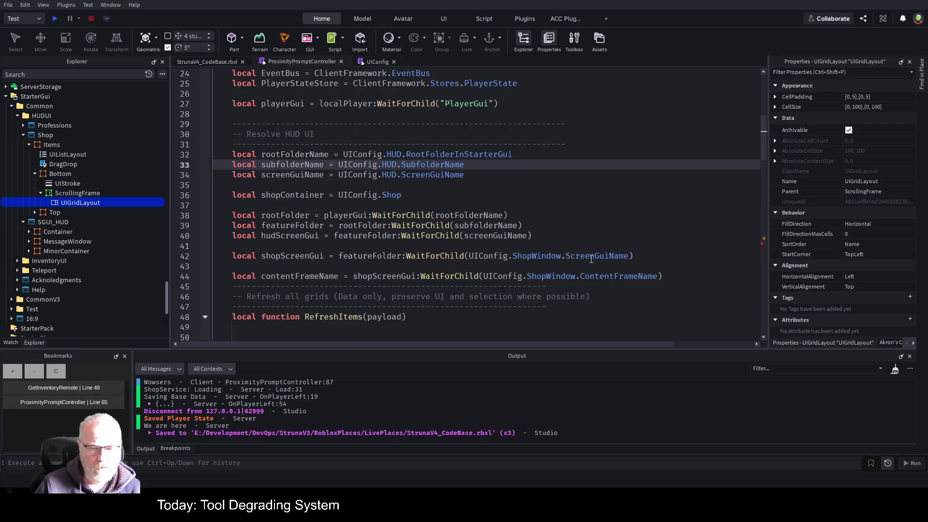
{"action": "double_click", "coordinate": [295, 254]}
{"action": "key", "text": "ctrl+c"}
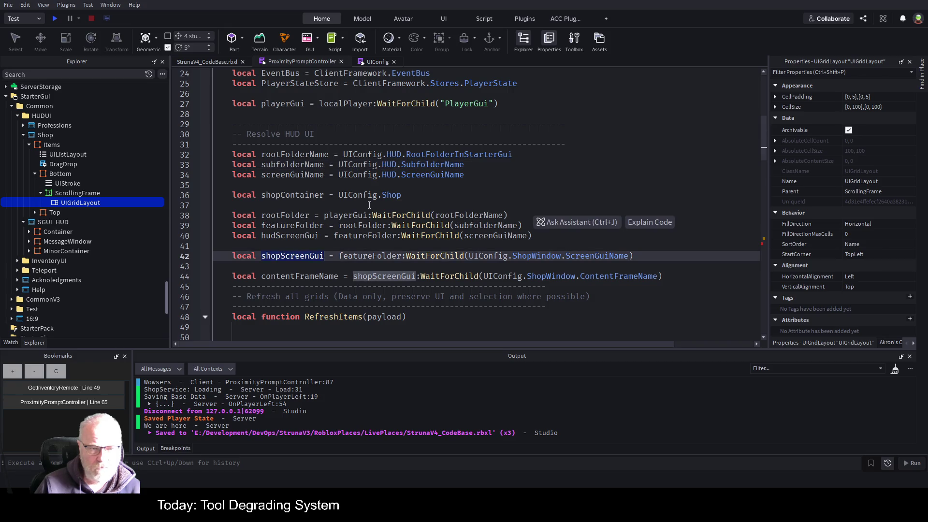
{"action": "scroll", "coordinate": [386, 234], "scroll_direction": "down", "scroll_amount": 9}
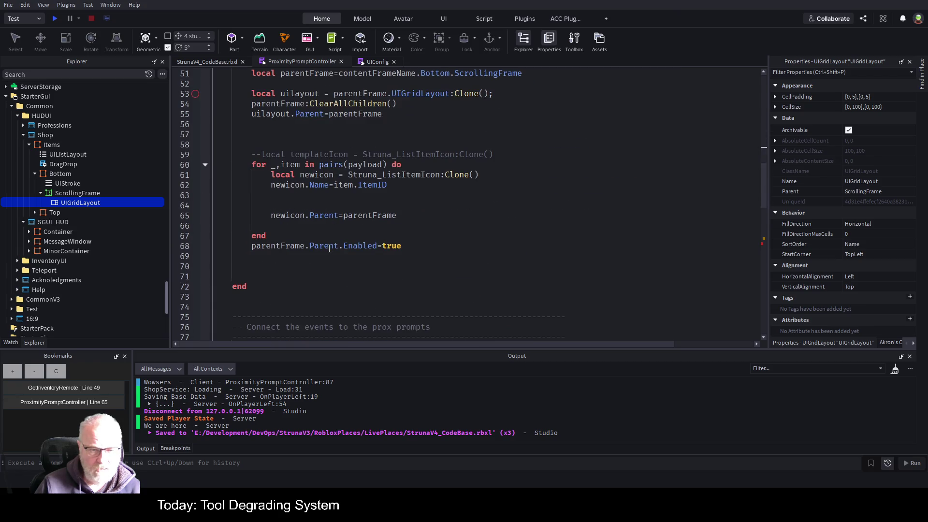
{"action": "left_click_drag", "start_coordinate": [340, 247], "coordinate": [252, 246]}
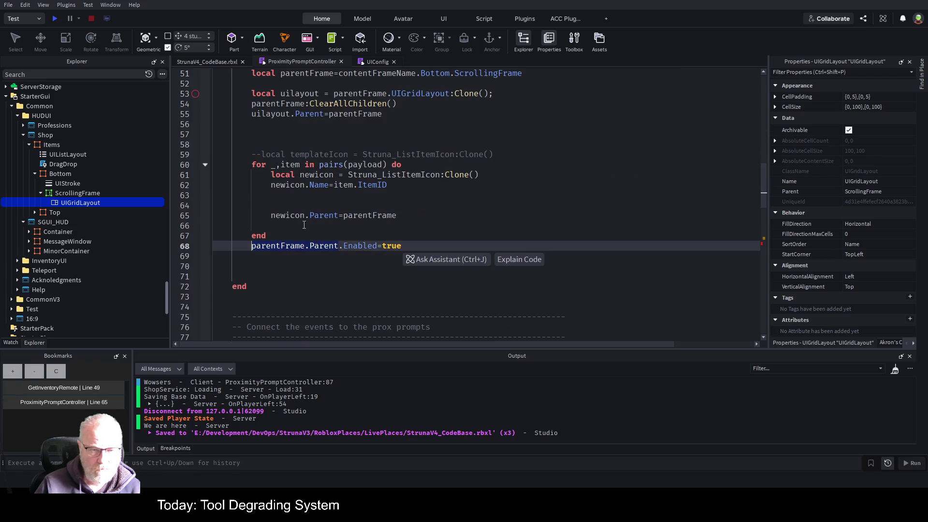
{"action": "key", "text": "ctrl+v"}
{"action": "key", "text": "ctrl+s"}
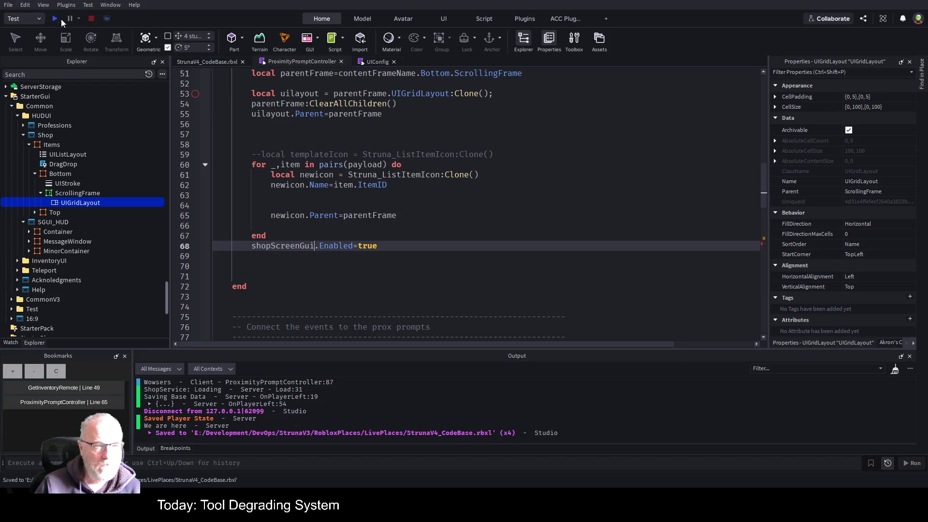
Play-test, open the Struna Inc Shop twice to check the four-tile grid, then stop
{"action": "left_click", "coordinate": [55, 19]}
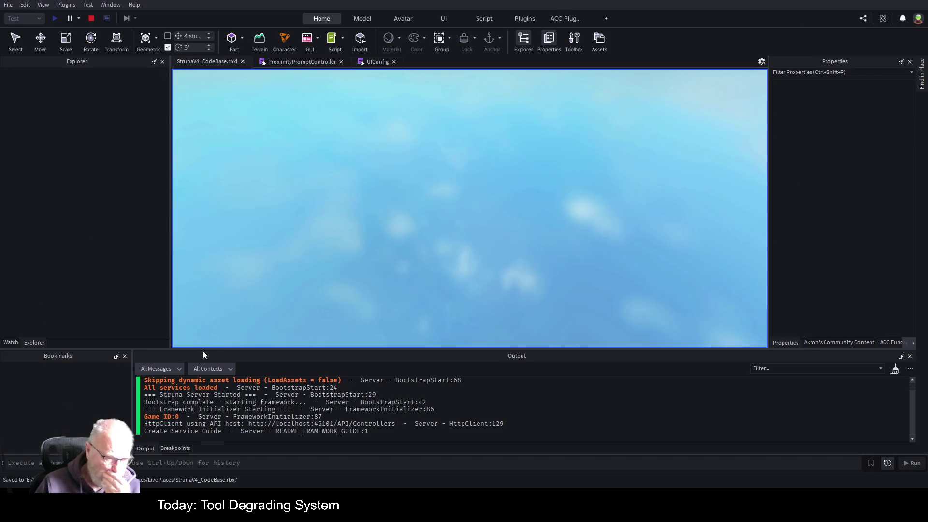
{"action": "left_click", "coordinate": [176, 449]}
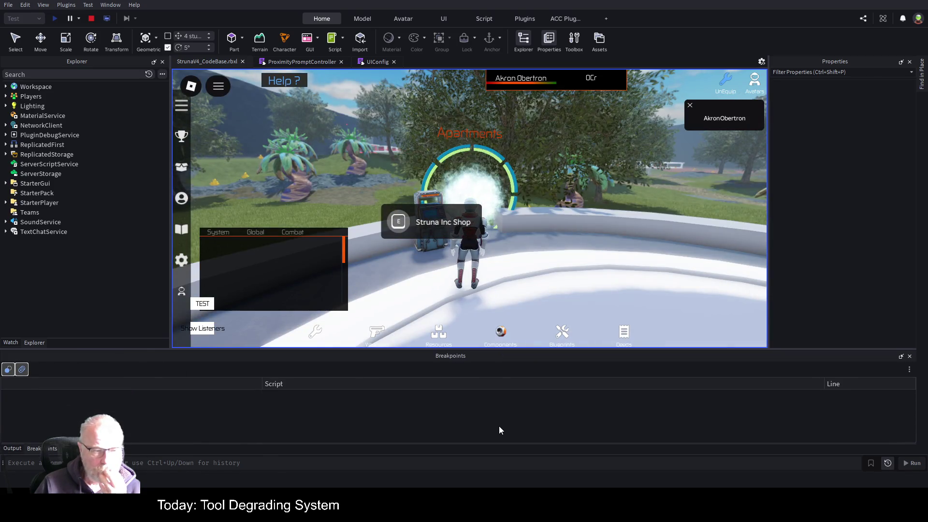
{"action": "left_click", "coordinate": [13, 448]}
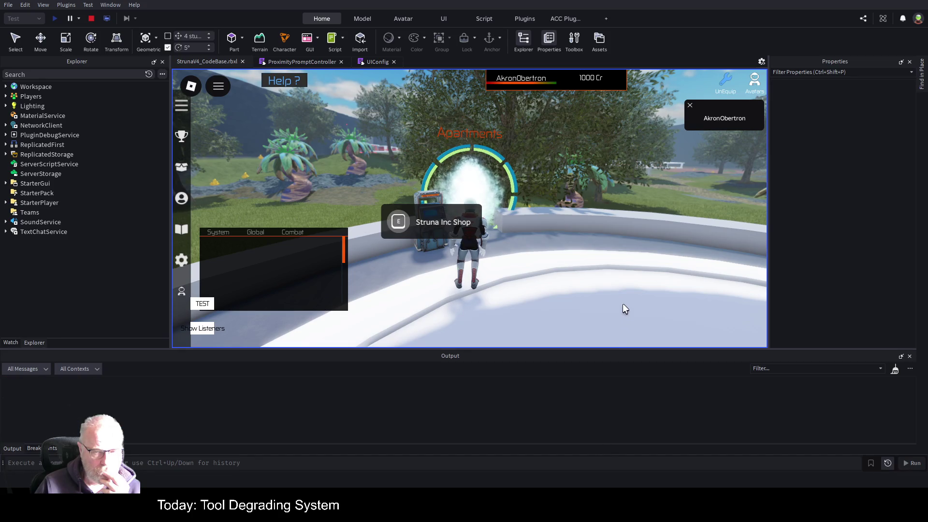
{"action": "left_click", "coordinate": [400, 227]}
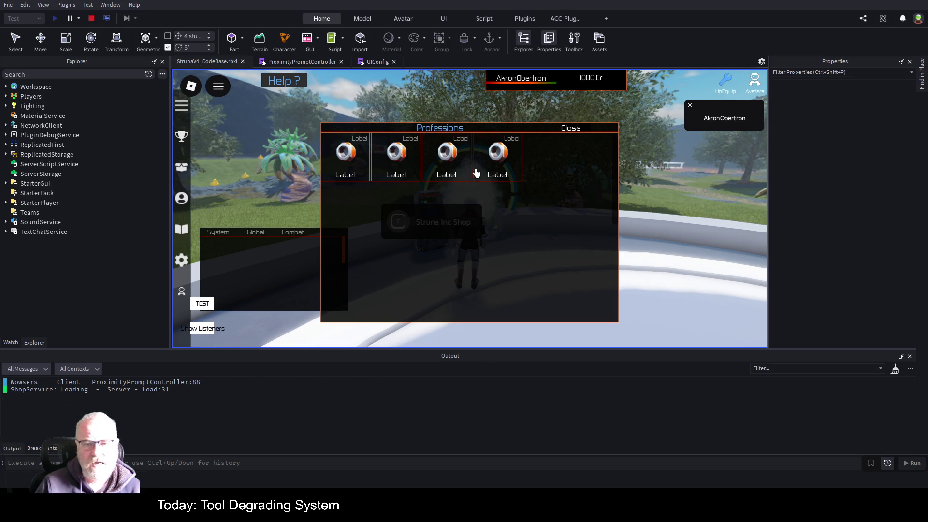
{"action": "left_click", "coordinate": [571, 129]}
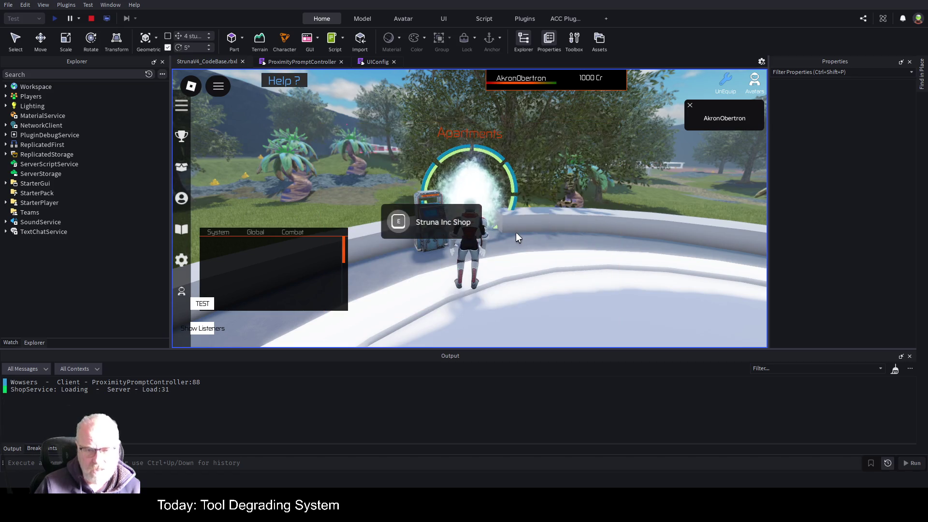
{"action": "left_click", "coordinate": [397, 222]}
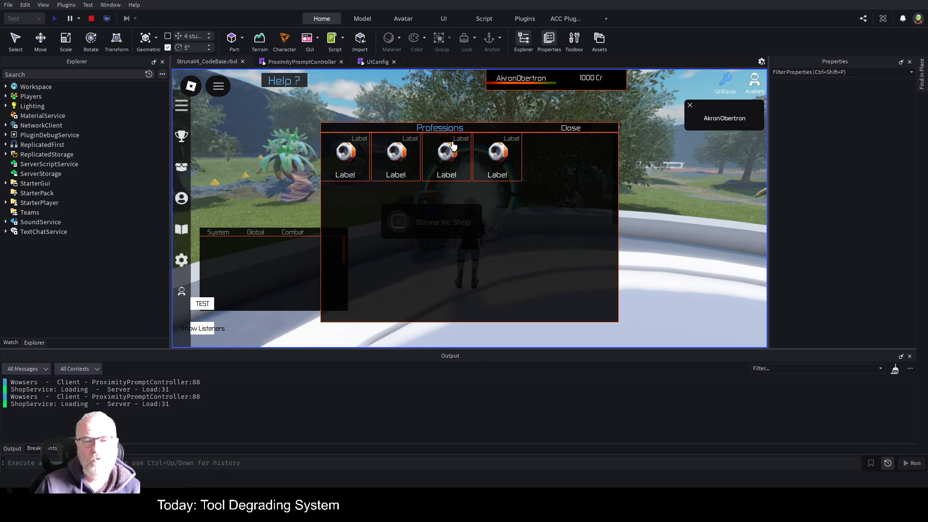
{"action": "left_click", "coordinate": [569, 128]}
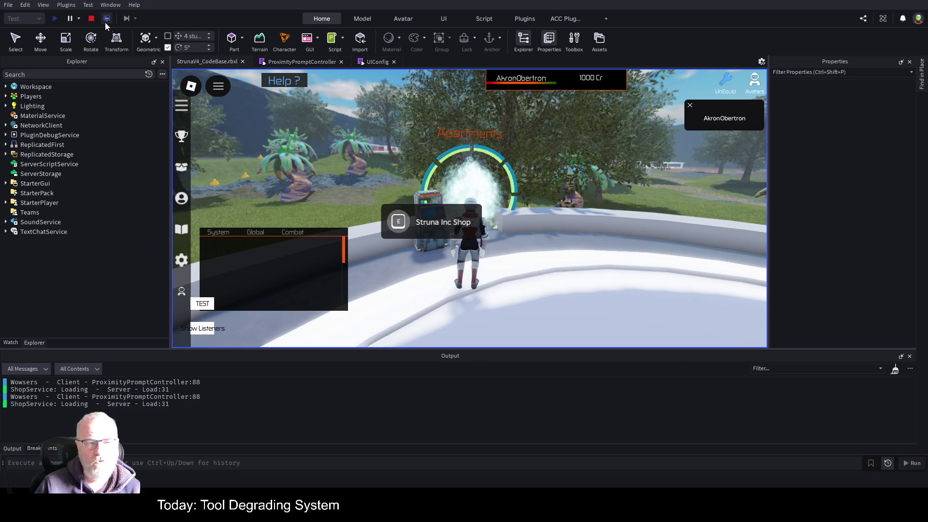
{"action": "left_click", "coordinate": [90, 18]}
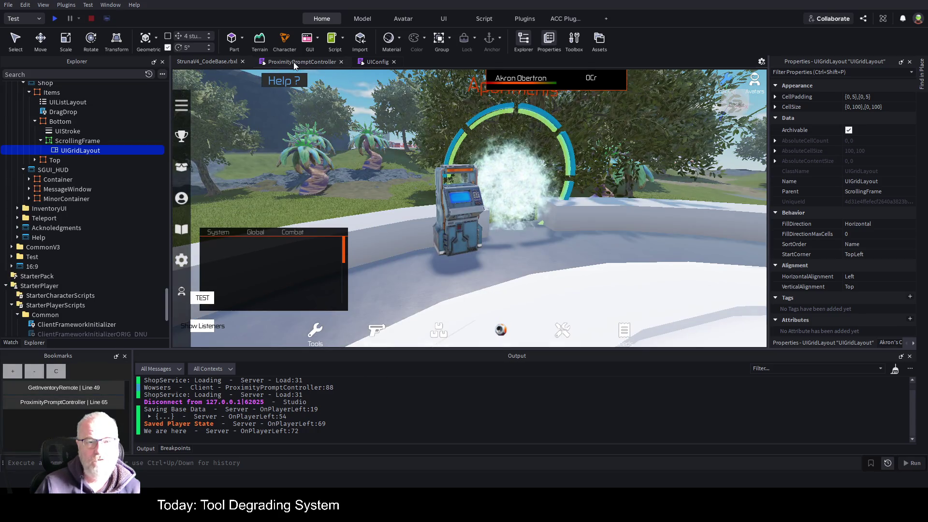
In ProximityPromptController, add a line after line 62's Name assignment starting with 'newicon.'
{"action": "left_click", "coordinate": [294, 62]}
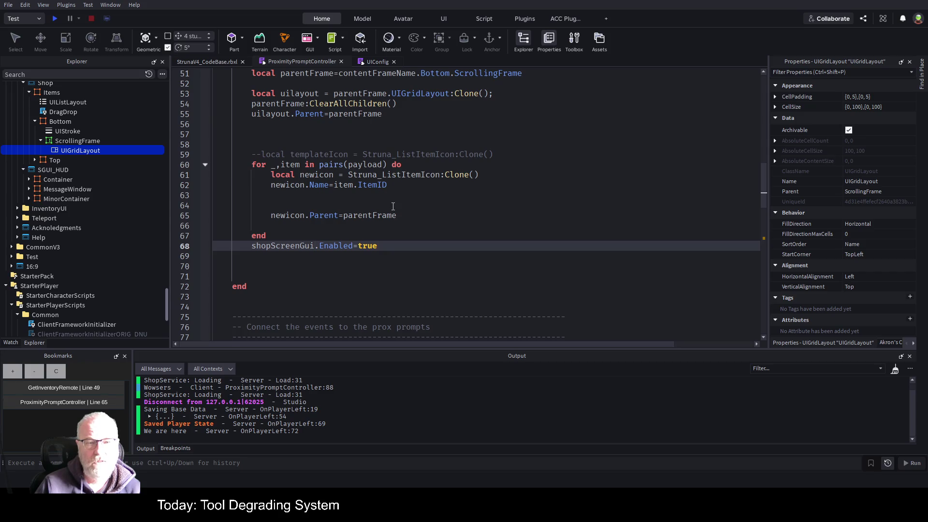
{"action": "scroll", "coordinate": [393, 207], "scroll_direction": "up", "scroll_amount": 3}
{"action": "scroll", "coordinate": [391, 152], "scroll_direction": "down", "scroll_amount": 4}
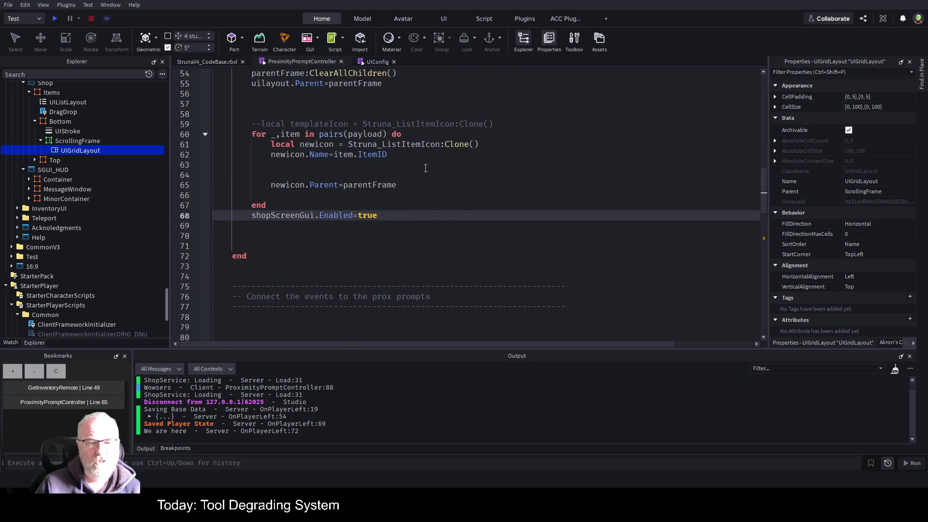
{"action": "left_click", "coordinate": [436, 157]}
{"action": "key", "text": "Return"}
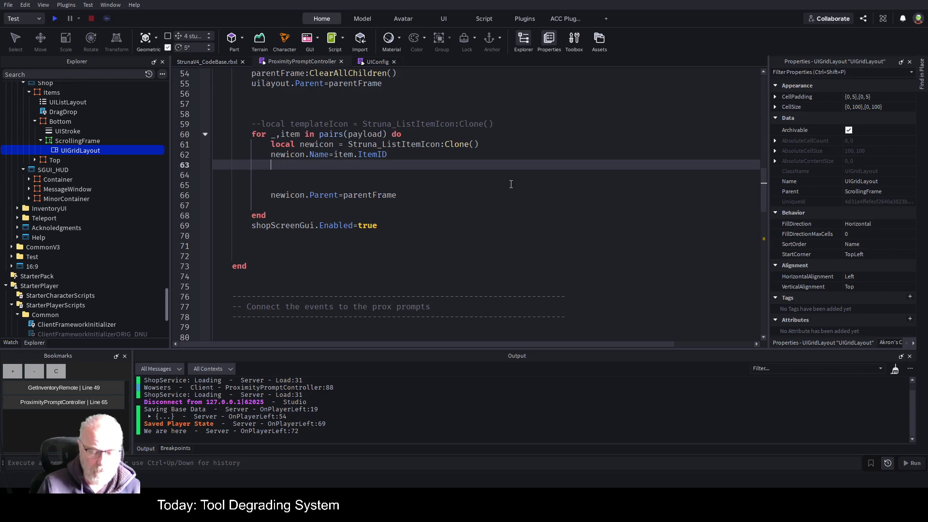
{"action": "type", "text": "newicon."}
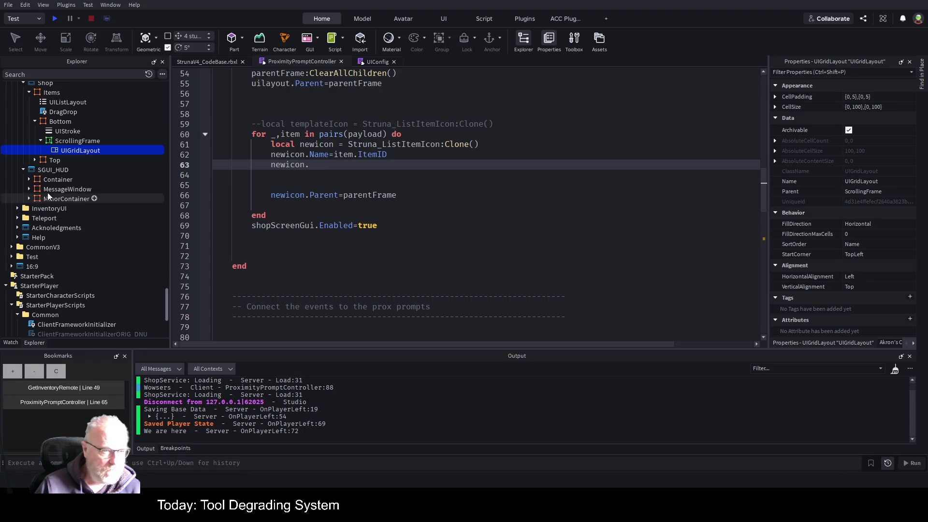
{"action": "scroll", "coordinate": [99, 214], "scroll_direction": "up", "scroll_amount": 6}
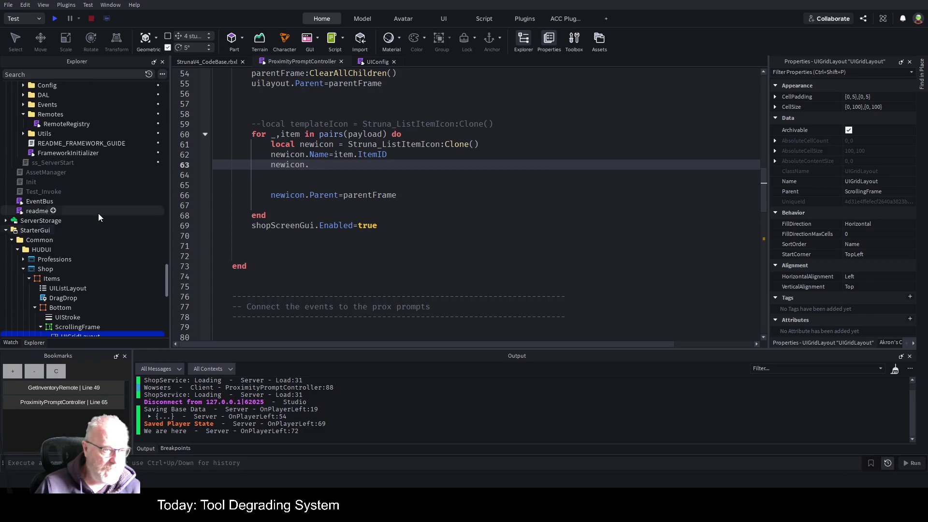
{"action": "scroll", "coordinate": [98, 214], "scroll_direction": "up", "scroll_amount": 15}
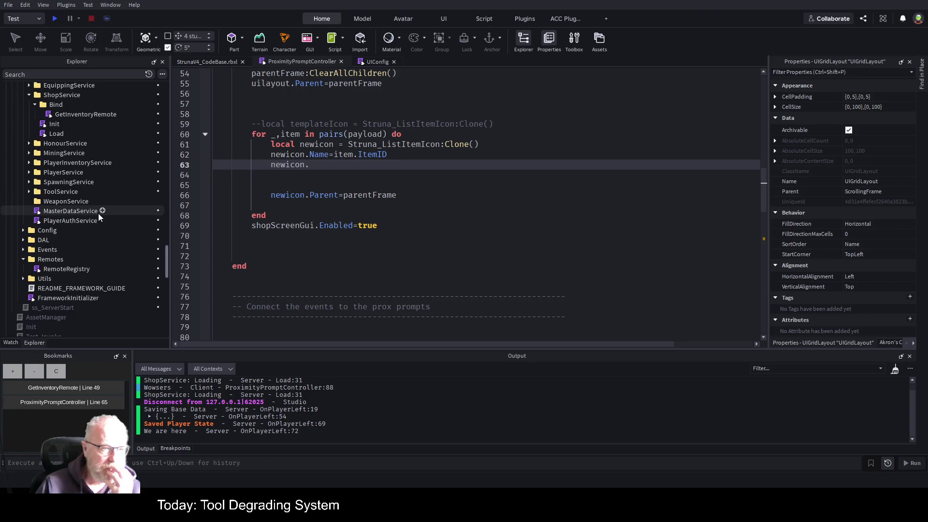
{"action": "scroll", "coordinate": [98, 213], "scroll_direction": "up", "scroll_amount": 3}
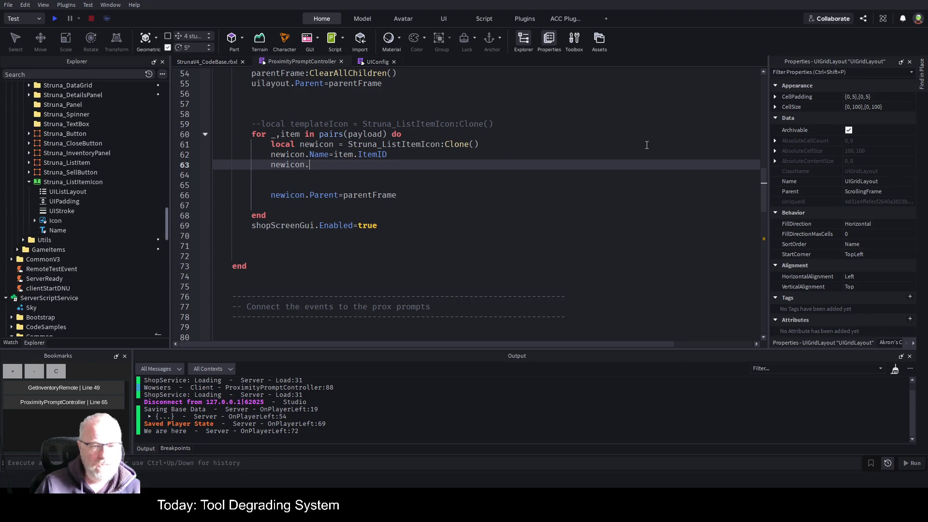
Complete line 63 as newicon.Icon.Image=item.Image using the autocomplete suggestion
{"action": "type", "text": "Icon."}
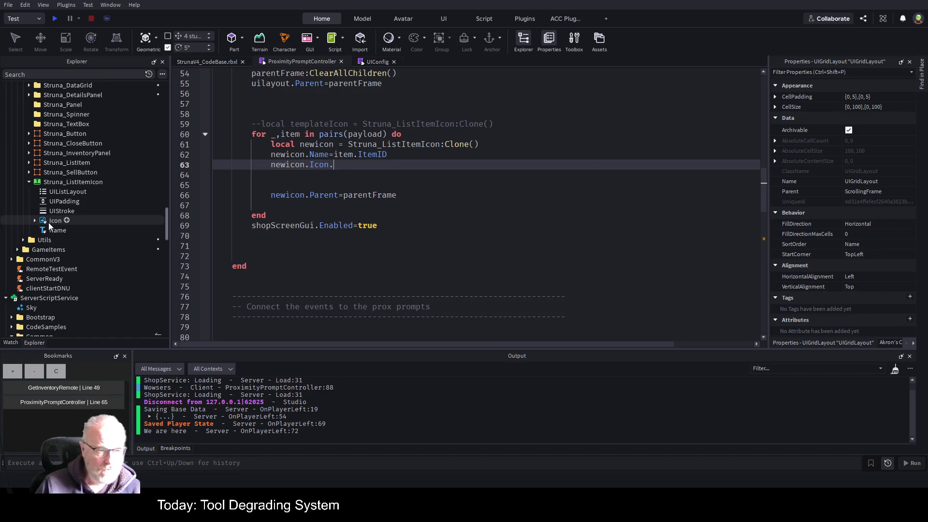
{"action": "left_click", "coordinate": [49, 221]}
{"action": "left_click", "coordinate": [35, 221]}
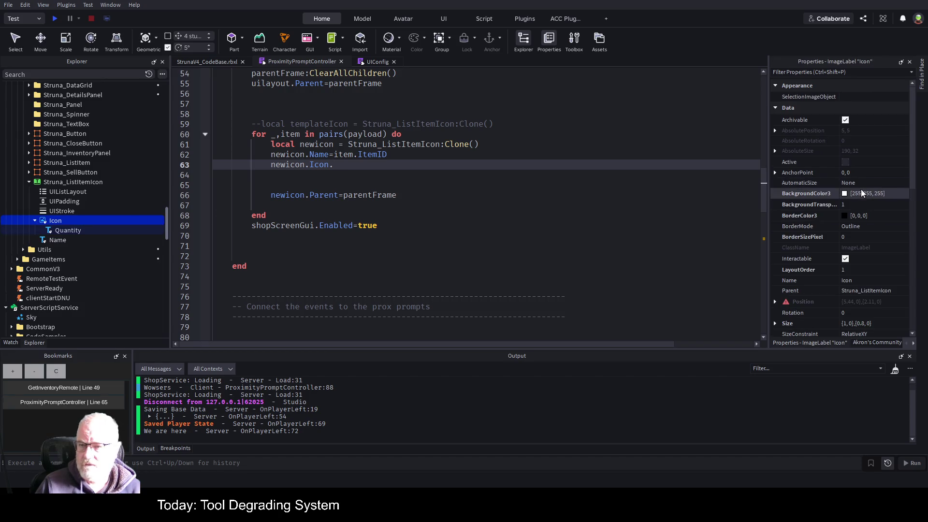
{"action": "scroll", "coordinate": [874, 266], "scroll_direction": "down", "scroll_amount": 5}
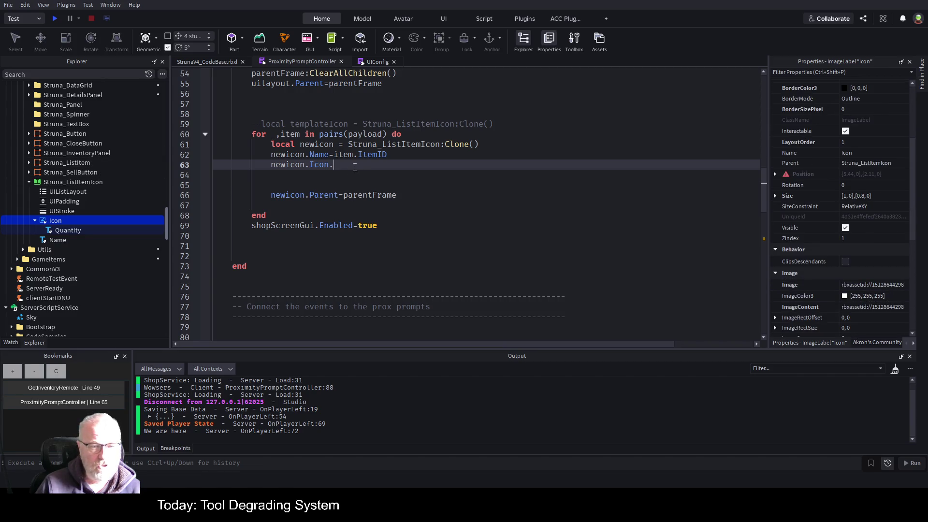
{"action": "type", "text": "Image="}
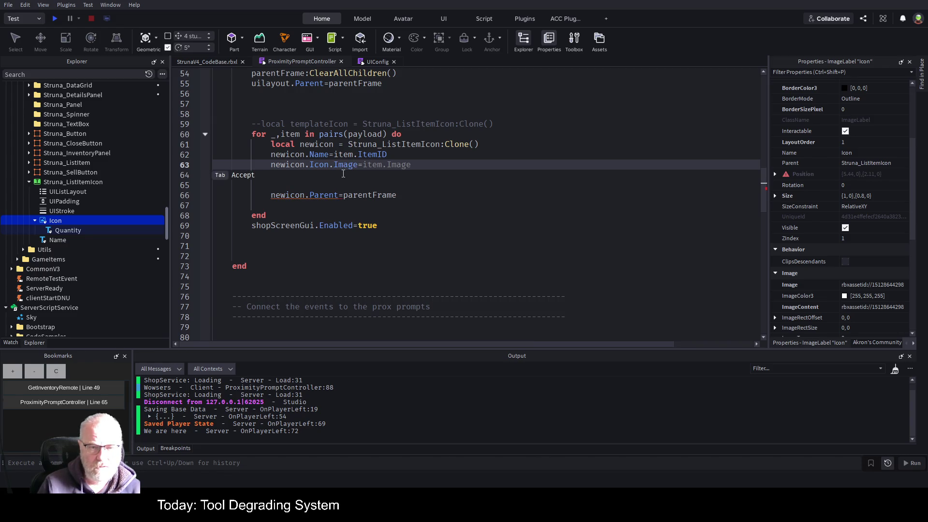
{"action": "key", "text": "Tab"}
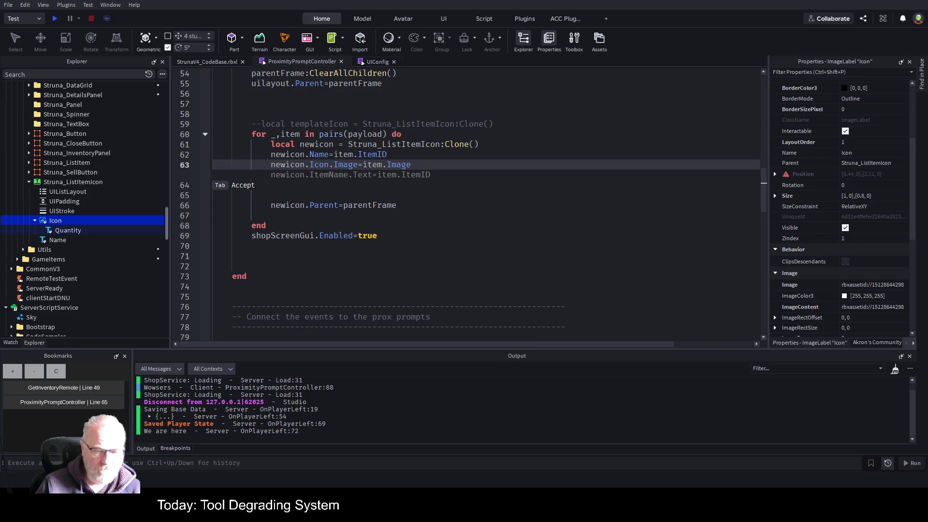
{"action": "key", "text": "Escape"}
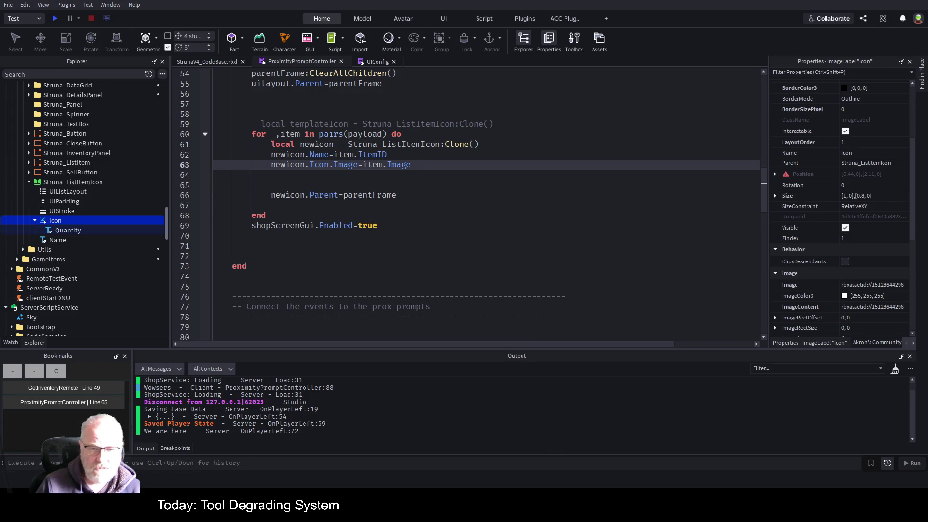
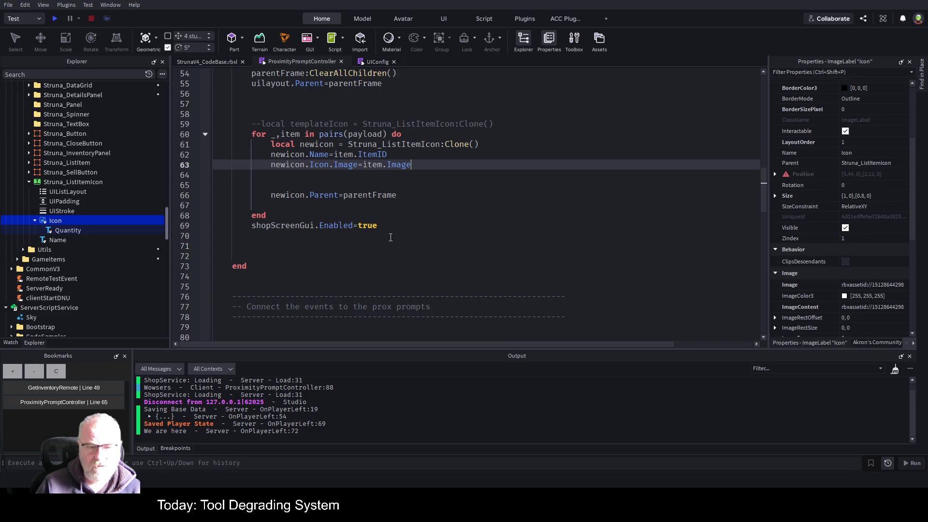
Add a --[[ block comment below the icon image line holding the pasted sample TypeID/ItemID JSON
{"action": "left_click", "coordinate": [506, 186]}
{"action": "key", "text": "Return"}
{"action": "key", "text": "Return"}
{"action": "key", "text": "Return"}
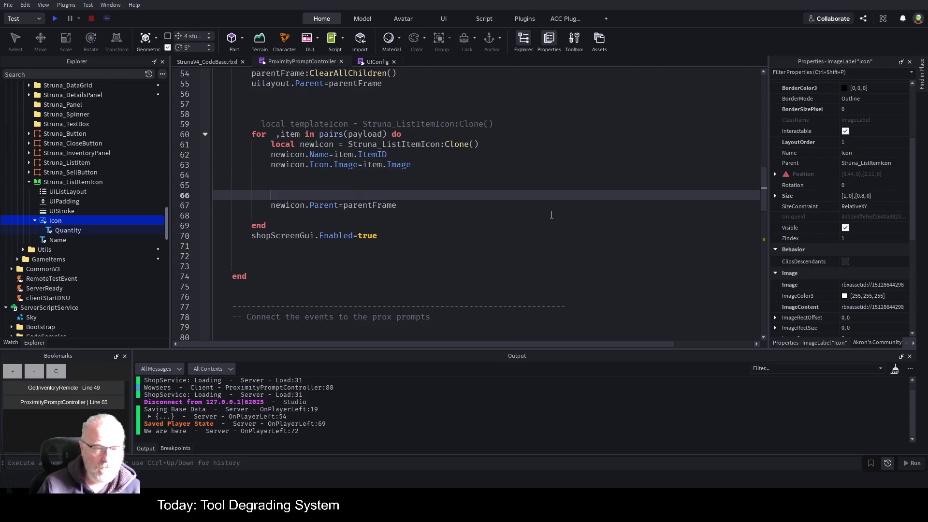
{"action": "key", "text": "Up"}
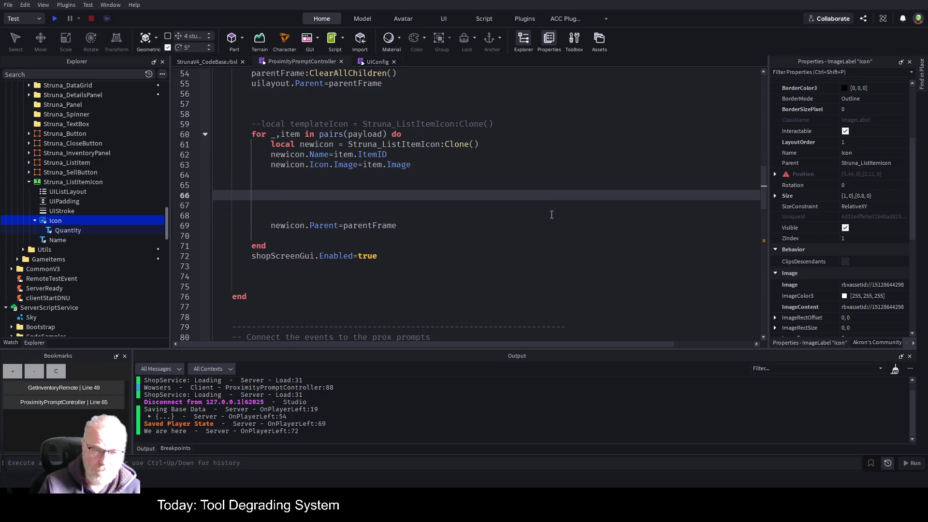
{"action": "type", "text": "--[["}
{"action": "key", "text": "Return"}
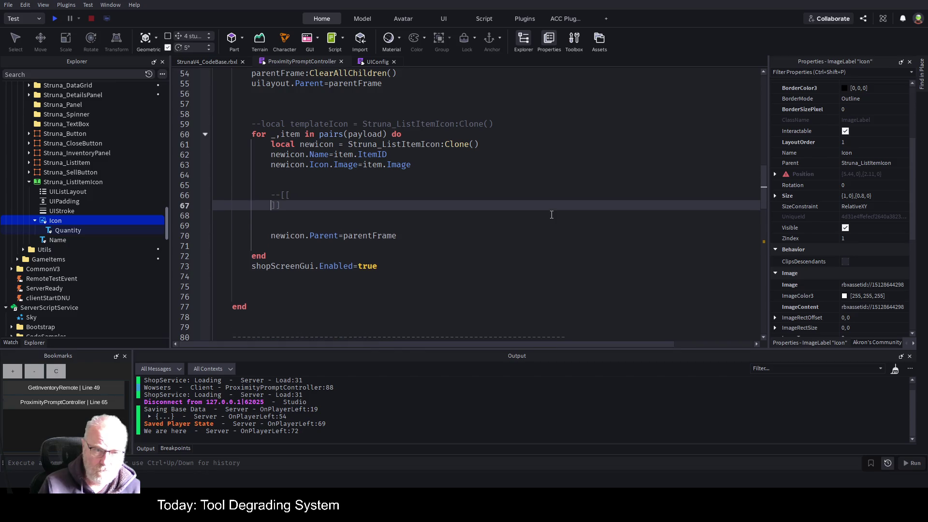
{"action": "key", "text": "ctrl+v"}
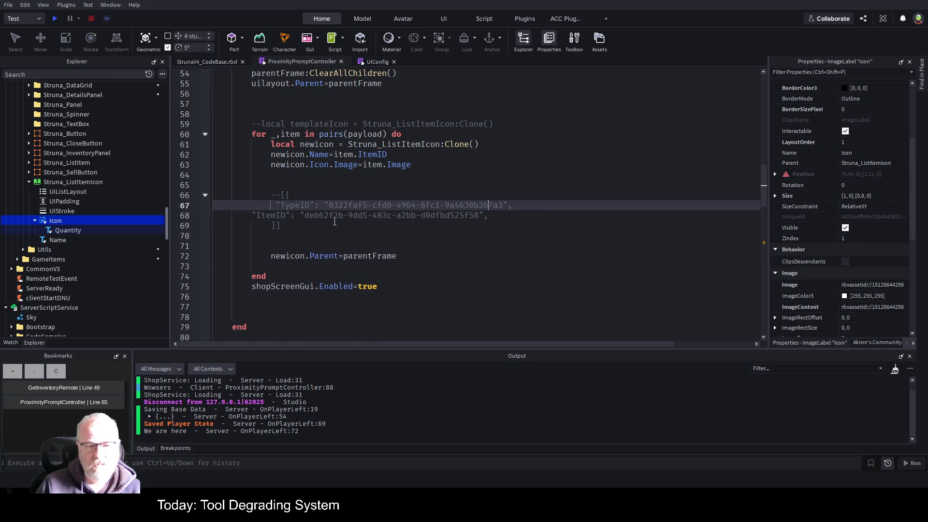
{"action": "left_click", "coordinate": [351, 193]}
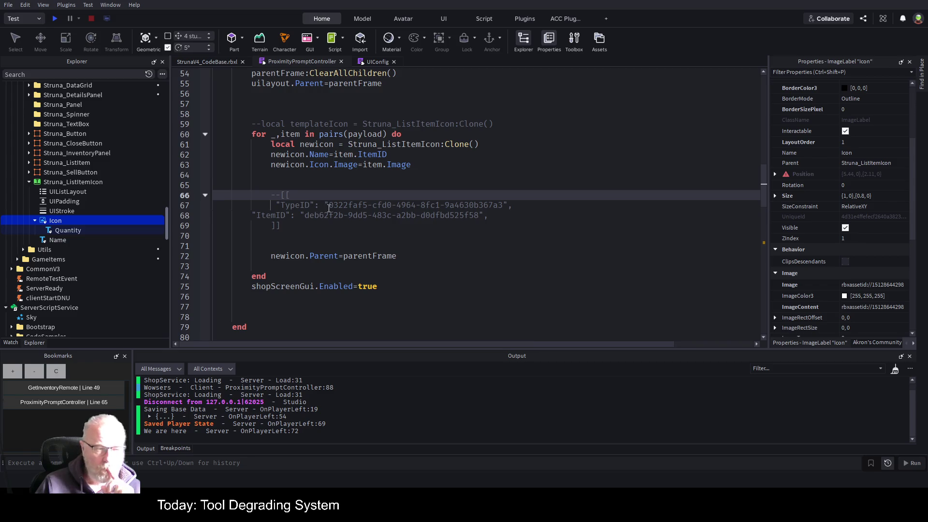
{"action": "left_click", "coordinate": [291, 205]}
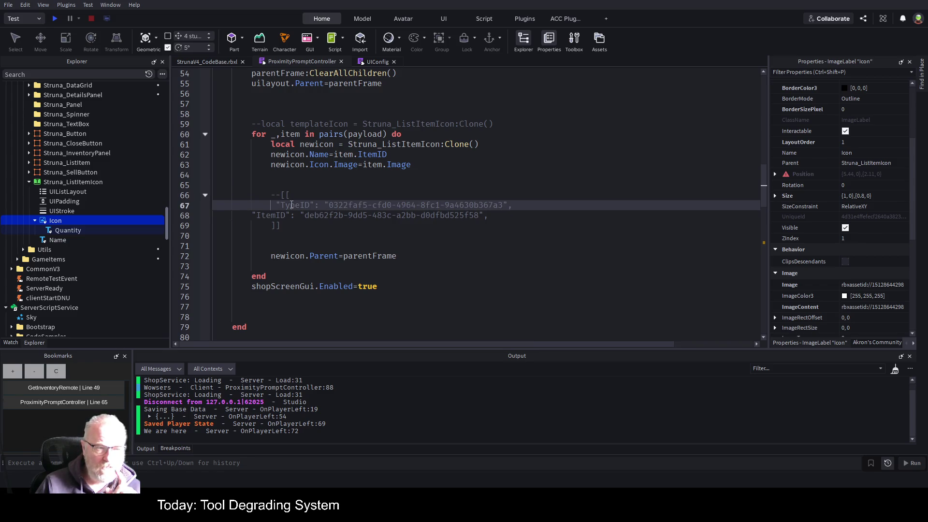
Expand the Stores folder in Explorer to reveal the data-store scripts
{"action": "scroll", "coordinate": [125, 210], "scroll_direction": "up", "scroll_amount": 5}
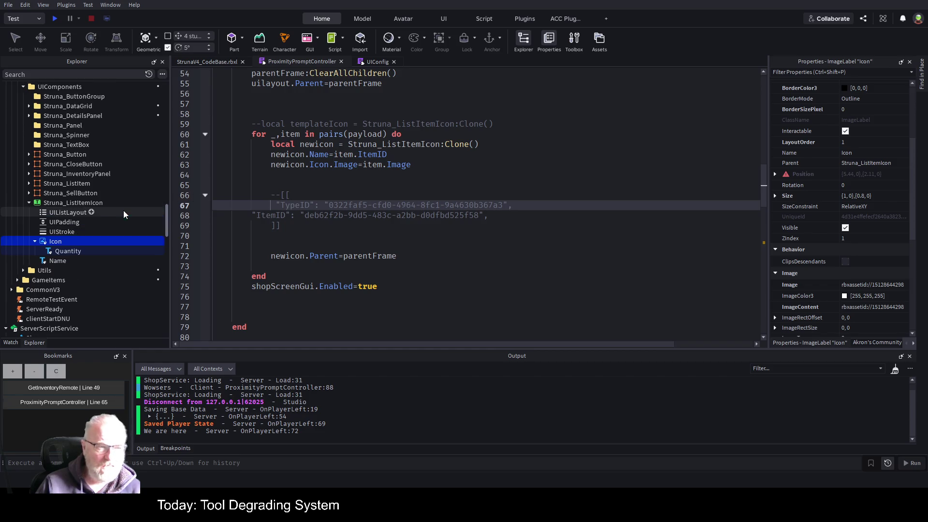
{"action": "scroll", "coordinate": [126, 210], "scroll_direction": "up", "scroll_amount": 4}
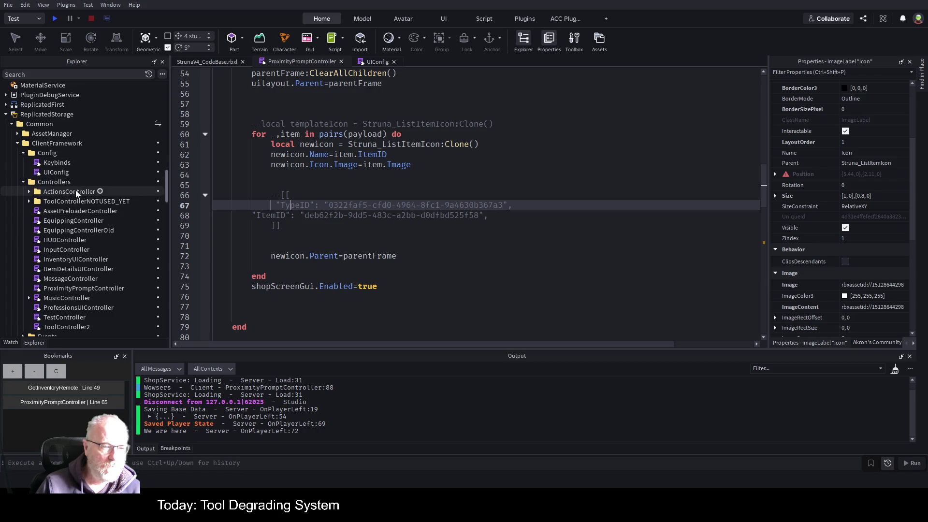
{"action": "scroll", "coordinate": [76, 190], "scroll_direction": "down", "scroll_amount": 3}
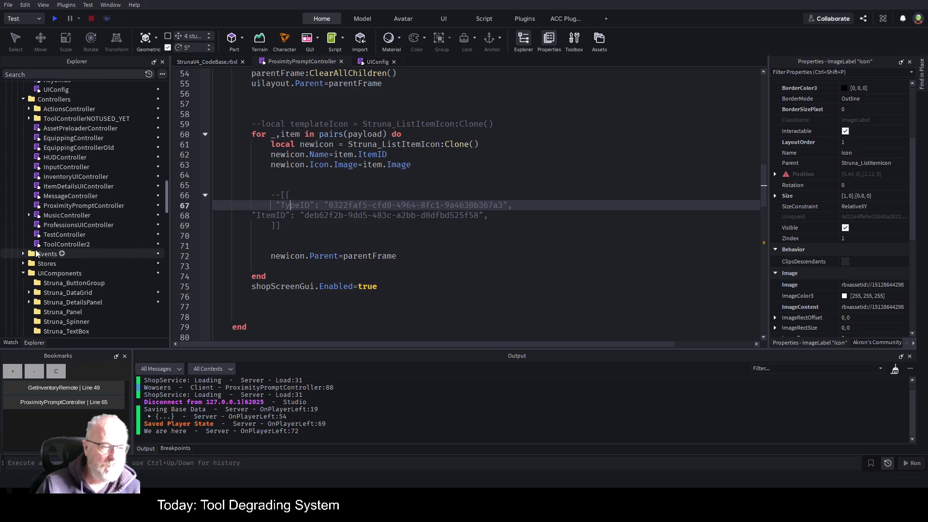
{"action": "left_click", "coordinate": [24, 264]}
{"action": "scroll", "coordinate": [88, 225], "scroll_direction": "down", "scroll_amount": 1}
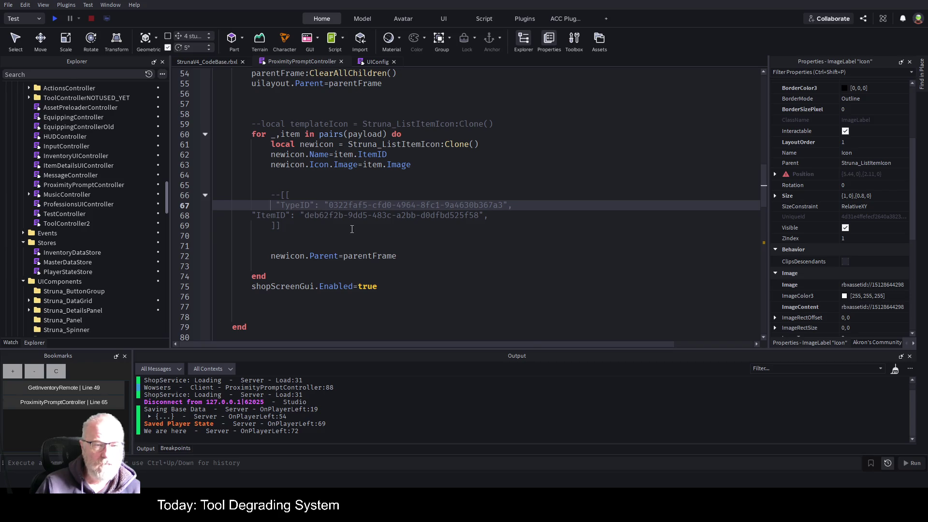
{"action": "scroll", "coordinate": [352, 229], "scroll_direction": "up", "scroll_amount": 14}
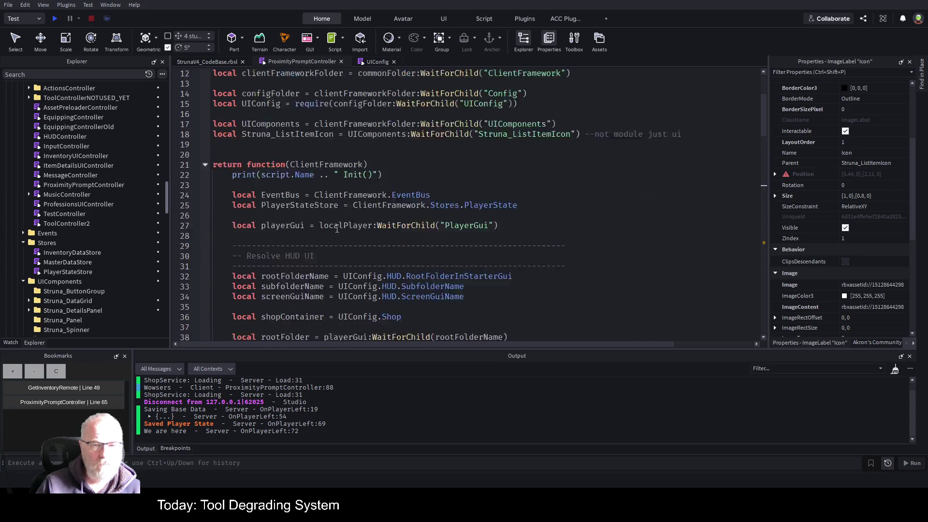
{"action": "scroll", "coordinate": [337, 229], "scroll_direction": "up", "scroll_amount": 4}
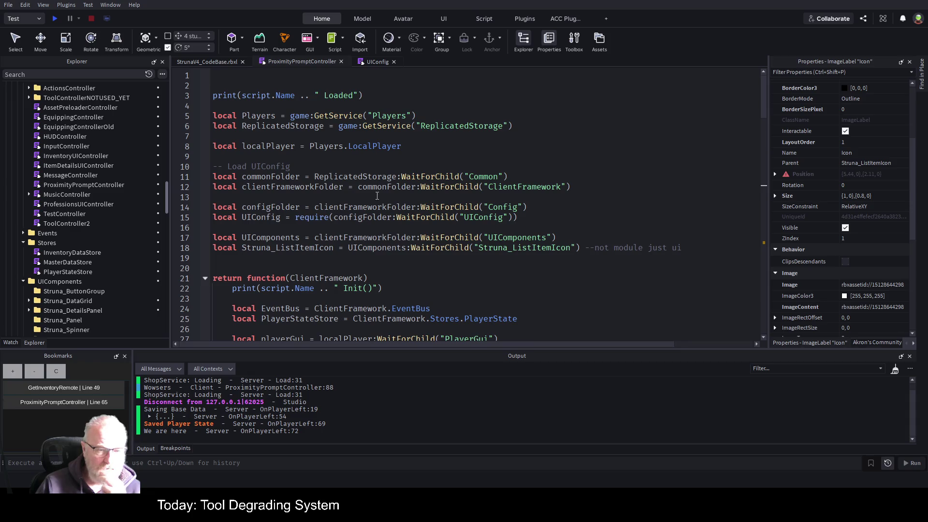
{"action": "scroll", "coordinate": [387, 187], "scroll_direction": "down", "scroll_amount": 3}
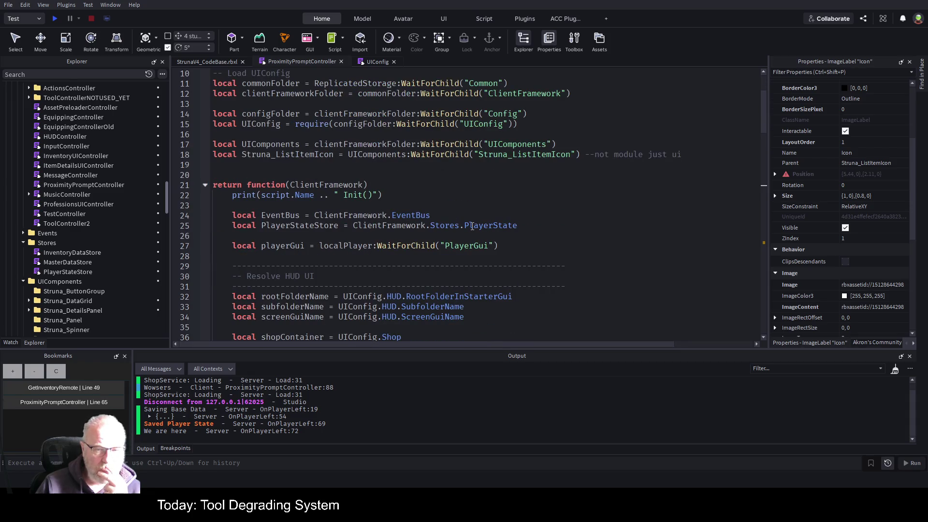
Check PlayerState on line 25, then set a breakpoint on line 75's shopScreenGui.Enabled = true
{"action": "double_click", "coordinate": [469, 225]}
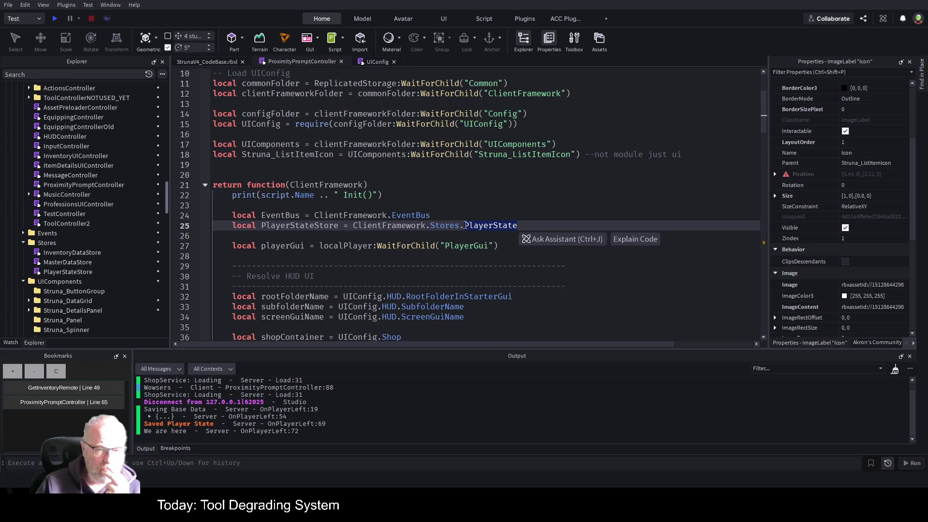
{"action": "scroll", "coordinate": [450, 198], "scroll_direction": "down", "scroll_amount": 2}
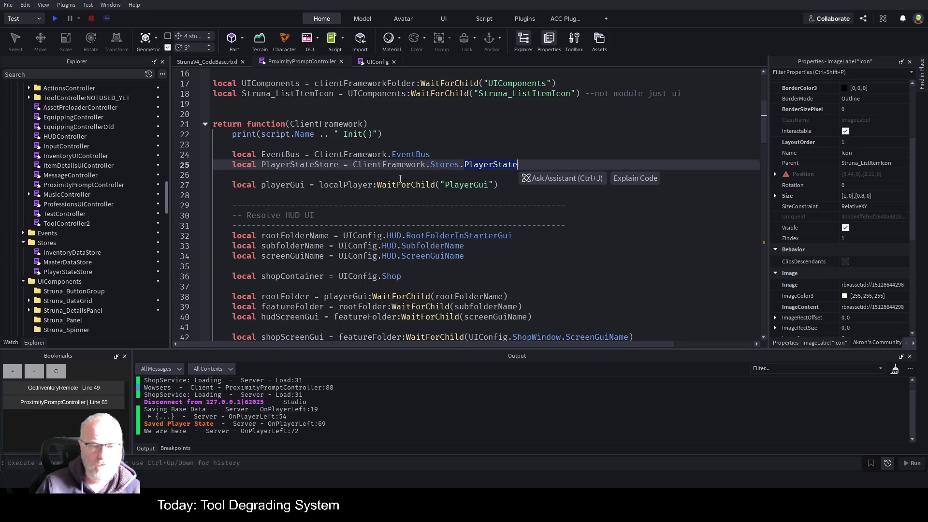
{"action": "left_click", "coordinate": [397, 175]}
{"action": "scroll", "coordinate": [397, 250], "scroll_direction": "down", "scroll_amount": 14}
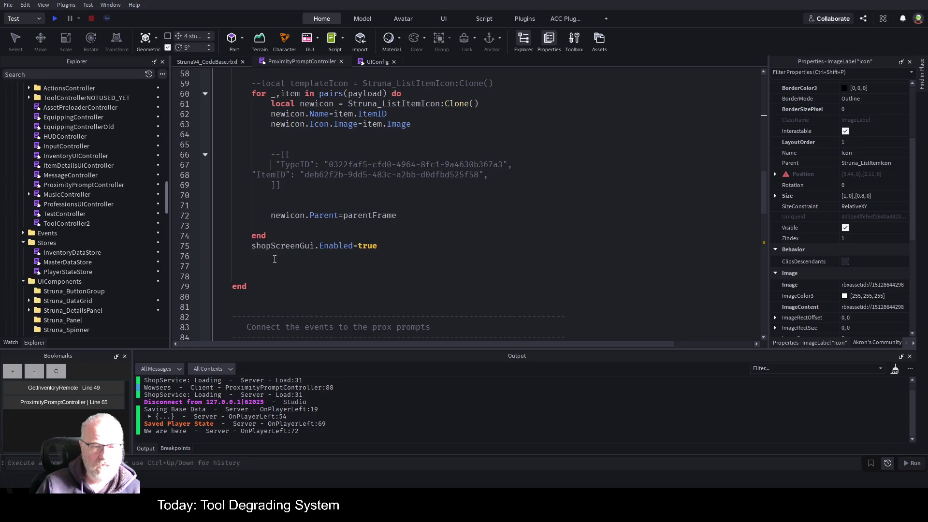
{"action": "left_click", "coordinate": [275, 260]}
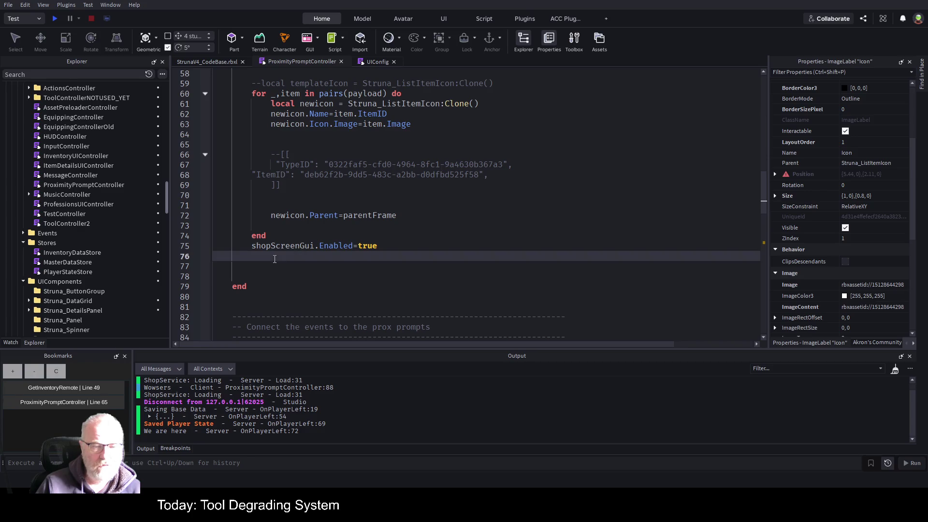
{"action": "left_click", "coordinate": [195, 246]}
Play-test, open the Struna Inc Shop, and breakpoint line 62 above line 63's nil icon error
{"action": "left_click", "coordinate": [54, 19]}
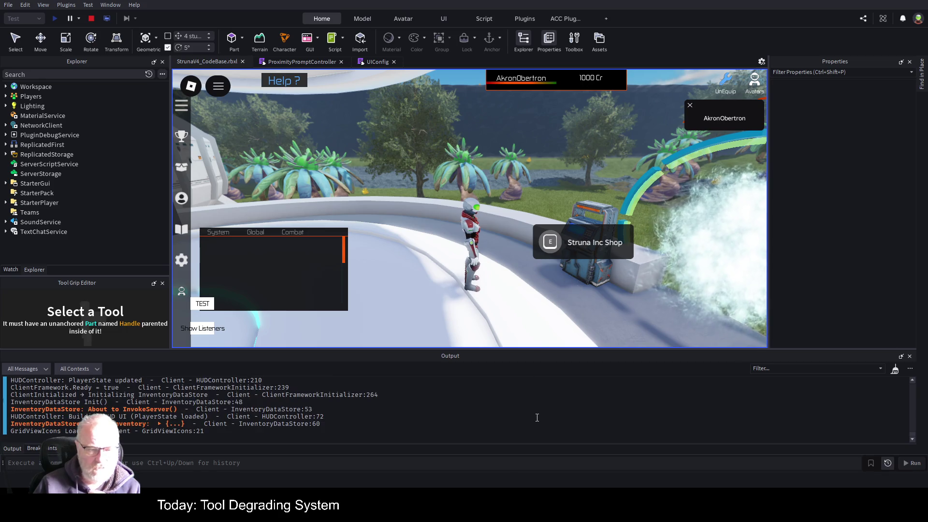
{"action": "left_click", "coordinate": [546, 245]}
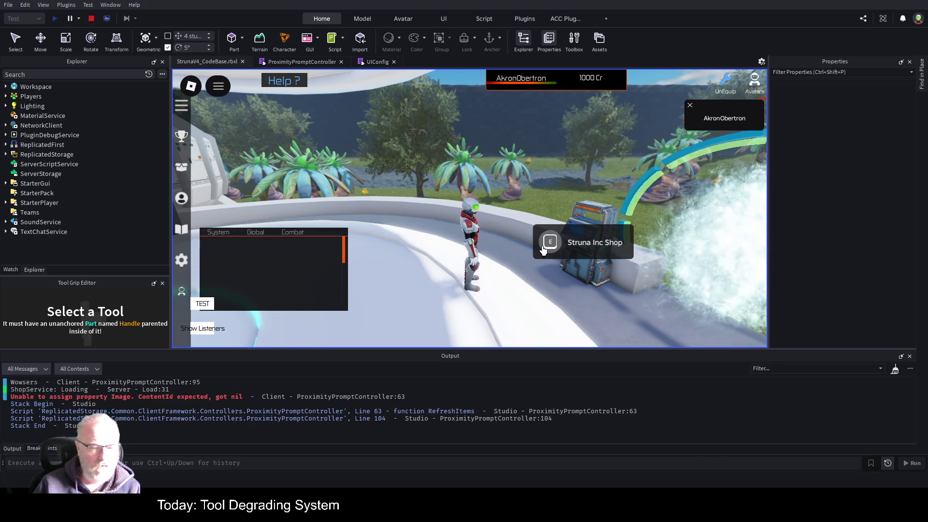
{"action": "left_click", "coordinate": [231, 402]}
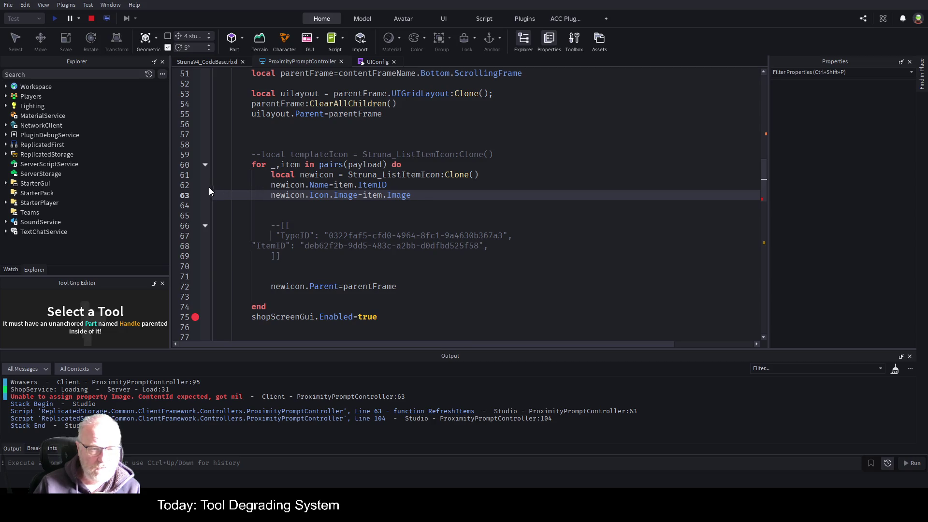
{"action": "left_click", "coordinate": [197, 62]}
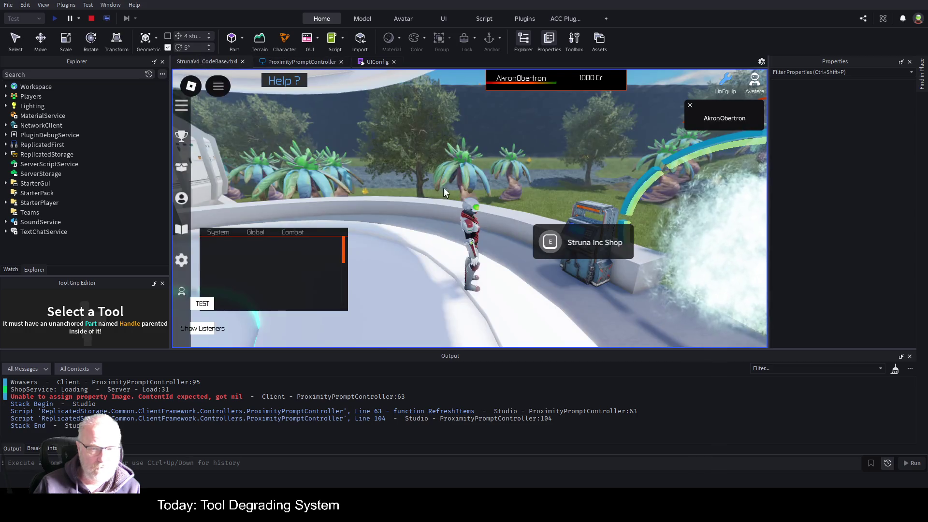
{"action": "left_click", "coordinate": [551, 246]}
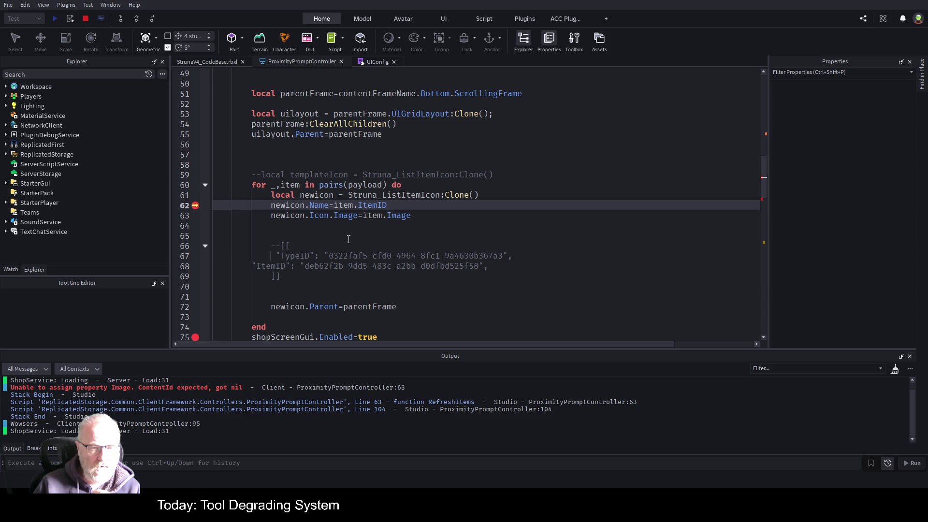
In the Variables tab, inspect payload's four entries and item's fields, then collapse item
{"action": "left_click", "coordinate": [11, 269]}
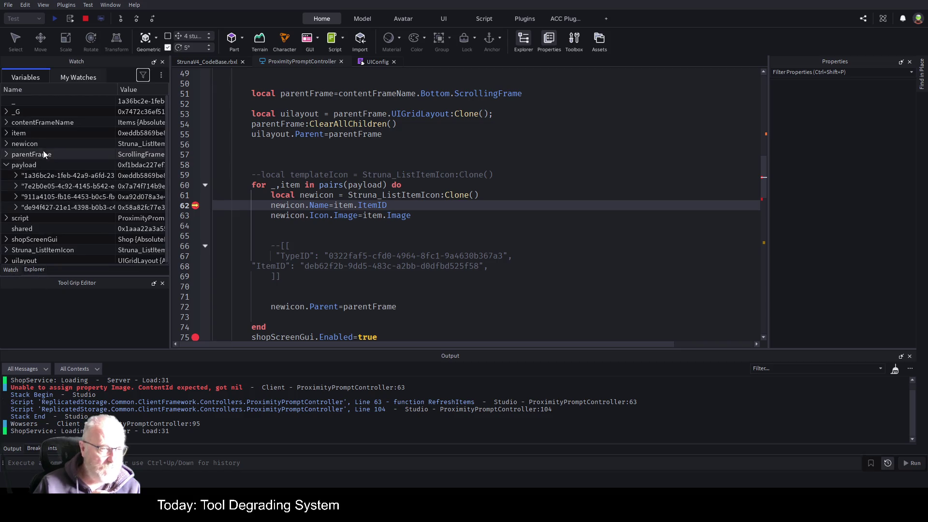
{"action": "left_click", "coordinate": [6, 165]}
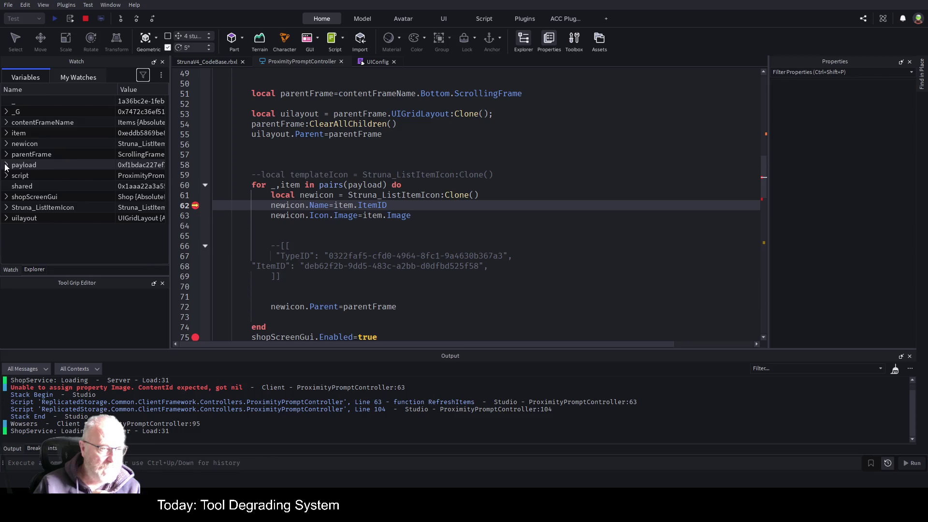
{"action": "left_click", "coordinate": [6, 165]}
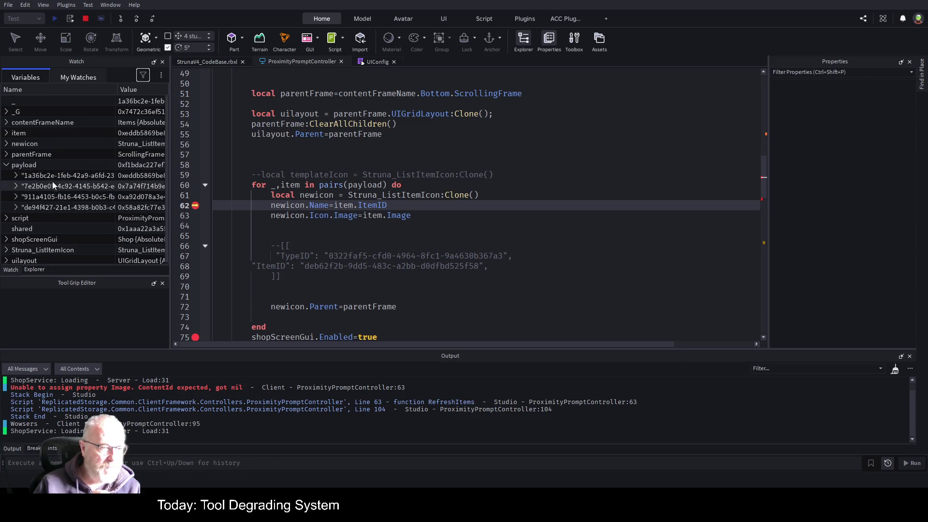
{"action": "left_click", "coordinate": [6, 165]}
{"action": "left_click", "coordinate": [6, 133]}
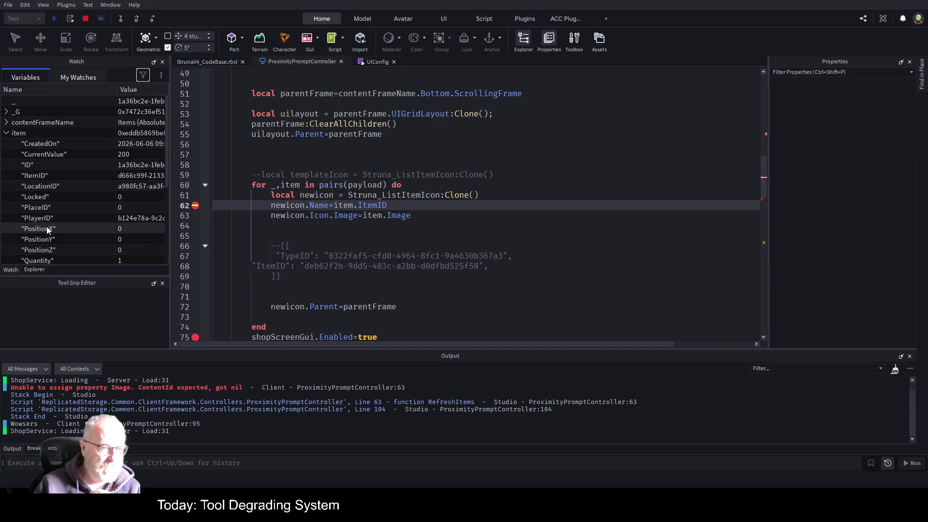
{"action": "scroll", "coordinate": [45, 255], "scroll_direction": "down", "scroll_amount": 4}
{"action": "scroll", "coordinate": [72, 178], "scroll_direction": "up", "scroll_amount": 3}
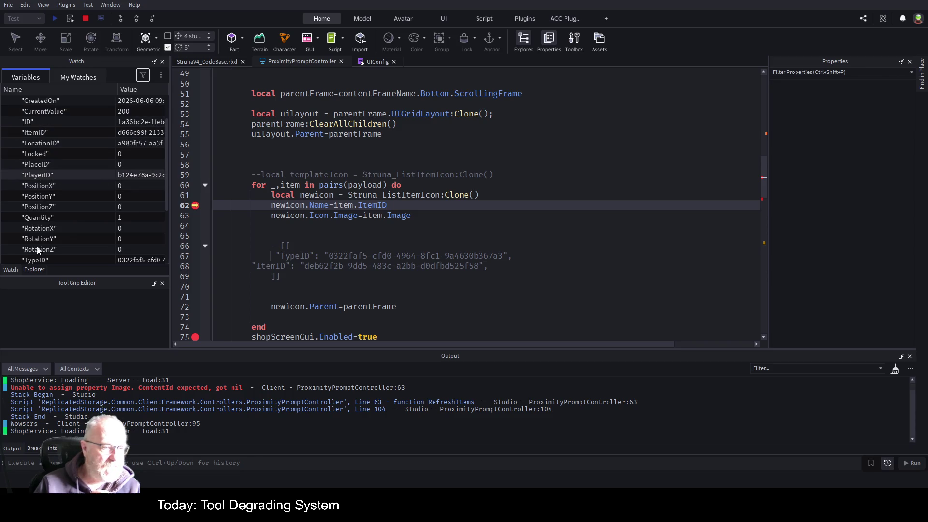
{"action": "scroll", "coordinate": [34, 145], "scroll_direction": "up", "scroll_amount": 2}
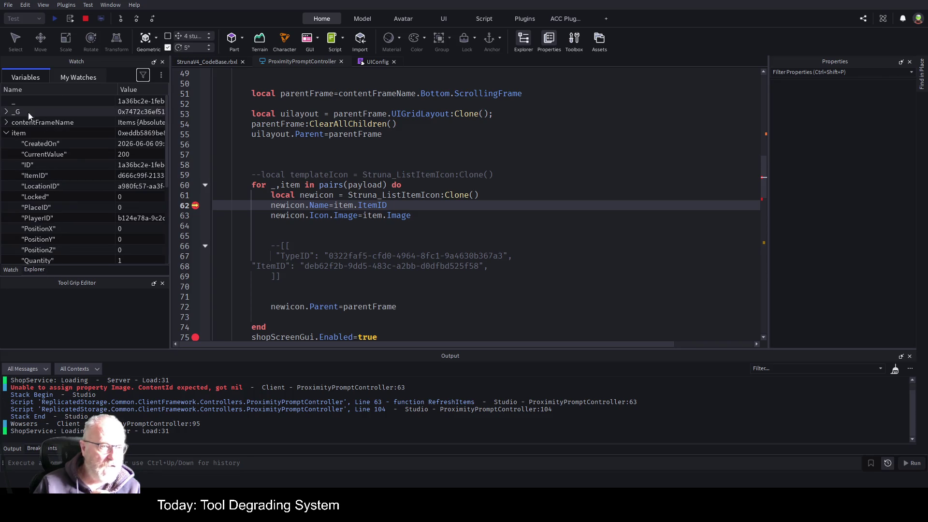
{"action": "left_click", "coordinate": [8, 133]}
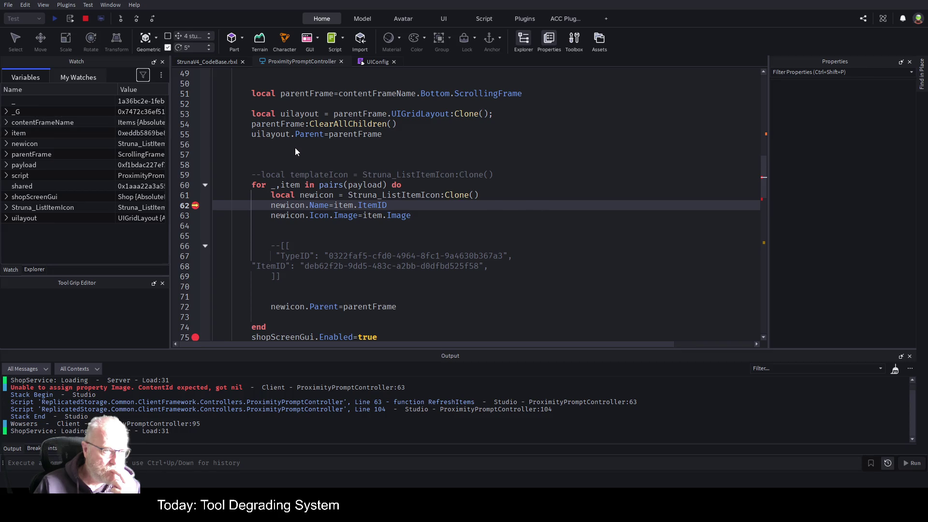
Add a 'self' watch expression in My Watches
{"action": "scroll", "coordinate": [317, 189], "scroll_direction": "up", "scroll_amount": 3}
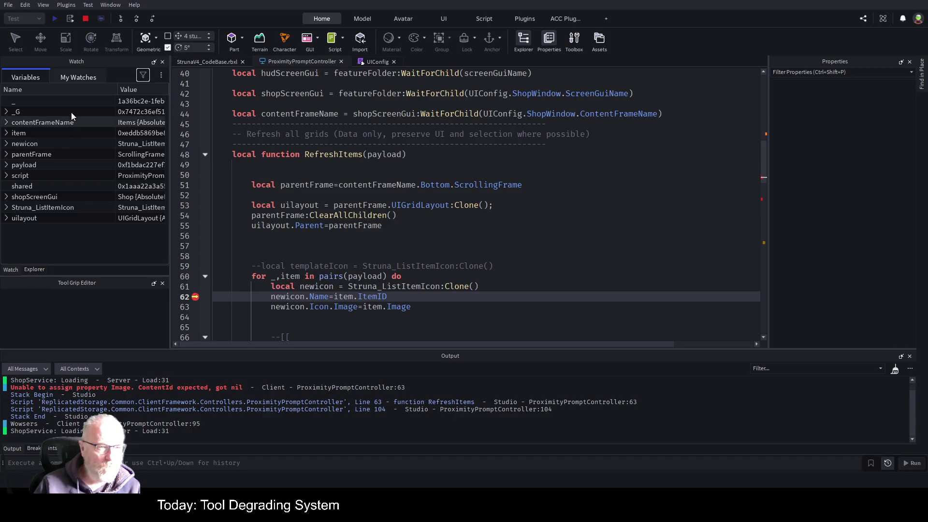
{"action": "left_click", "coordinate": [68, 79]}
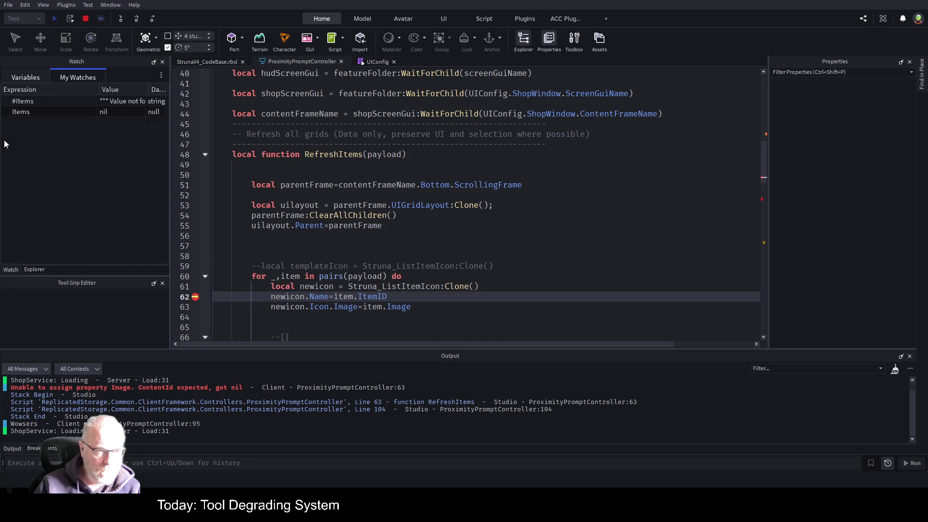
{"action": "left_click", "coordinate": [41, 118]}
{"action": "type", "text": "self"}
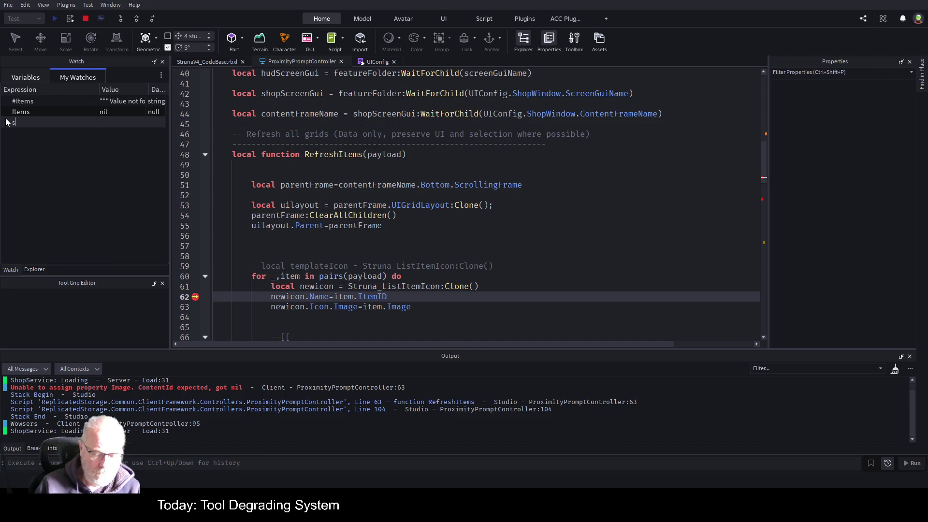
{"action": "key", "text": "Return"}
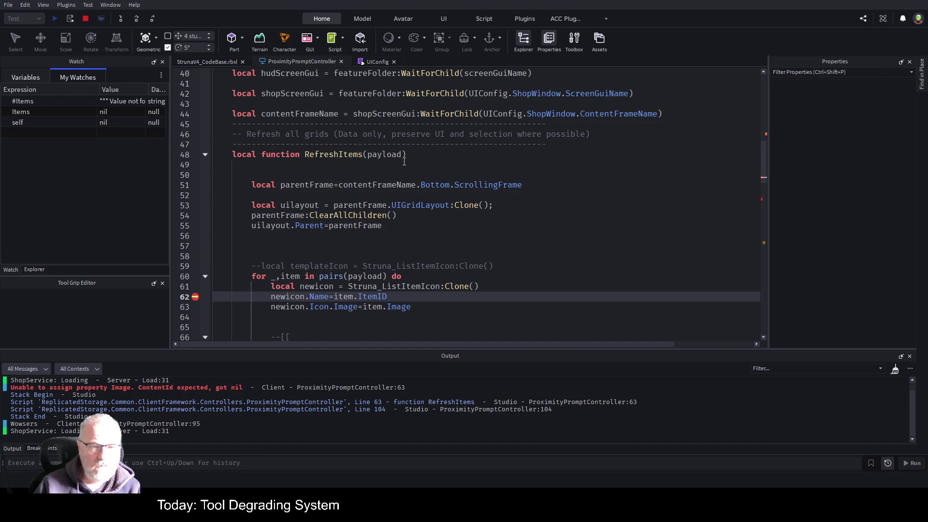
Replace the self watch with ClientFramework copied from line 21
{"action": "scroll", "coordinate": [377, 164], "scroll_direction": "up", "scroll_amount": 10}
{"action": "scroll", "coordinate": [377, 165], "scroll_direction": "up", "scroll_amount": 3}
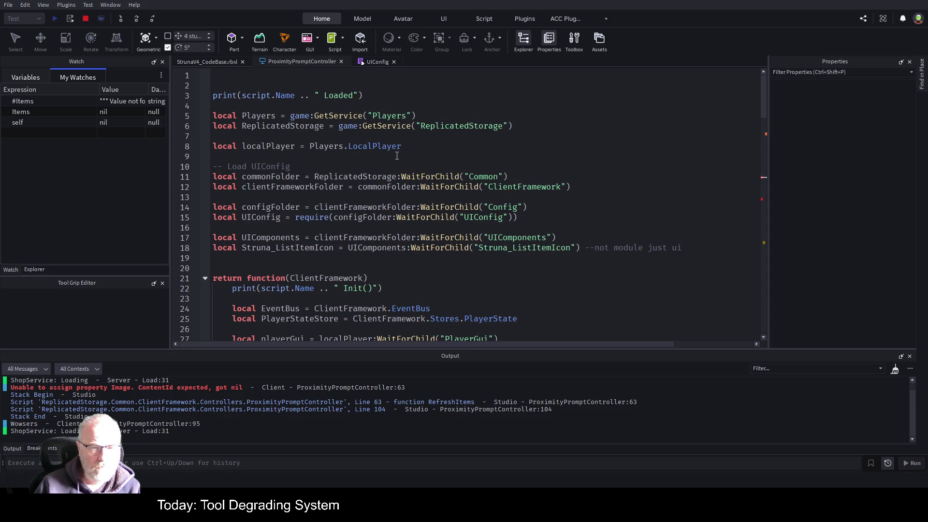
{"action": "scroll", "coordinate": [396, 155], "scroll_direction": "down", "scroll_amount": 2}
{"action": "double_click", "coordinate": [325, 215]}
{"action": "key", "text": "ctrl+c"}
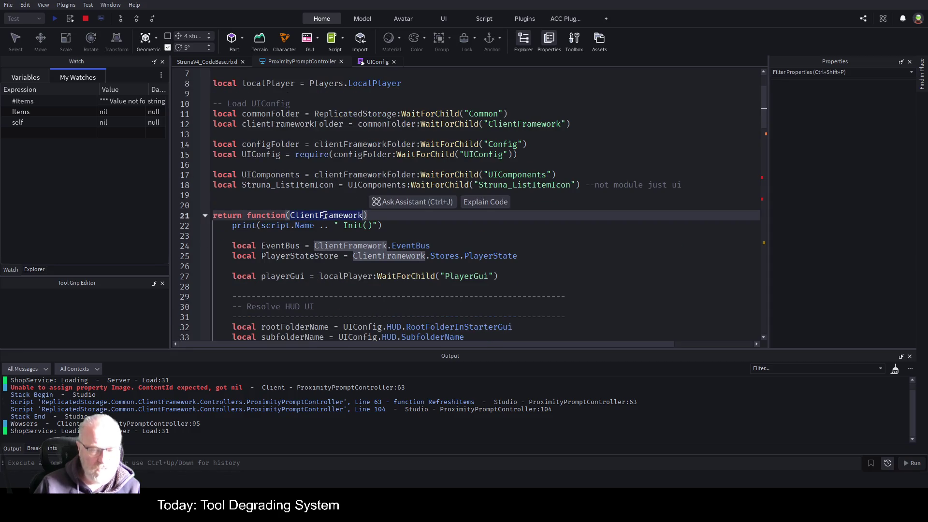
{"action": "double_click", "coordinate": [29, 123]}
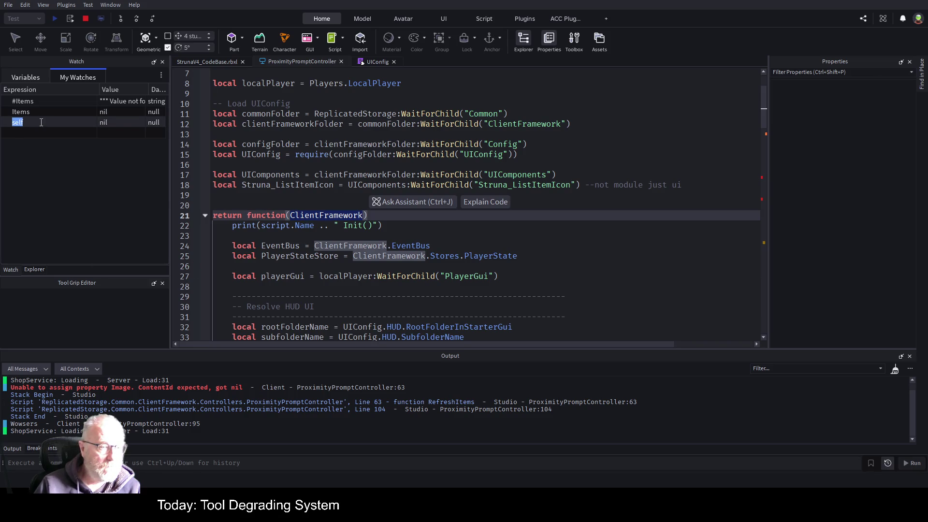
{"action": "key", "text": "ctrl+v"}
{"action": "key", "text": "Return"}
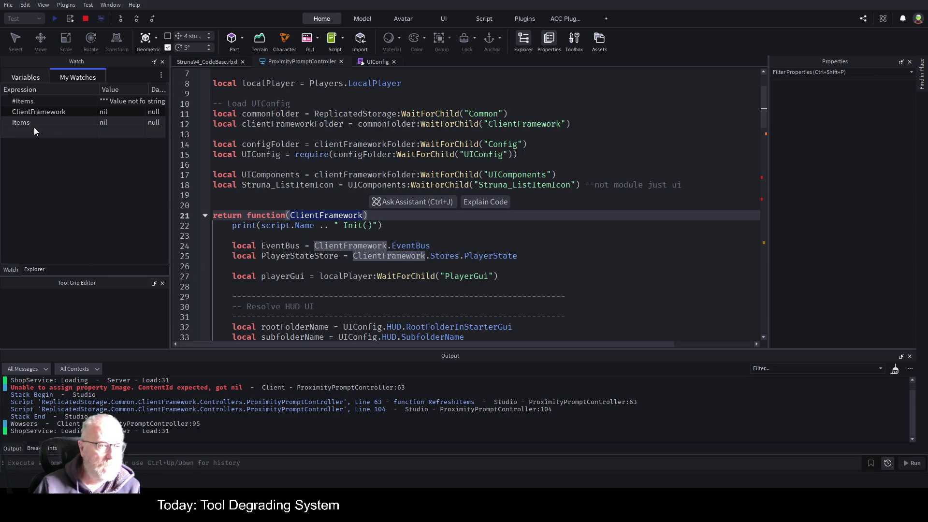
{"action": "scroll", "coordinate": [371, 185], "scroll_direction": "down", "scroll_amount": 3}
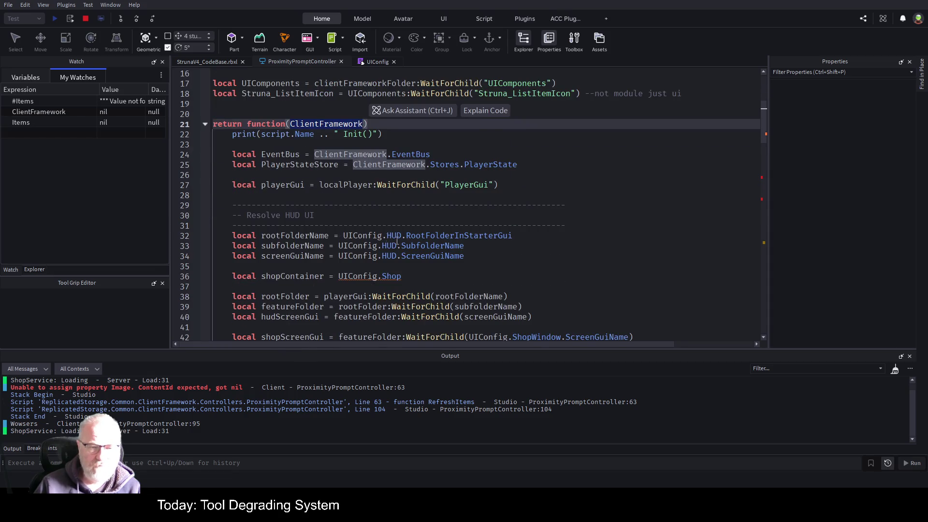
{"action": "scroll", "coordinate": [431, 226], "scroll_direction": "down", "scroll_amount": 1}
{"action": "scroll", "coordinate": [430, 226], "scroll_direction": "down", "scroll_amount": 5}
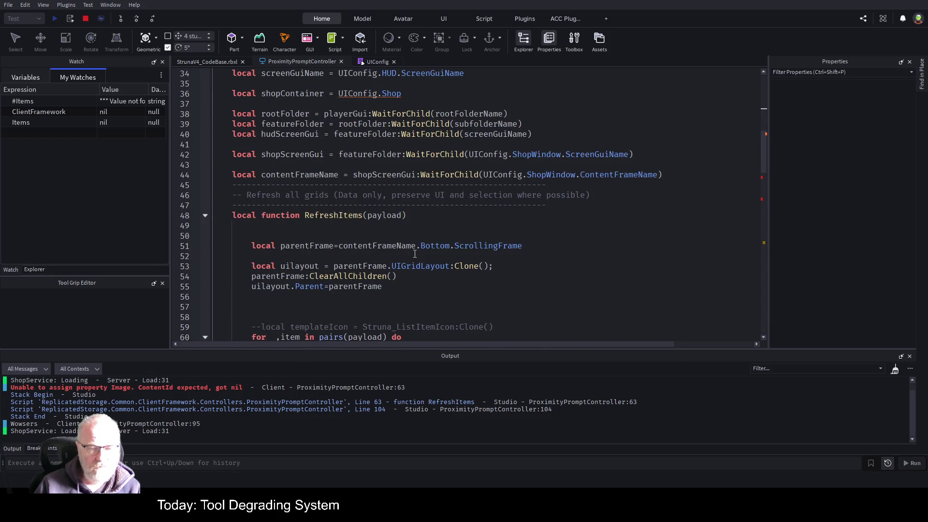
{"action": "scroll", "coordinate": [386, 235], "scroll_direction": "down", "scroll_amount": 2}
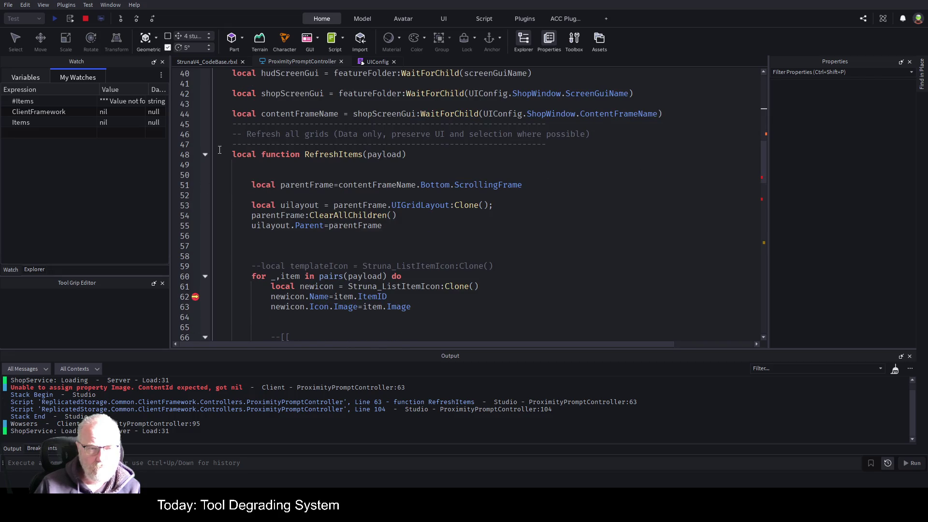
Fold RefreshItems and set a breakpoint on line 104's RefreshItems(serverData) call
{"action": "left_click", "coordinate": [205, 155]}
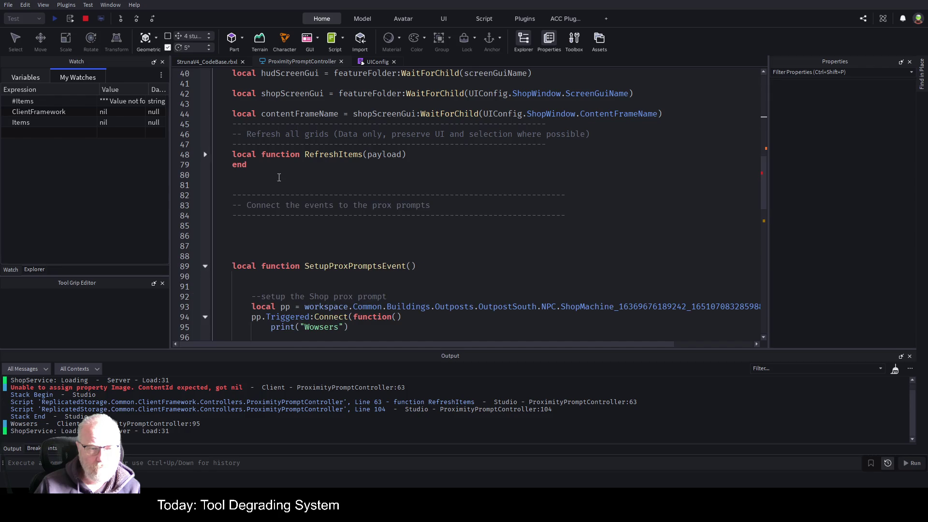
{"action": "scroll", "coordinate": [276, 188], "scroll_direction": "down", "scroll_amount": 3}
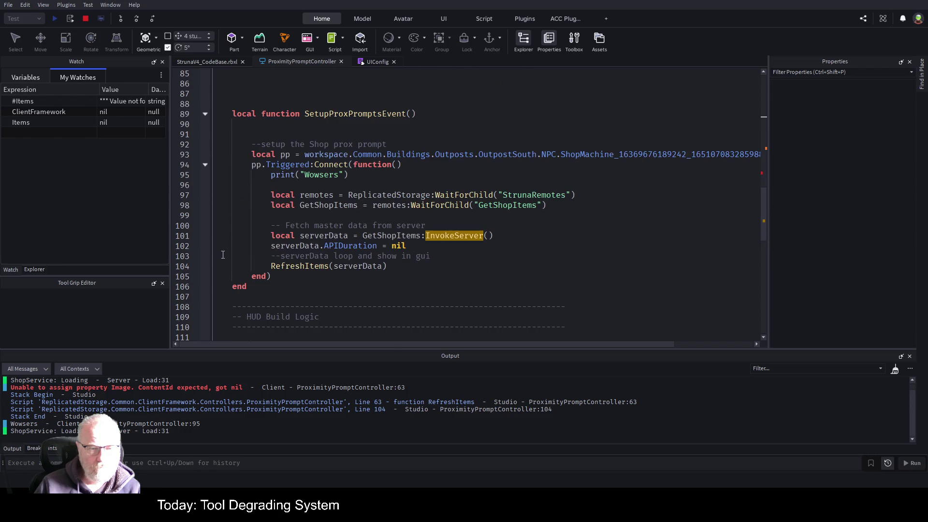
{"action": "left_click", "coordinate": [197, 266]}
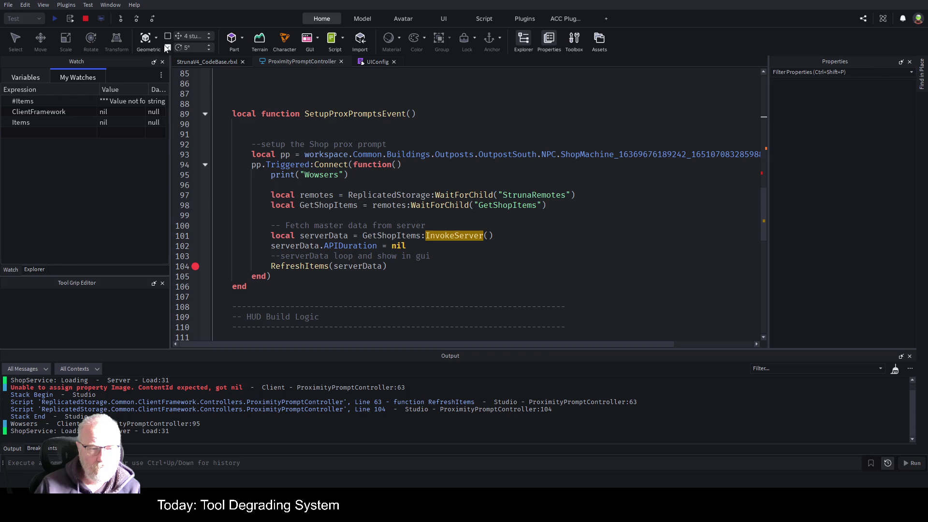
Resume execution with F5 past the line 62 breakpoint, checking the local variables
{"action": "left_click", "coordinate": [201, 60]}
{"action": "key", "text": "F5"}
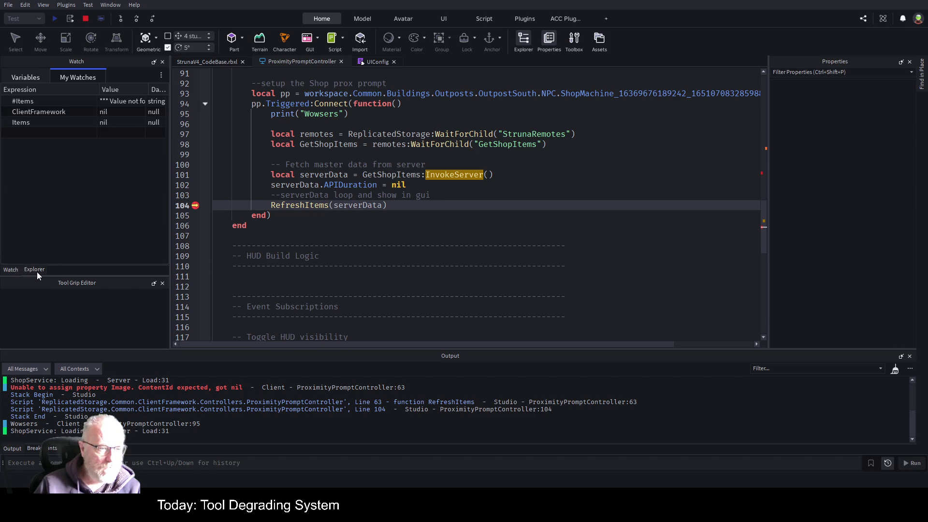
{"action": "left_click", "coordinate": [29, 78]}
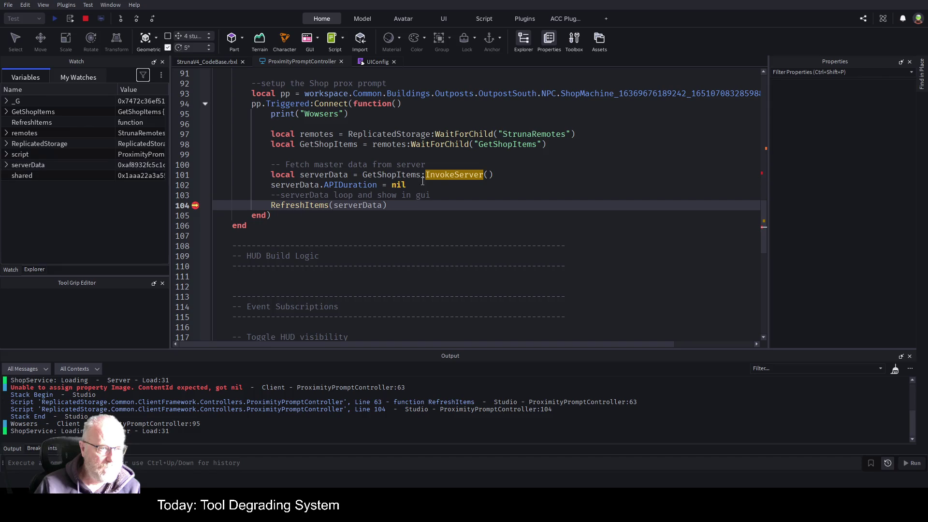
{"action": "scroll", "coordinate": [386, 232], "scroll_direction": "up", "scroll_amount": 3}
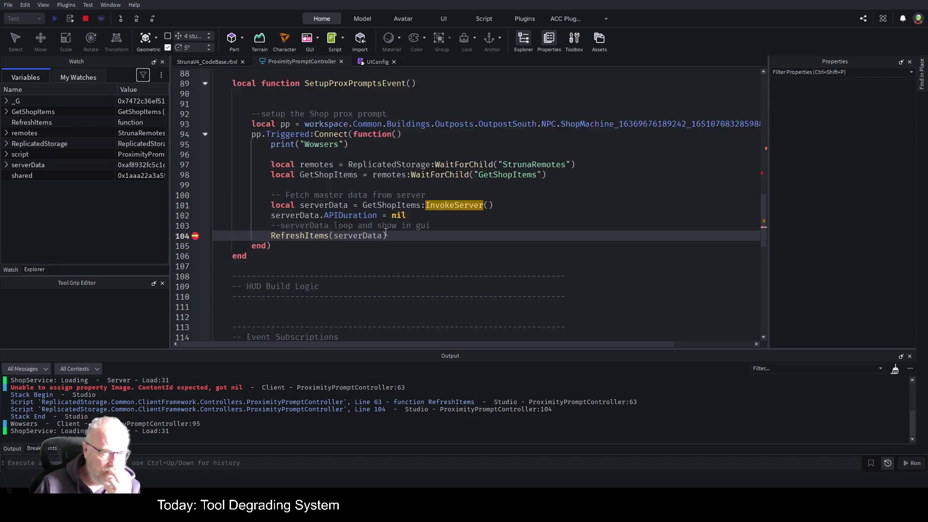
{"action": "scroll", "coordinate": [372, 151], "scroll_direction": "down", "scroll_amount": 10}
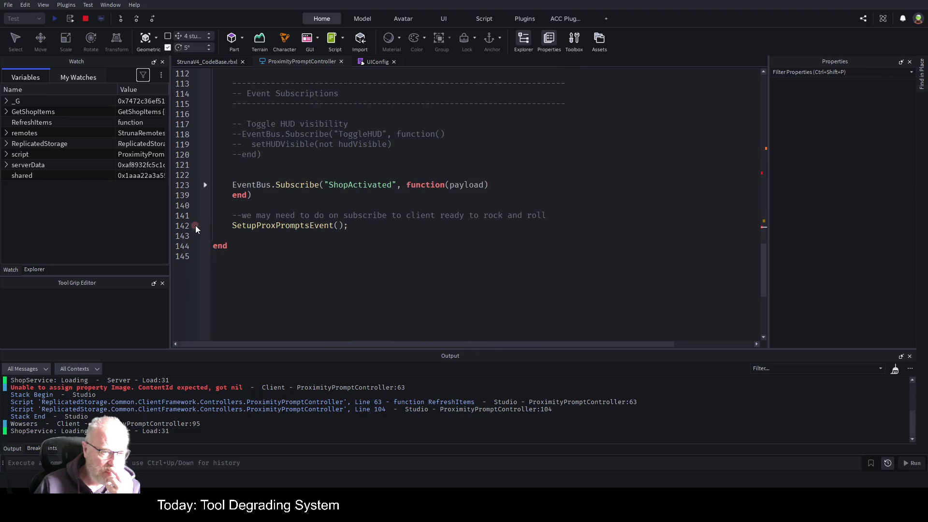
{"action": "left_click", "coordinate": [201, 61]}
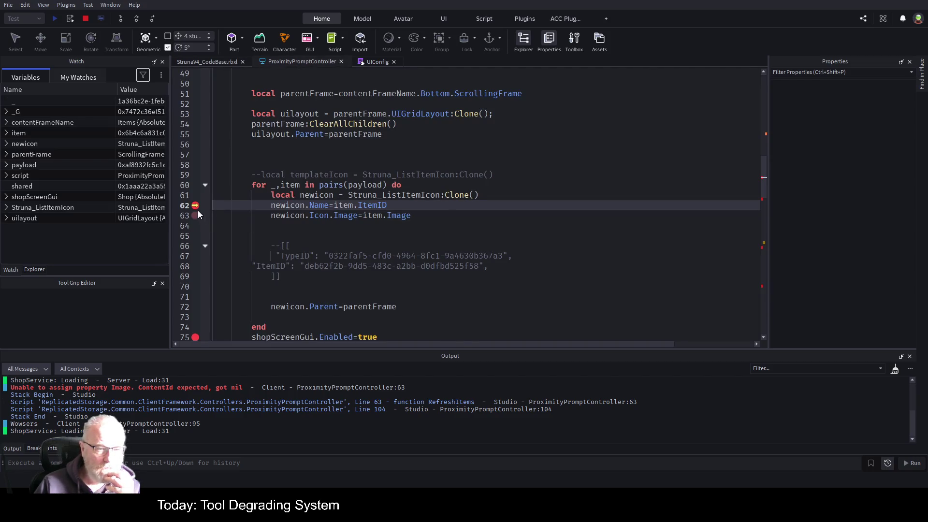
{"action": "key", "text": "F5"}
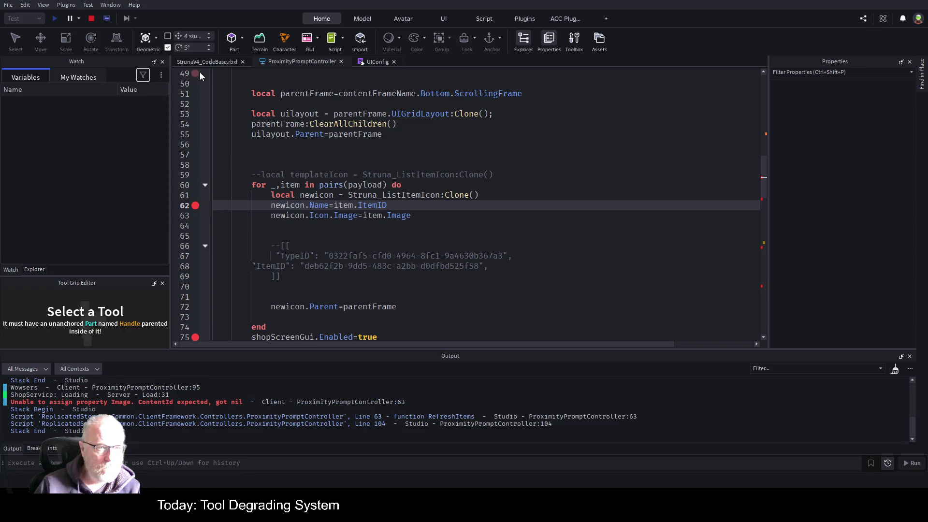
Trigger the Struna Inc Shop prompt in-game, then stop the playtest
{"action": "left_click", "coordinate": [210, 63]}
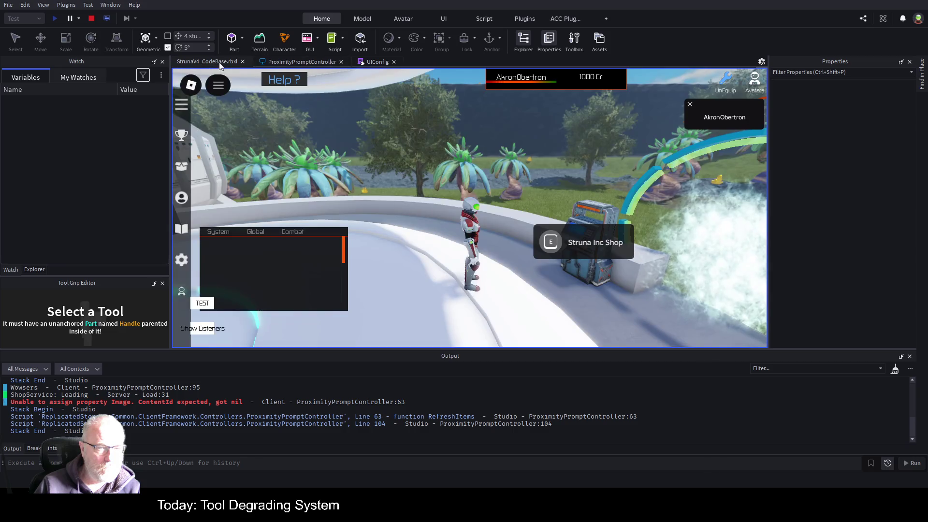
{"action": "left_click", "coordinate": [556, 243]}
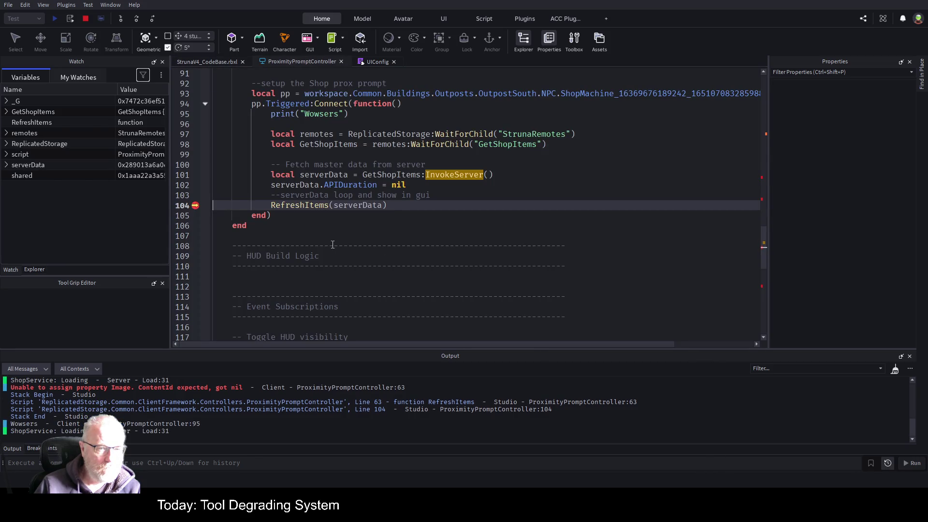
{"action": "scroll", "coordinate": [348, 225], "scroll_direction": "down", "scroll_amount": 1}
{"action": "scroll", "coordinate": [353, 232], "scroll_direction": "up", "scroll_amount": 4}
{"action": "scroll", "coordinate": [358, 242], "scroll_direction": "down", "scroll_amount": 3}
{"action": "left_click", "coordinate": [86, 20]}
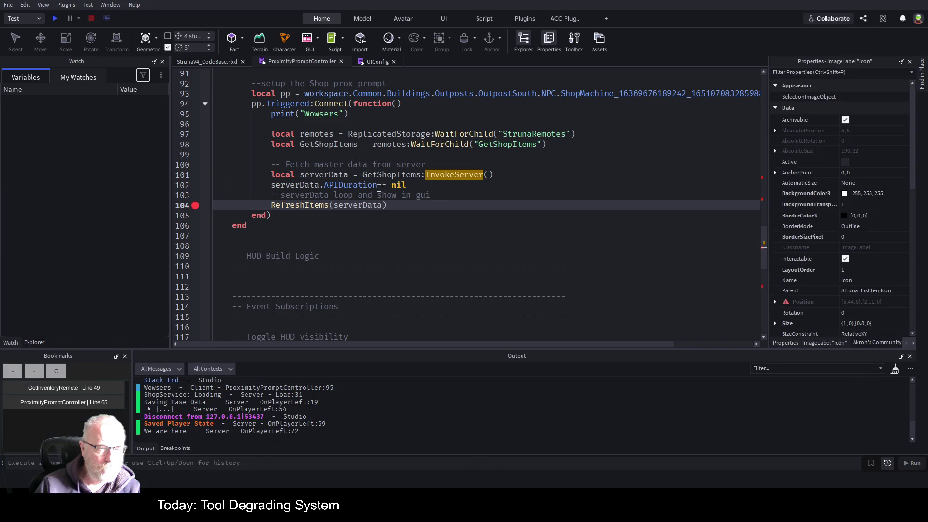
Give SetupProxPromptsEvent a ClientFramework parameter
{"action": "scroll", "coordinate": [323, 190], "scroll_direction": "up", "scroll_amount": 3}
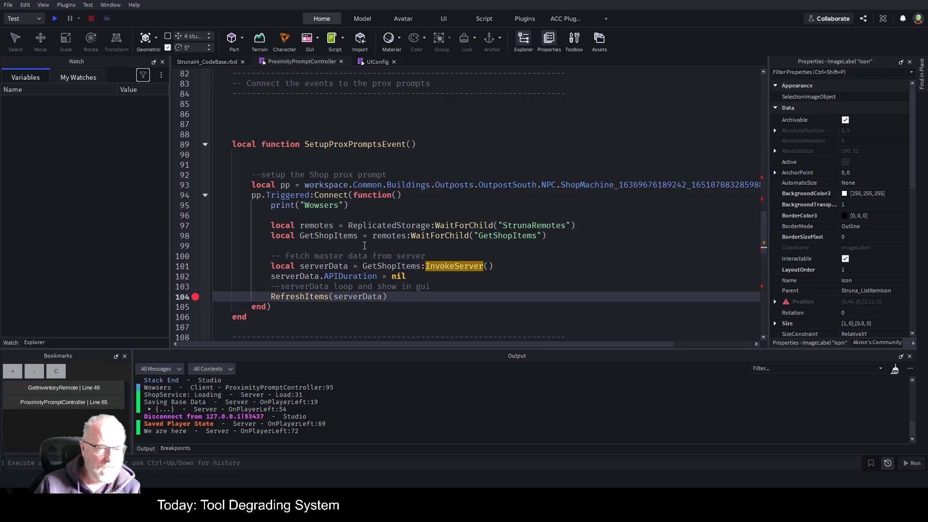
{"action": "scroll", "coordinate": [363, 246], "scroll_direction": "up", "scroll_amount": 6}
{"action": "scroll", "coordinate": [352, 192], "scroll_direction": "up", "scroll_amount": 7}
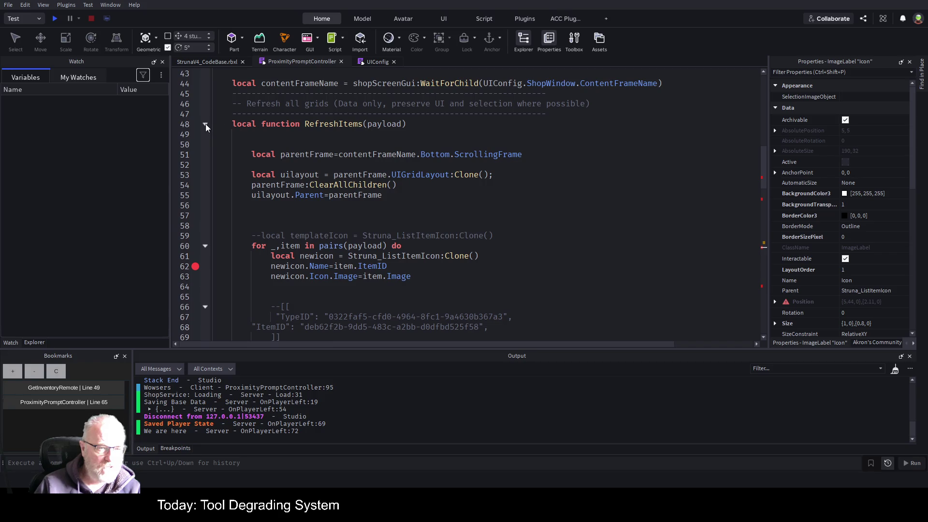
{"action": "left_click", "coordinate": [205, 123]}
{"action": "scroll", "coordinate": [397, 205], "scroll_direction": "up", "scroll_amount": 4}
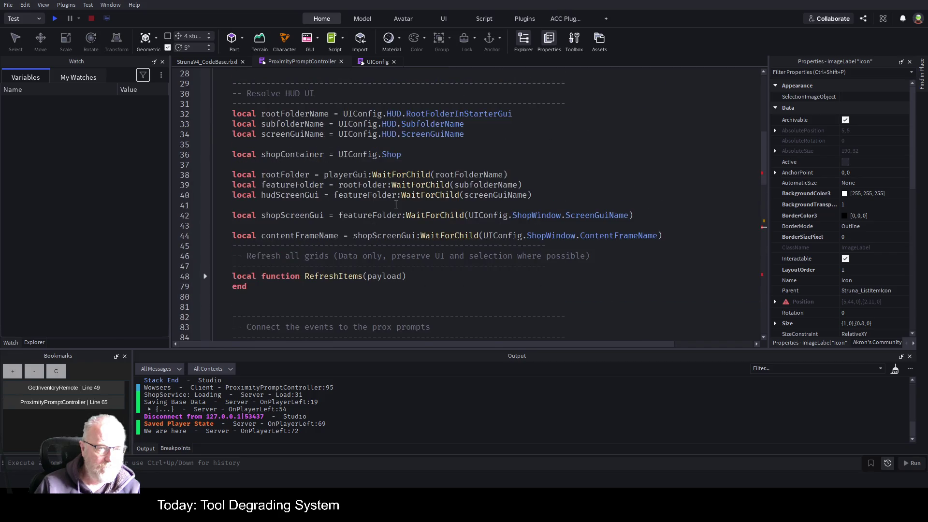
{"action": "scroll", "coordinate": [398, 208], "scroll_direction": "down", "scroll_amount": 7}
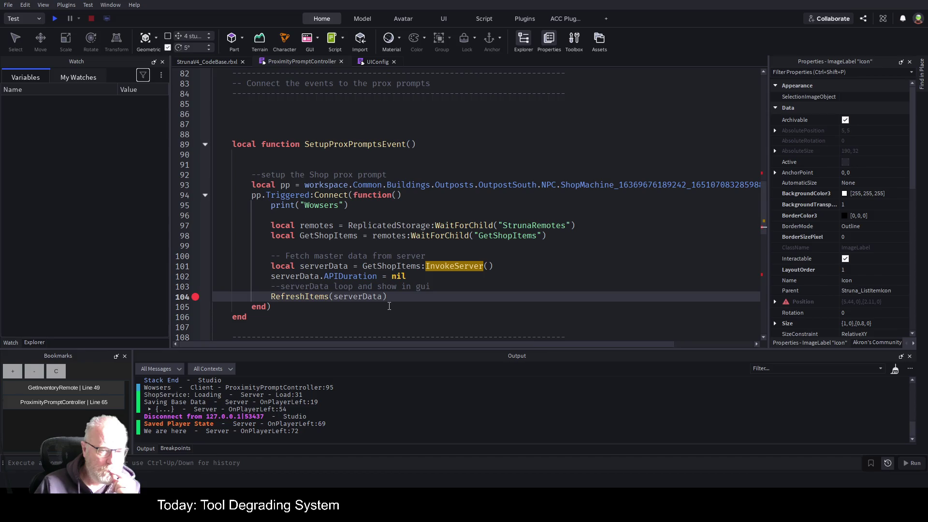
{"action": "left_click", "coordinate": [412, 145]}
{"action": "type", "text": "Char"}
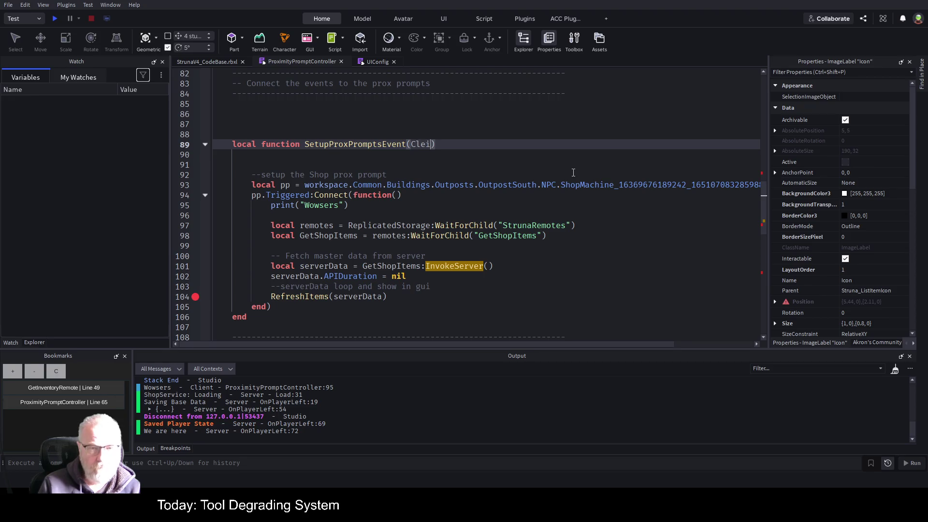
{"action": "key", "text": "BackSpace"}
{"action": "key", "text": "BackSpace"}
{"action": "key", "text": "BackSpace"}
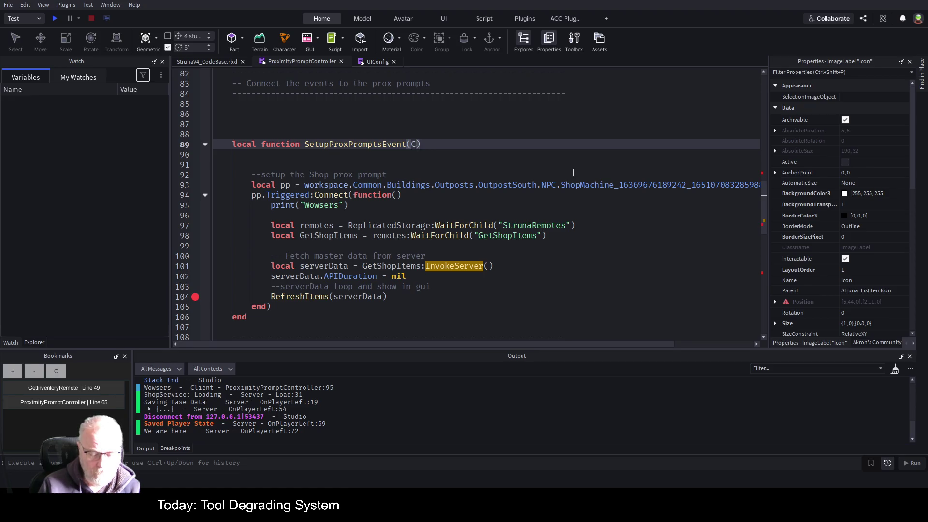
{"action": "type", "text": "ClientFr"}
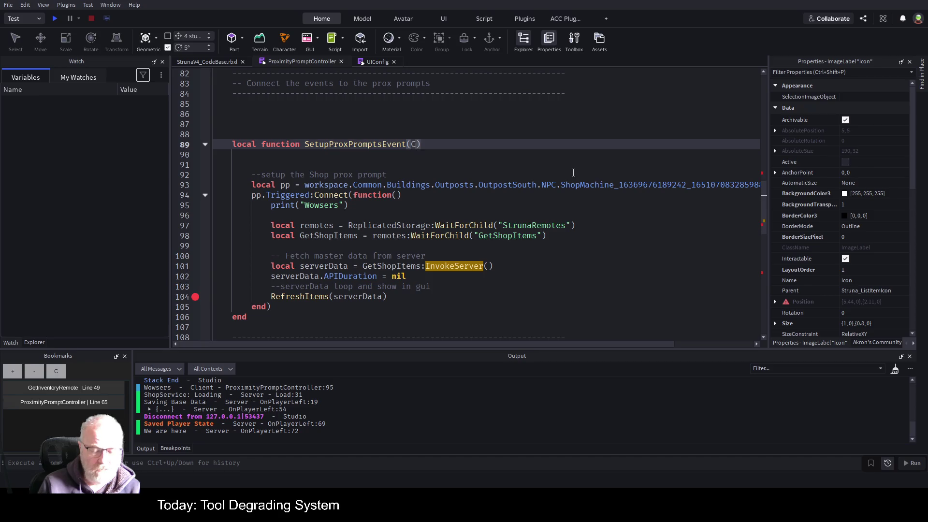
{"action": "type", "text": "amework"}
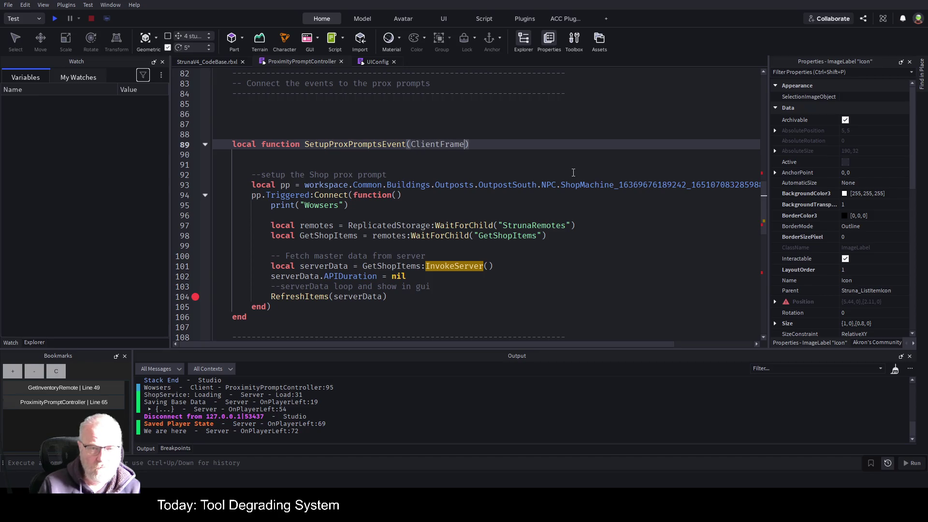
{"action": "double_click", "coordinate": [441, 144]}
{"action": "scroll", "coordinate": [314, 165], "scroll_direction": "up", "scroll_amount": 20}
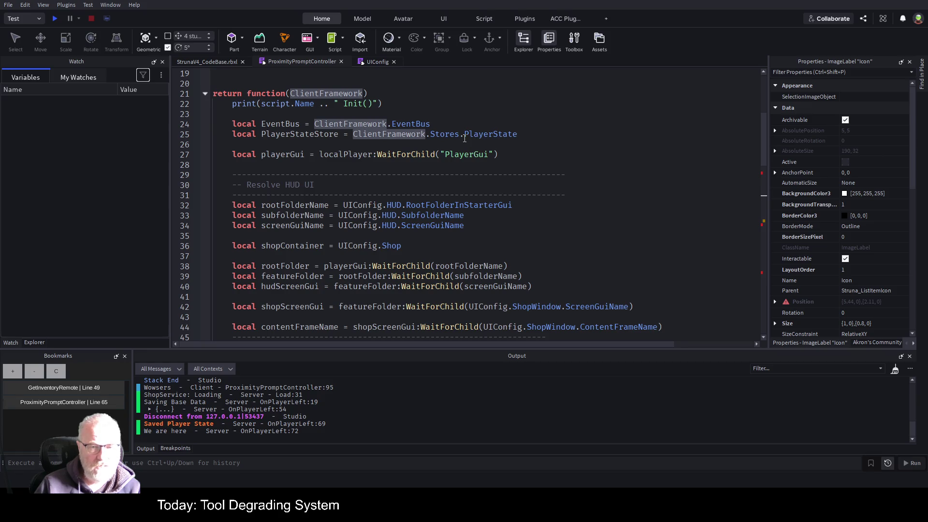
Add line 26: local MasterDataStore = ClientFramework.Stores.MasterData
{"action": "mouse_move", "coordinate": [519, 134]}
{"action": "left_mouse_down"}
{"action": "mouse_move", "coordinate": [341, 133]}
{"action": "mouse_move", "coordinate": [353, 132]}
{"action": "left_mouse_up"}
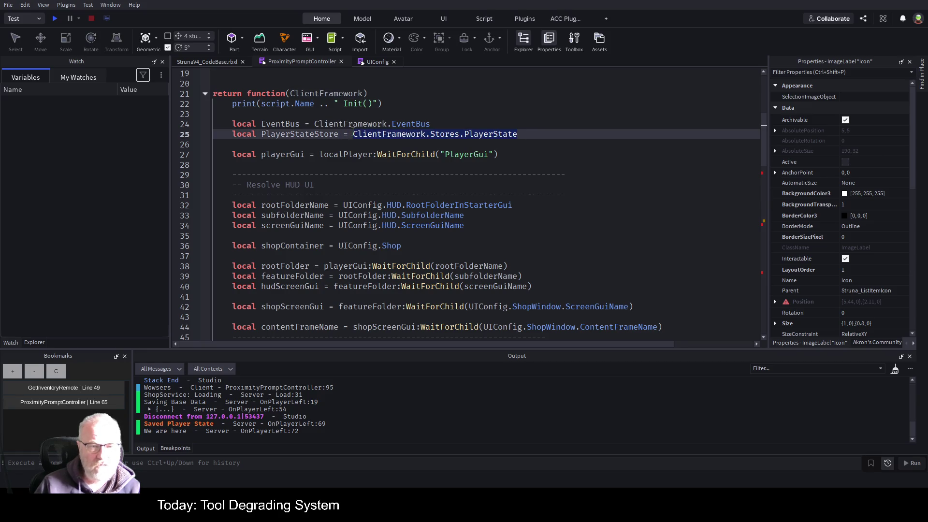
{"action": "left_click", "coordinate": [549, 133]}
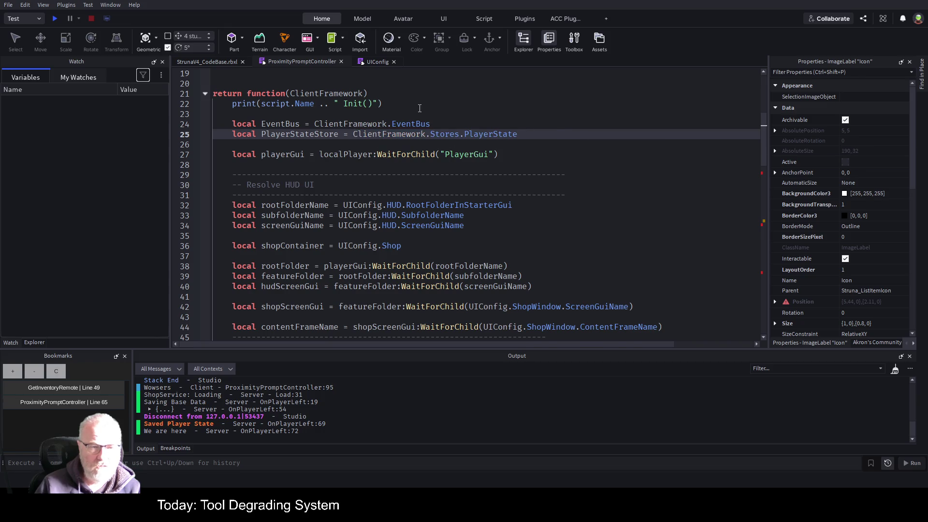
{"action": "key", "text": "Return"}
{"action": "type", "text": "local M"}
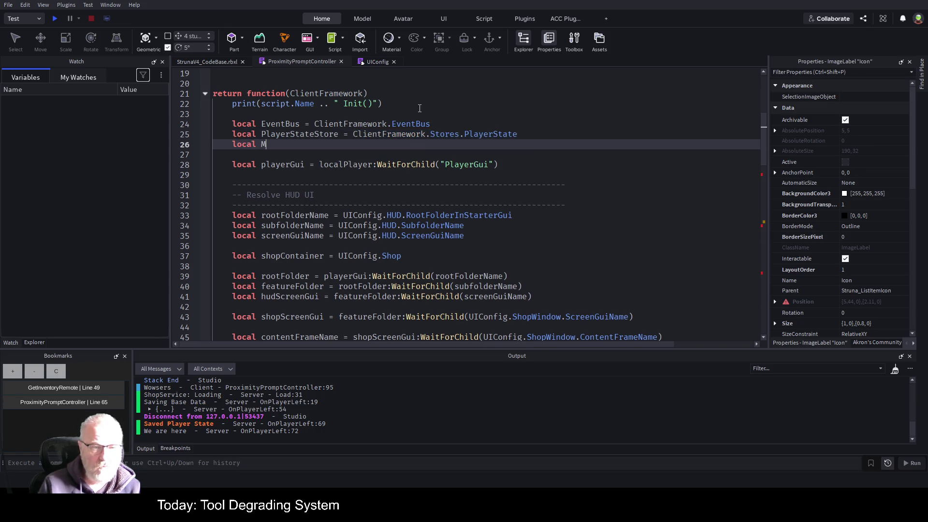
{"action": "type", "text": "asterData"}
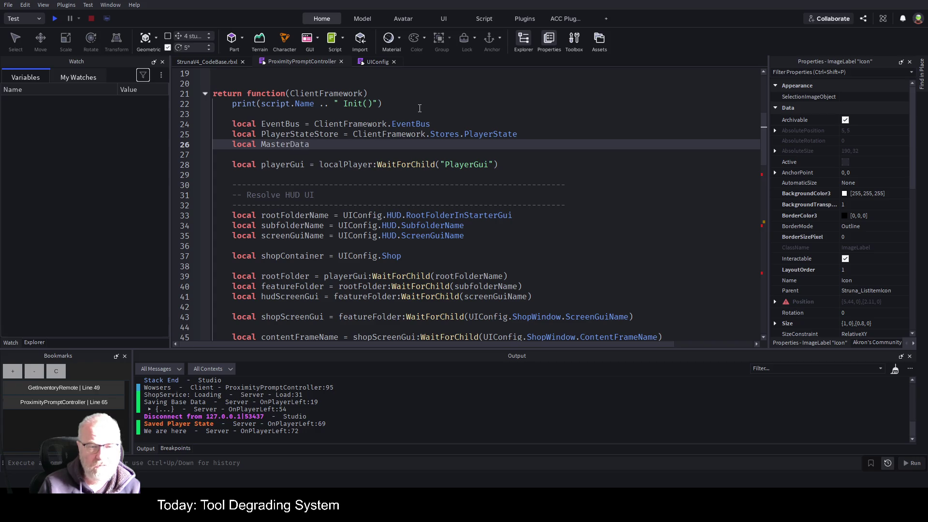
{"action": "type", "text": "Store ="}
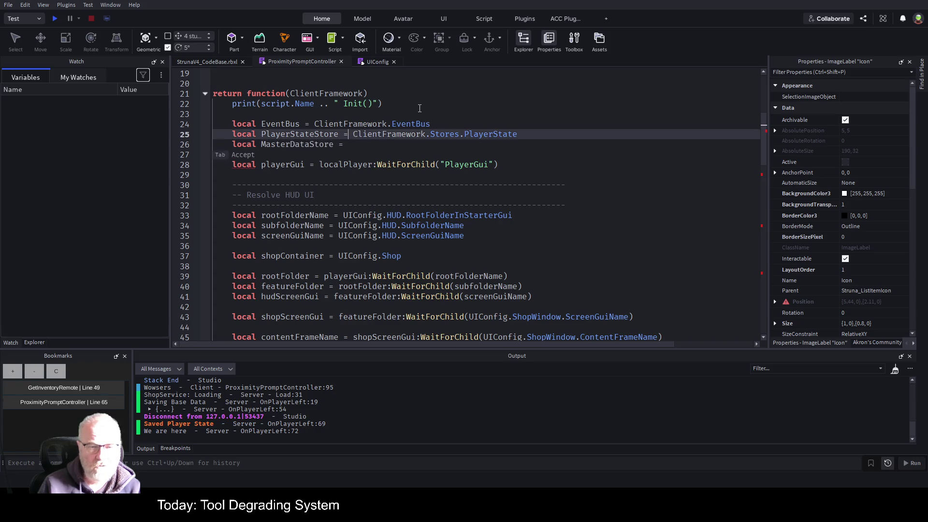
{"action": "key", "text": "Tab"}
{"action": "key", "text": "BackSpace"}
{"action": "key", "text": "BackSpace"}
{"action": "key", "text": "BackSpace"}
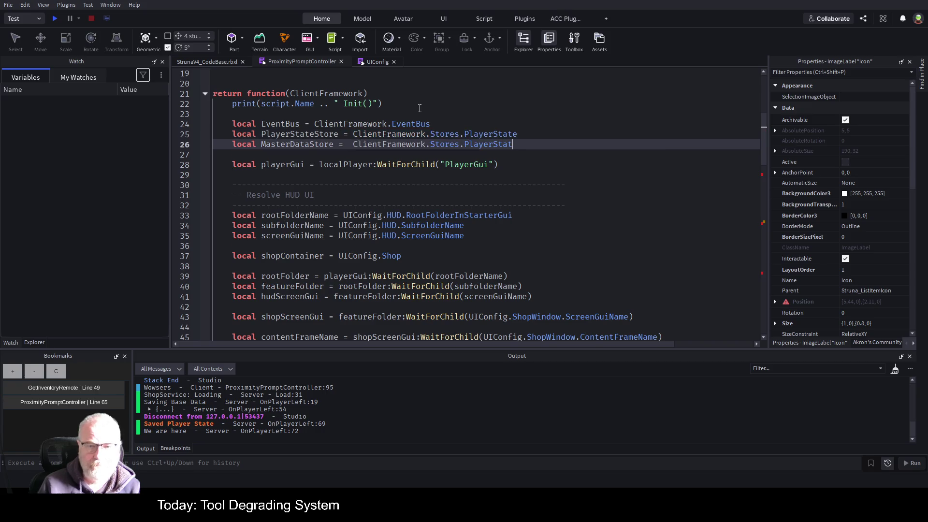
{"action": "type", "text": "MasterData"}
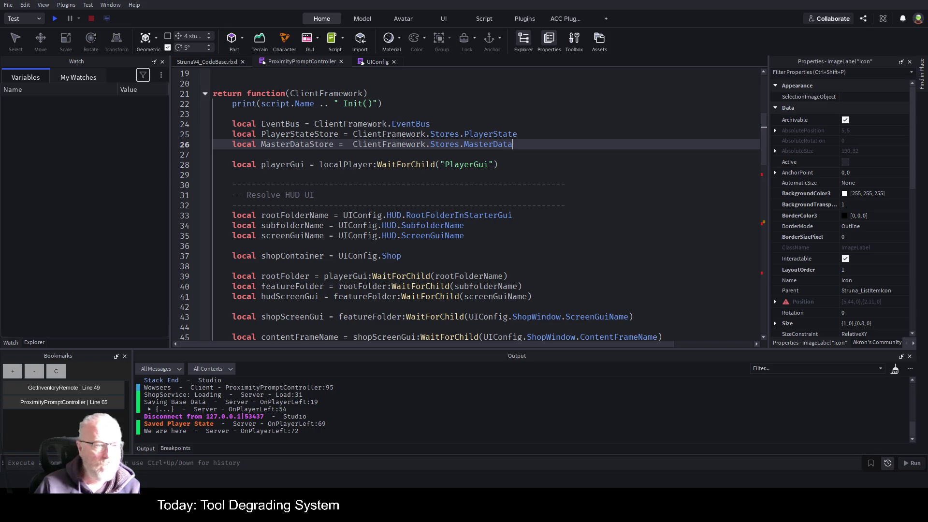
{"action": "left_click", "coordinate": [41, 341]}
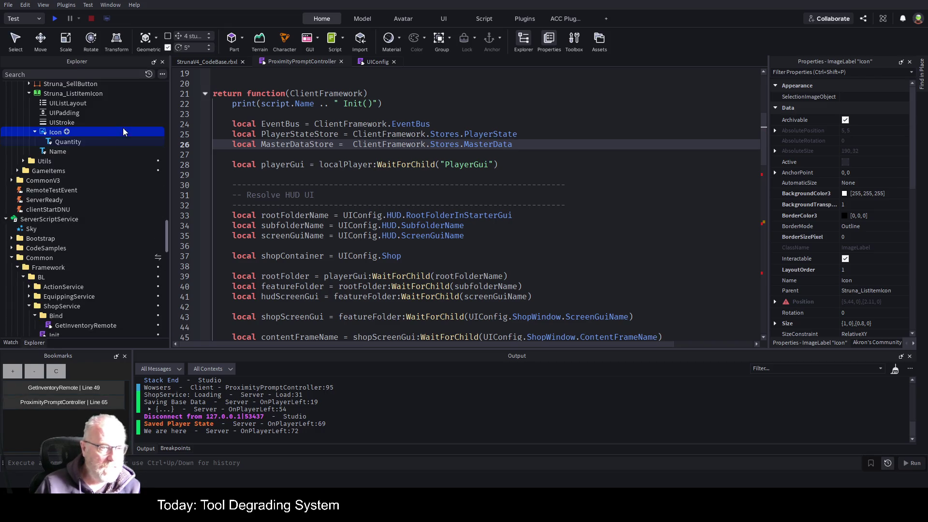
Look over the FrameworkInitializer script, then close it
{"action": "scroll", "coordinate": [123, 141], "scroll_direction": "up", "scroll_amount": 3}
{"action": "scroll", "coordinate": [125, 222], "scroll_direction": "down", "scroll_amount": 3}
{"action": "scroll", "coordinate": [124, 226], "scroll_direction": "down", "scroll_amount": 10}
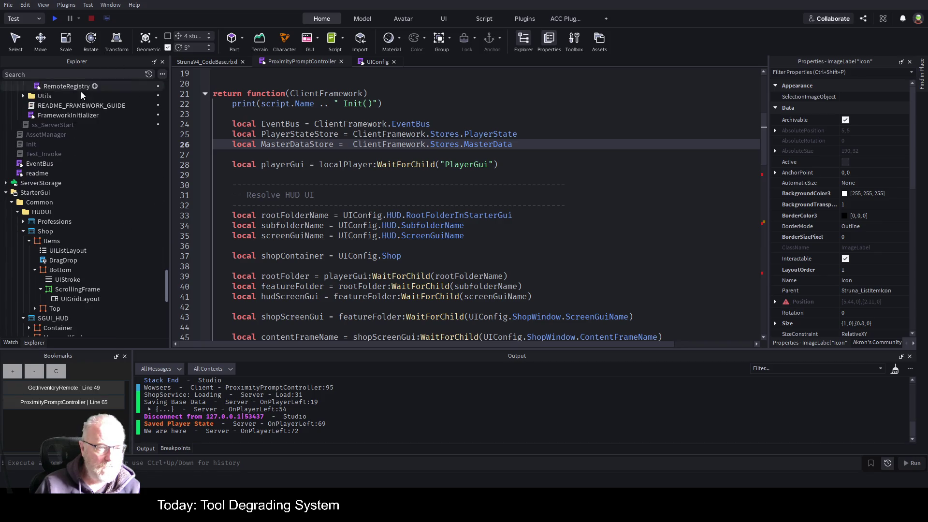
{"action": "double_click", "coordinate": [65, 114]}
{"action": "scroll", "coordinate": [439, 185], "scroll_direction": "down", "scroll_amount": 16}
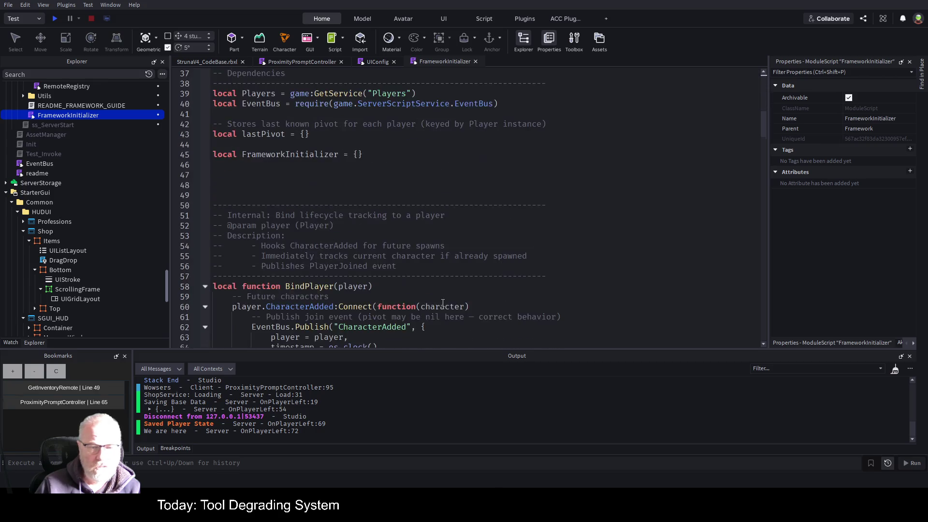
{"action": "scroll", "coordinate": [456, 276], "scroll_direction": "down", "scroll_amount": 17}
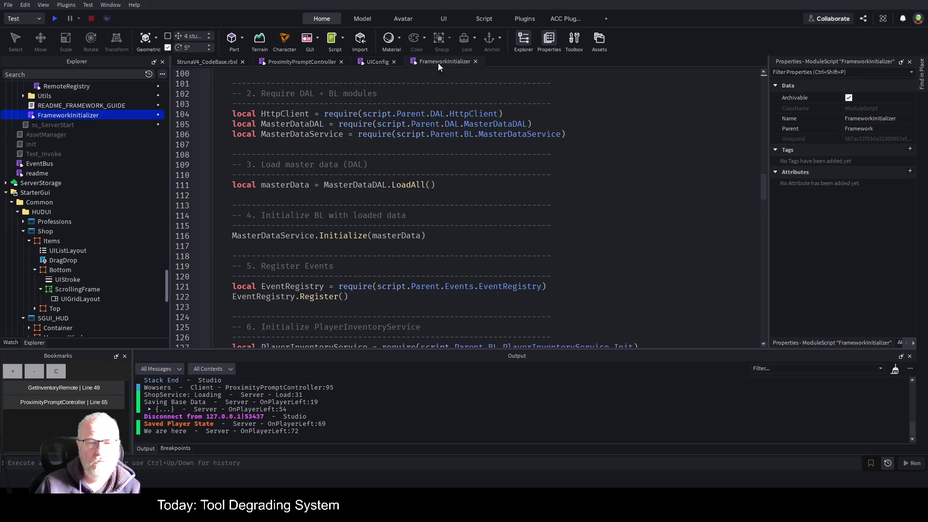
{"action": "left_click", "coordinate": [475, 61]}
Collapse ServerScriptService and open the ClientFrameworkInitializer script
{"action": "scroll", "coordinate": [87, 203], "scroll_direction": "down", "scroll_amount": 7}
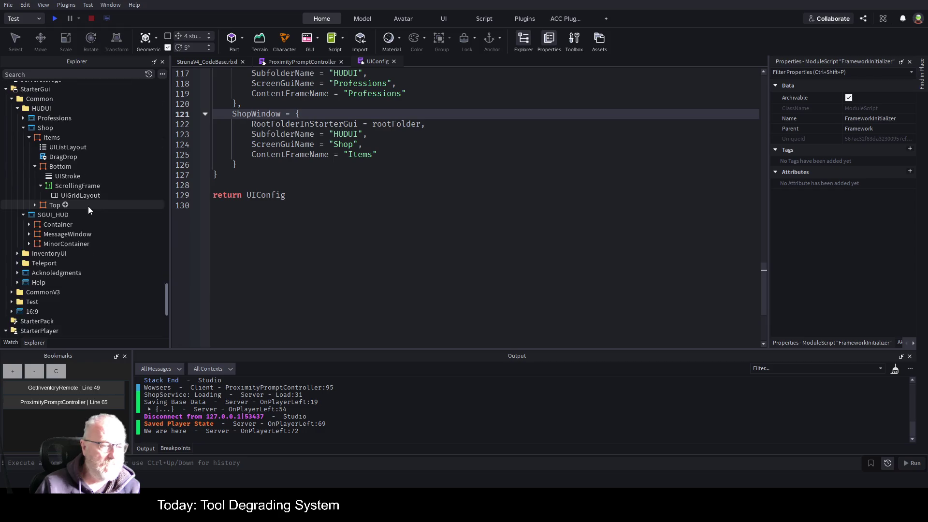
{"action": "scroll", "coordinate": [22, 205], "scroll_direction": "up", "scroll_amount": 15}
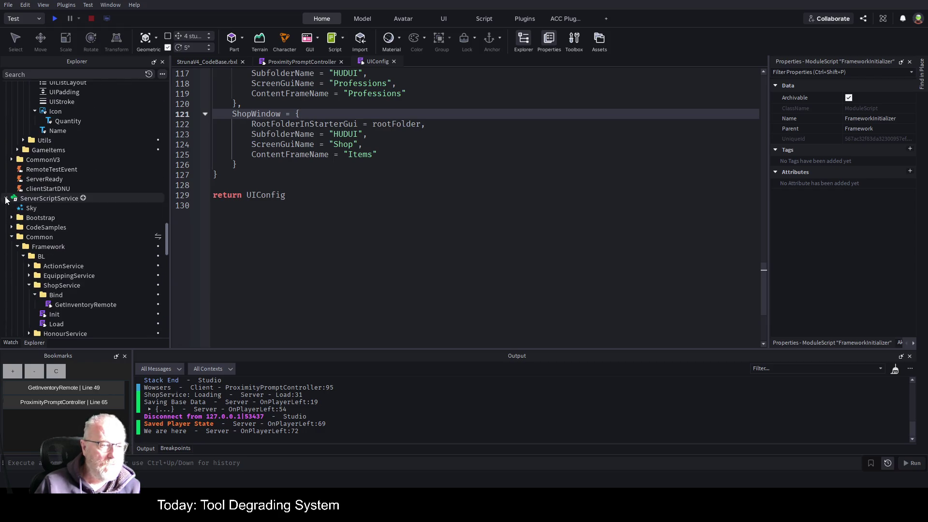
{"action": "left_click", "coordinate": [6, 198]}
{"action": "scroll", "coordinate": [97, 152], "scroll_direction": "up", "scroll_amount": 15}
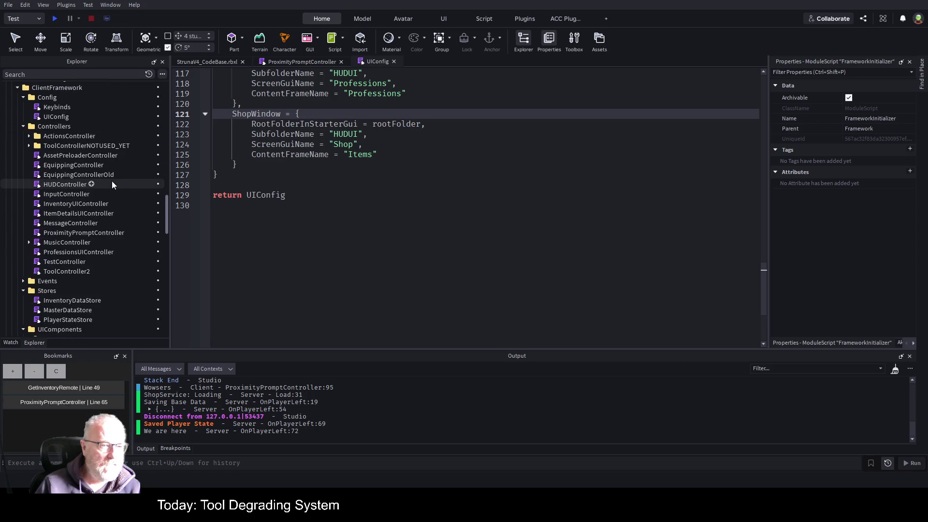
{"action": "scroll", "coordinate": [97, 214], "scroll_direction": "down", "scroll_amount": 4}
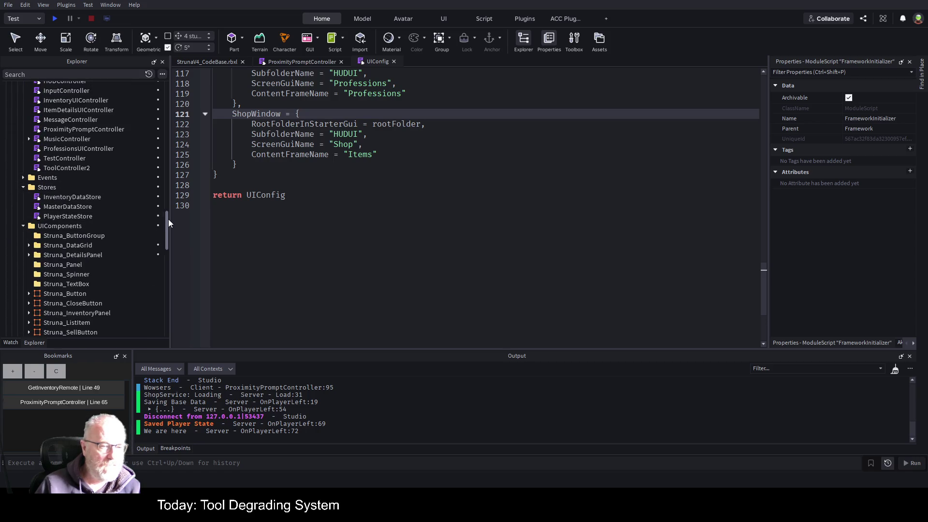
{"action": "left_click_drag", "start_coordinate": [168, 219], "coordinate": [169, 326]}
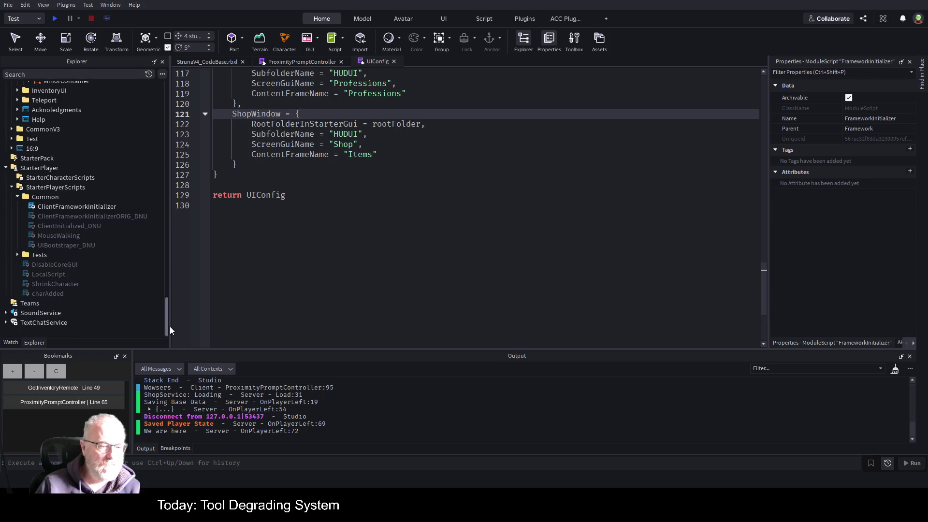
{"action": "left_click", "coordinate": [88, 207]}
{"action": "double_click", "coordinate": [88, 208]}
{"action": "scroll", "coordinate": [518, 274], "scroll_direction": "down", "scroll_amount": 15}
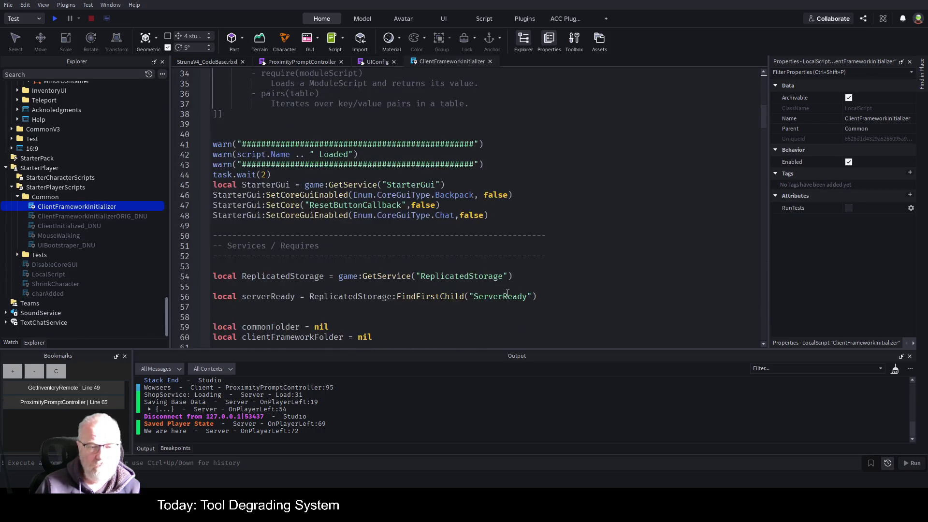
{"action": "scroll", "coordinate": [519, 275], "scroll_direction": "down", "scroll_amount": 16}
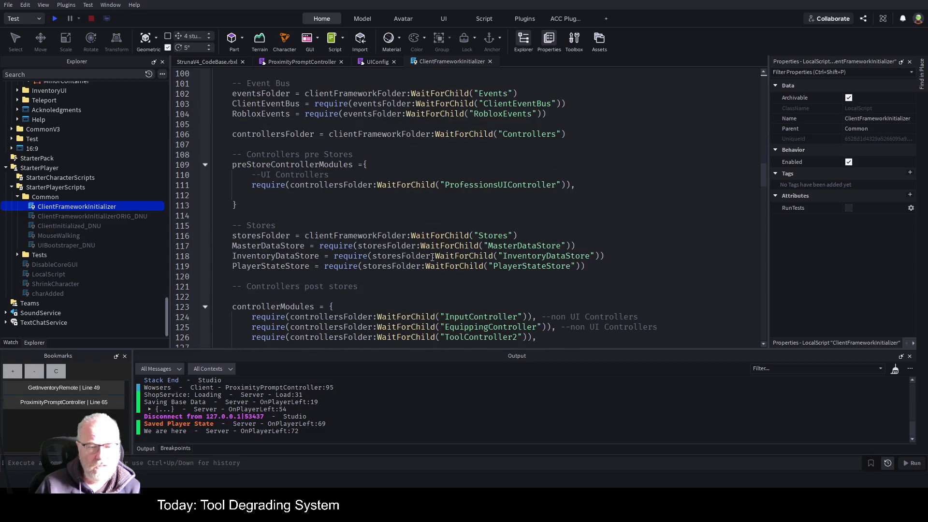
{"action": "scroll", "coordinate": [431, 257], "scroll_direction": "down", "scroll_amount": 13}
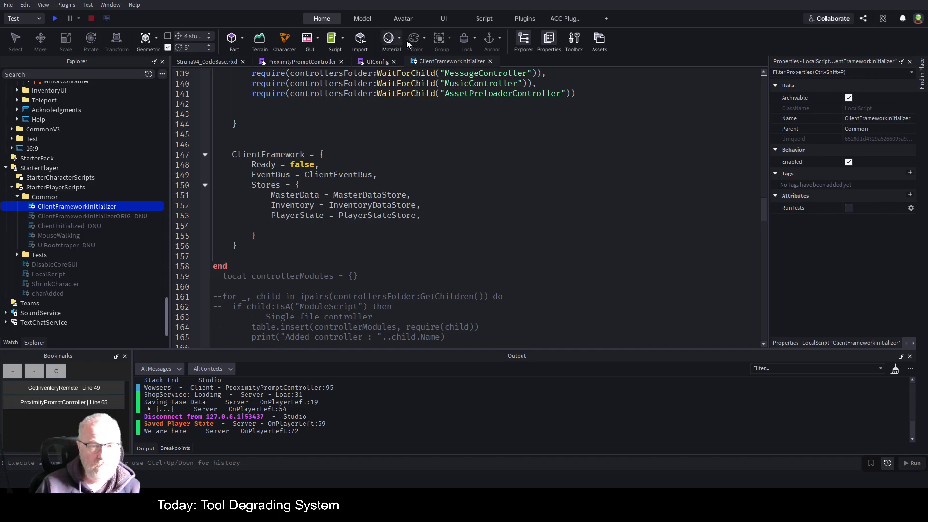
Return to the new MasterDataStore line and highlight its uses
{"action": "key", "text": "ctrl+z"}
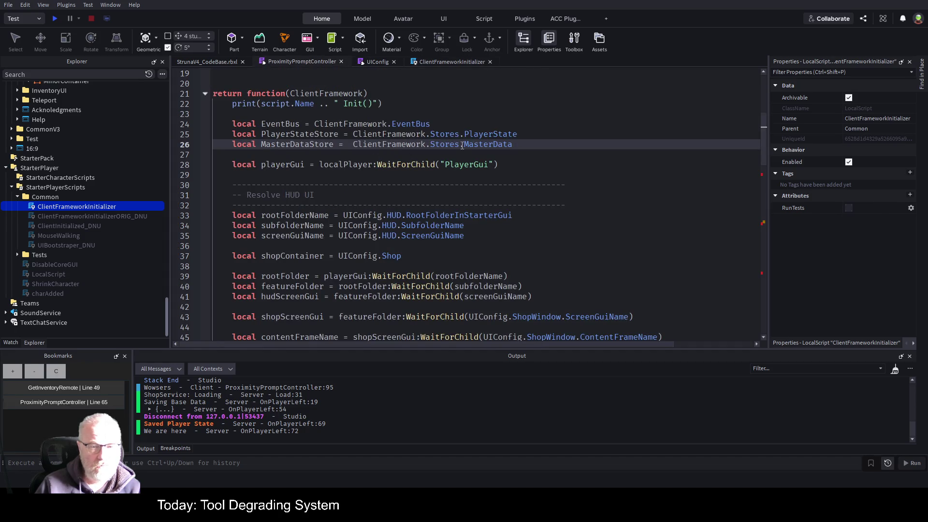
{"action": "double_click", "coordinate": [306, 144]}
{"action": "scroll", "coordinate": [457, 216], "scroll_direction": "down", "scroll_amount": 20}
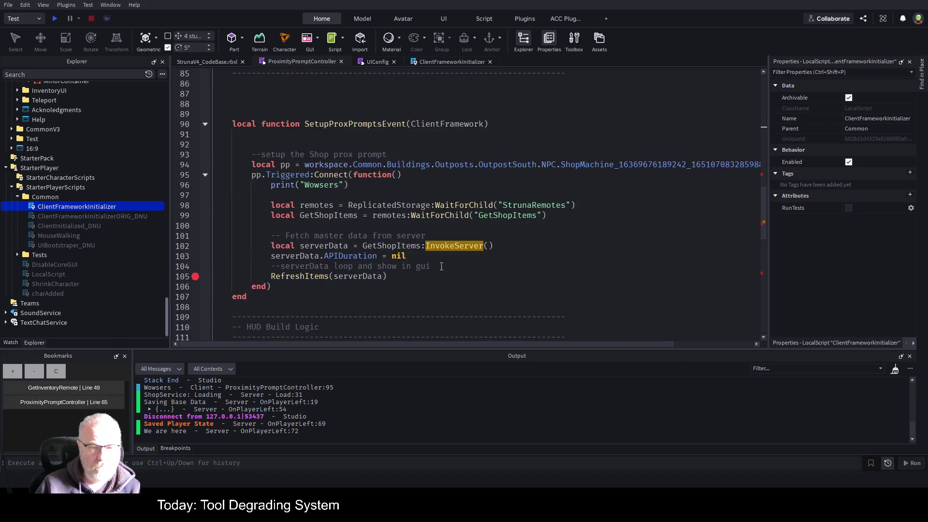
{"action": "scroll", "coordinate": [425, 217], "scroll_direction": "up", "scroll_amount": 4}
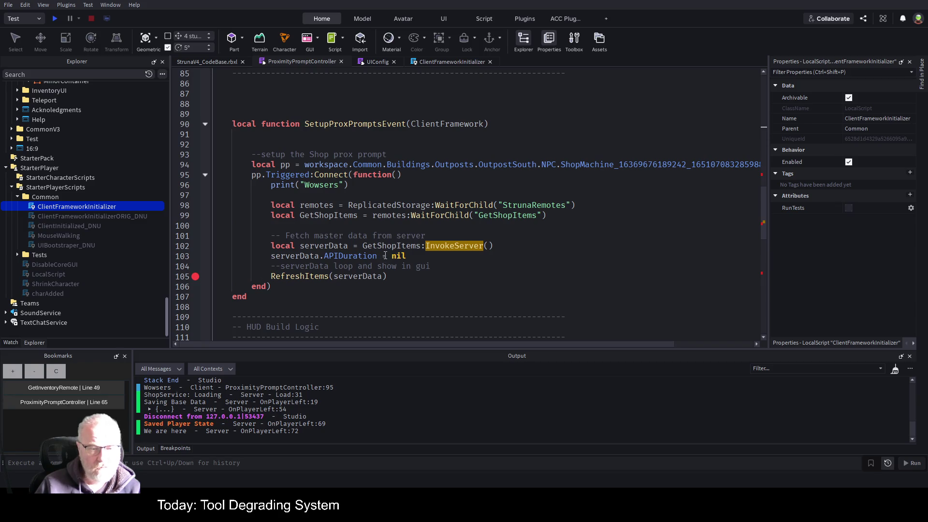
Jump from line 105 to the RefreshItems definition and expand its folded body
{"action": "left_click", "coordinate": [308, 276]}
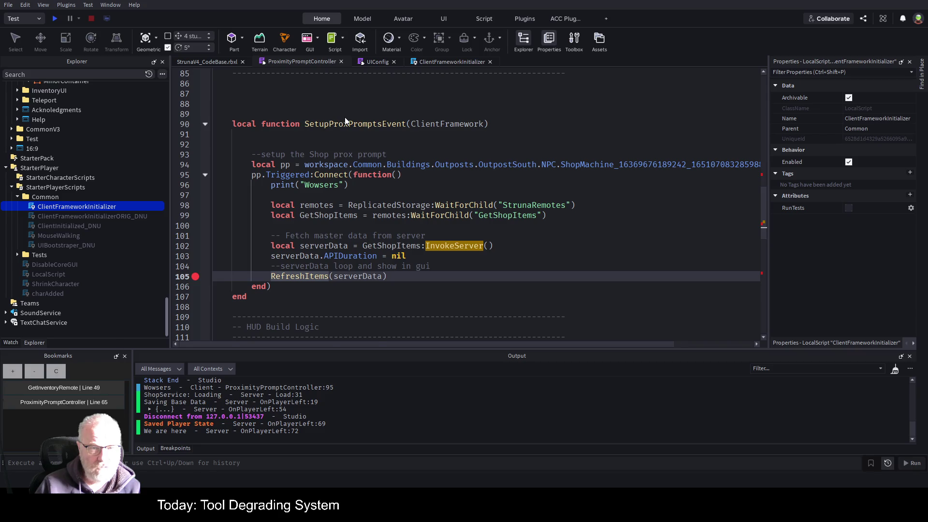
{"action": "key", "text": "F12"}
{"action": "left_click", "coordinate": [205, 195]}
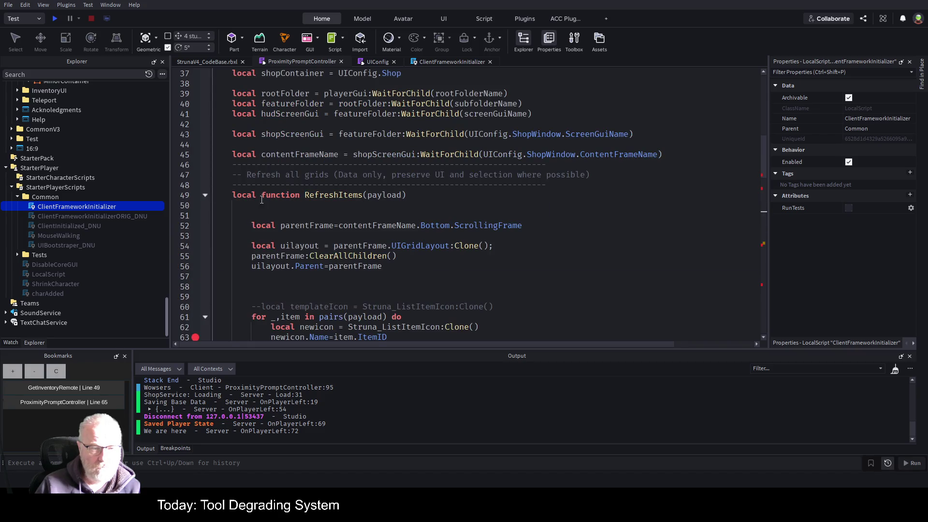
{"action": "scroll", "coordinate": [387, 234], "scroll_direction": "down", "scroll_amount": 3}
{"action": "scroll", "coordinate": [386, 186], "scroll_direction": "down", "scroll_amount": 2}
Start empty line 66 in the RefreshItems loop with MasterDataStore
{"action": "left_click", "coordinate": [306, 216]}
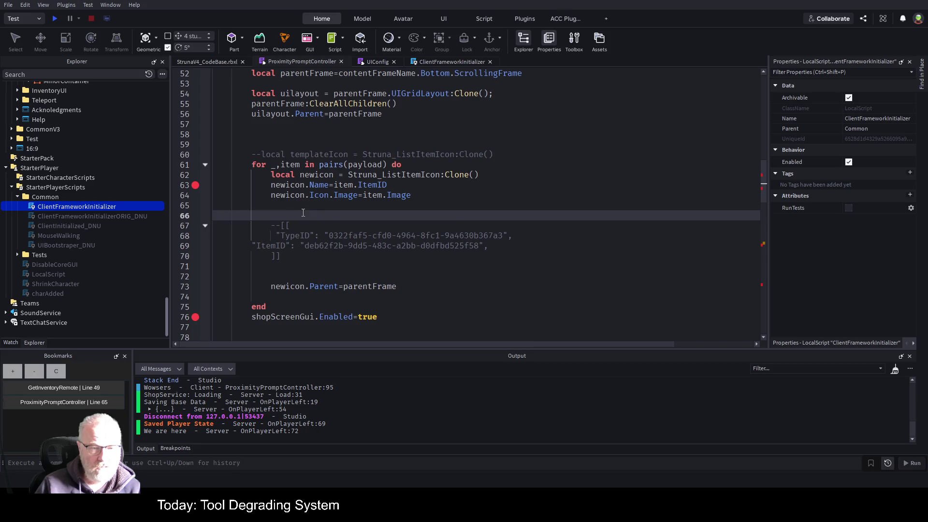
{"action": "type", "text": "MasterDataStore"}
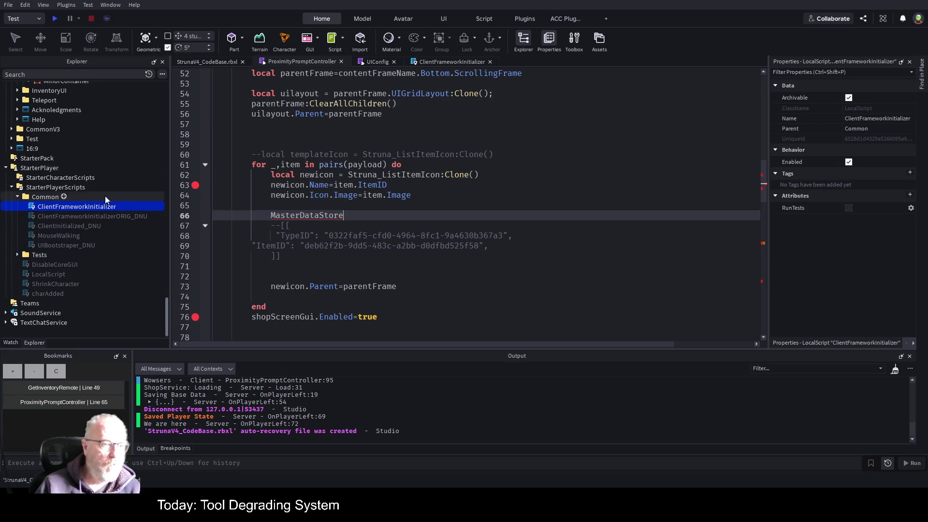
{"action": "scroll", "coordinate": [97, 185], "scroll_direction": "up", "scroll_amount": 5}
{"action": "scroll", "coordinate": [95, 185], "scroll_direction": "down", "scroll_amount": 10}
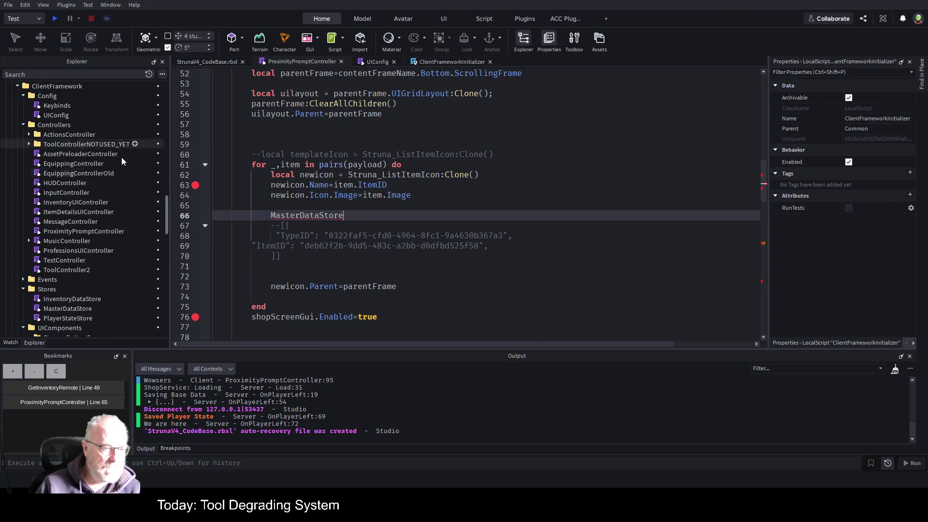
In the MasterDataStore module, find GetItemByTypeAndID via the ACC Function List and copy its signature
{"action": "double_click", "coordinate": [65, 309]}
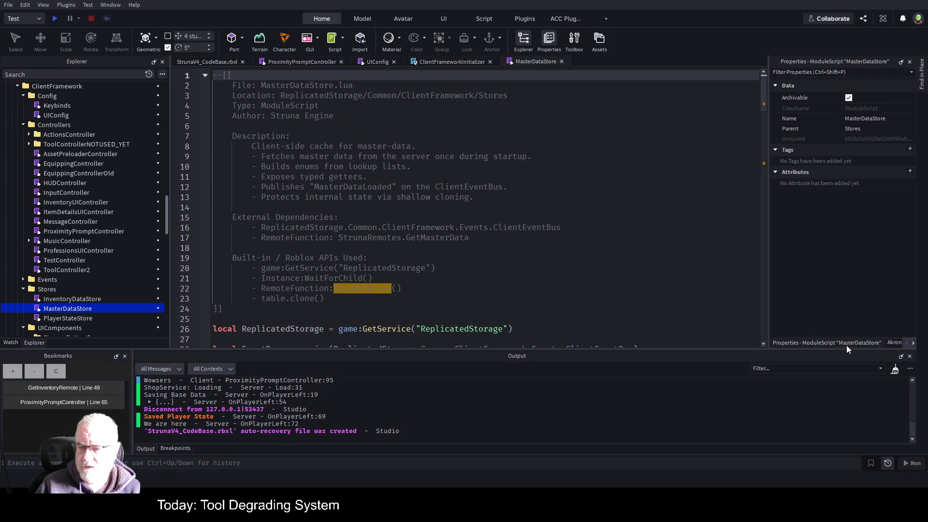
{"action": "left_click", "coordinate": [911, 343]}
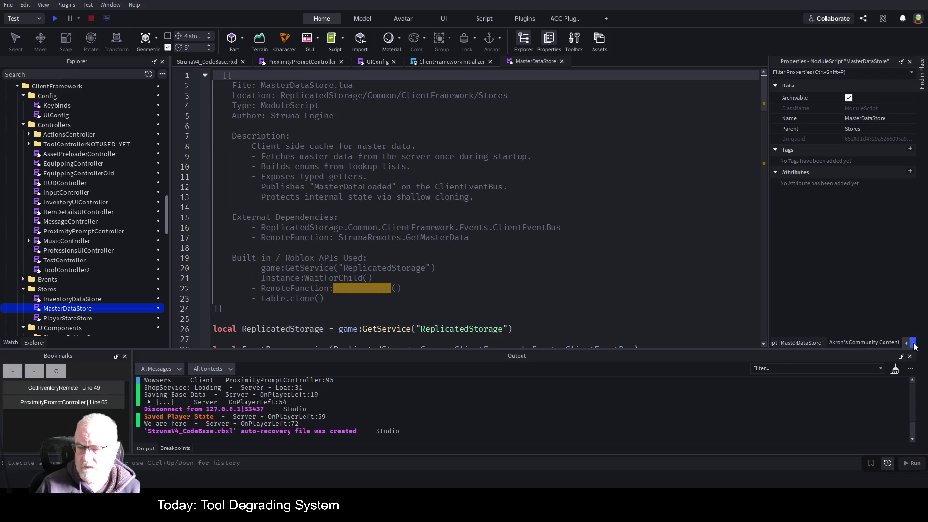
{"action": "left_click", "coordinate": [913, 343]}
{"action": "left_click", "coordinate": [885, 344]}
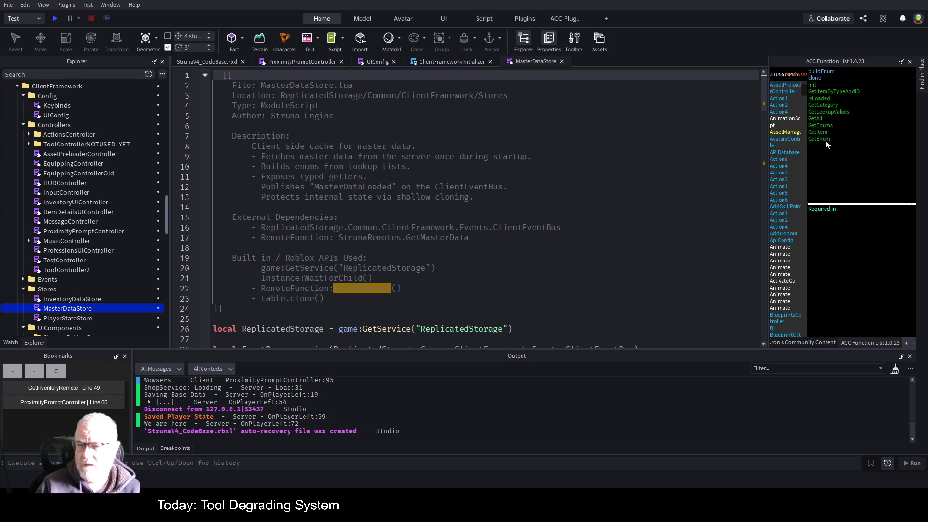
{"action": "left_click", "coordinate": [842, 92]}
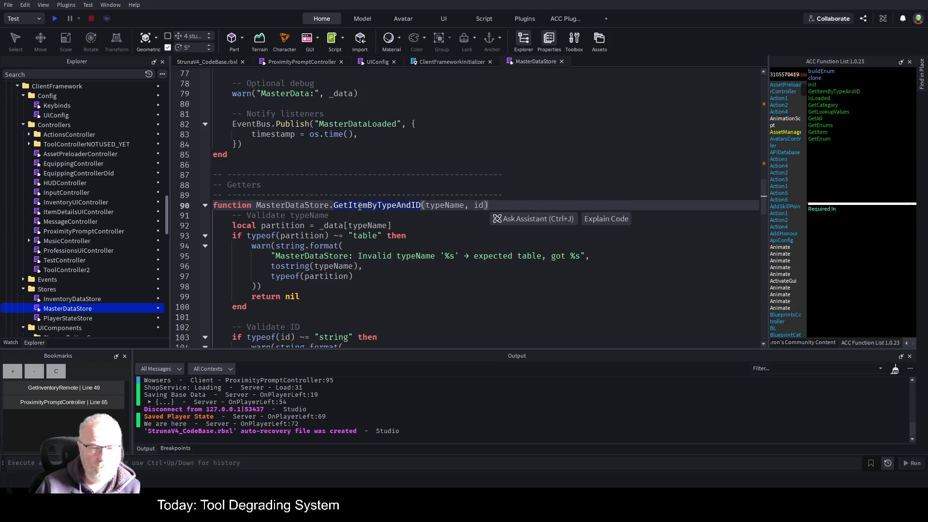
{"action": "left_click", "coordinate": [498, 204]}
{"action": "left_click_drag", "start_coordinate": [498, 205], "coordinate": [331, 205]}
{"action": "key", "text": "ctrl+c"}
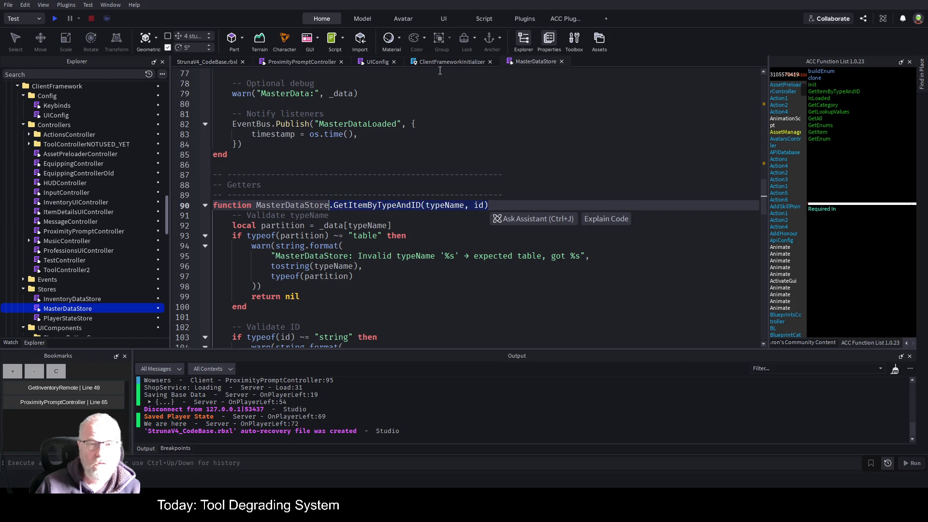
Complete line 66 as MasterDataStore.GetItemByTypeAndID(typeName, id), removing the doubled dot
{"action": "left_click", "coordinate": [294, 62]}
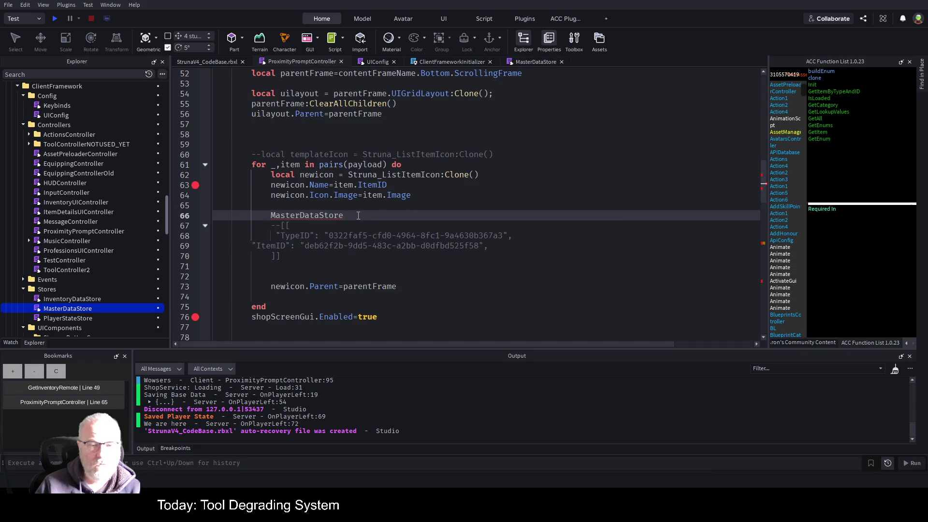
{"action": "type", "text": "."}
{"action": "key", "text": "ctrl+v"}
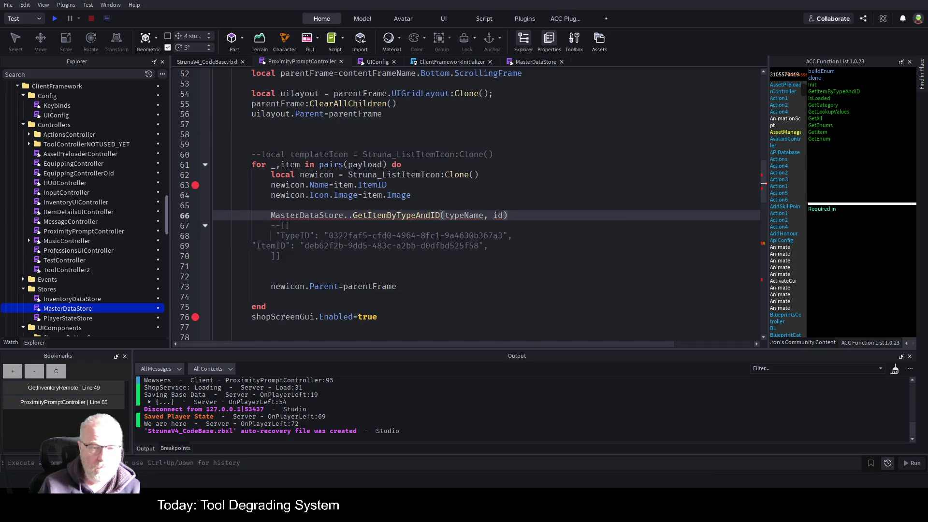
{"action": "left_click", "coordinate": [445, 215]}
{"action": "left_click", "coordinate": [343, 216]}
{"action": "key", "text": "Delete"}
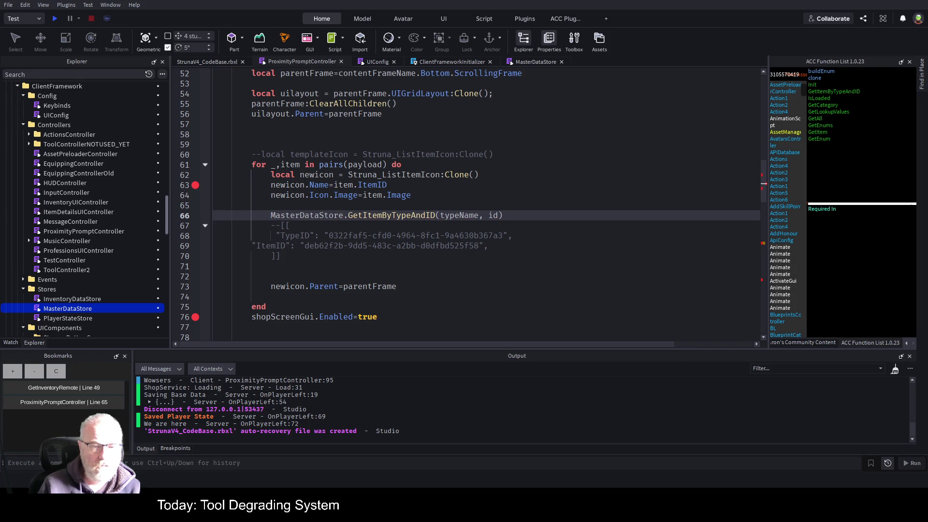
{"action": "left_click", "coordinate": [348, 215]}
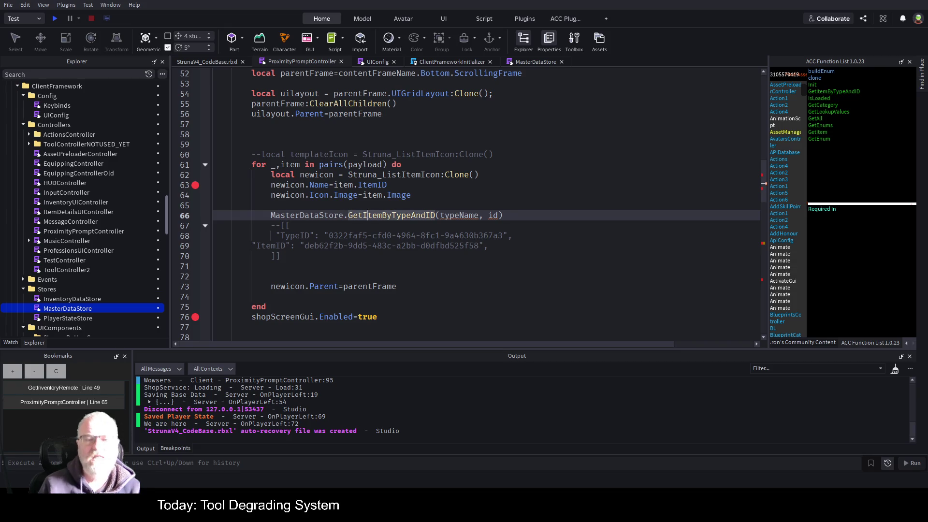
{"action": "left_click", "coordinate": [441, 215]}
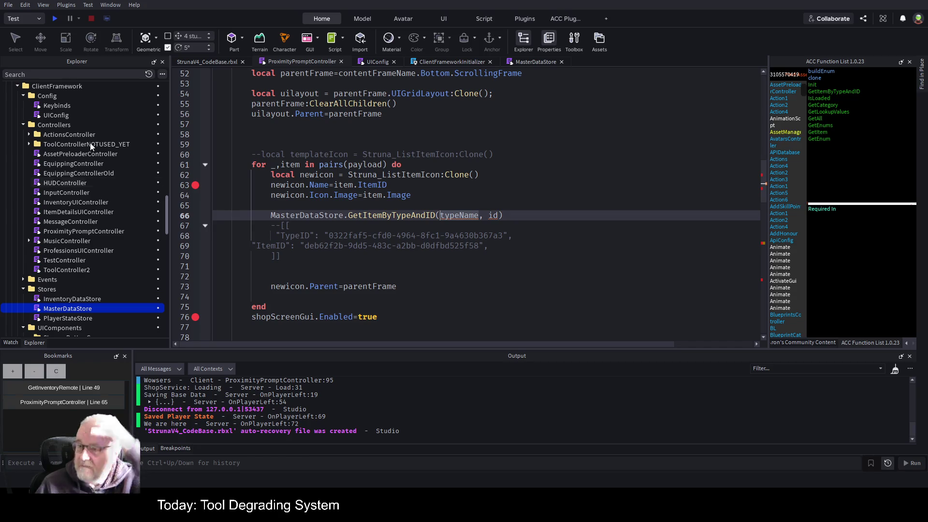
Compare the GetItemByTypeAndID definition with the TypeID and ItemID notes in the controller comment
{"action": "left_click", "coordinate": [842, 92]}
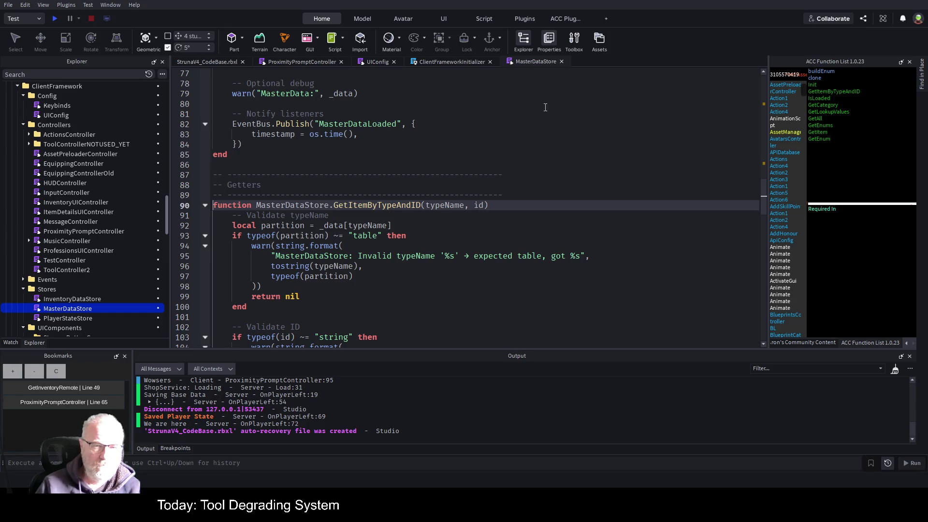
{"action": "left_click", "coordinate": [310, 63]}
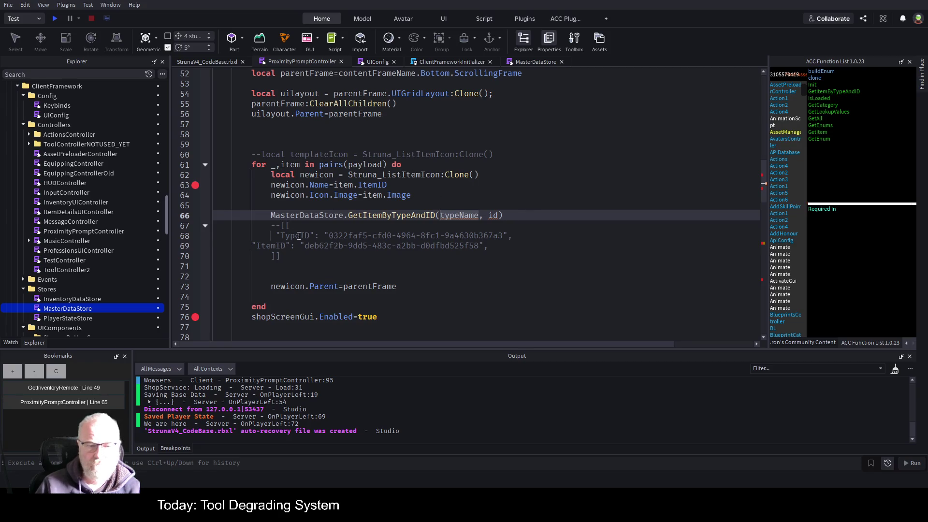
{"action": "left_click_drag", "start_coordinate": [299, 236], "coordinate": [512, 235]}
{"action": "left_click", "coordinate": [540, 205]}
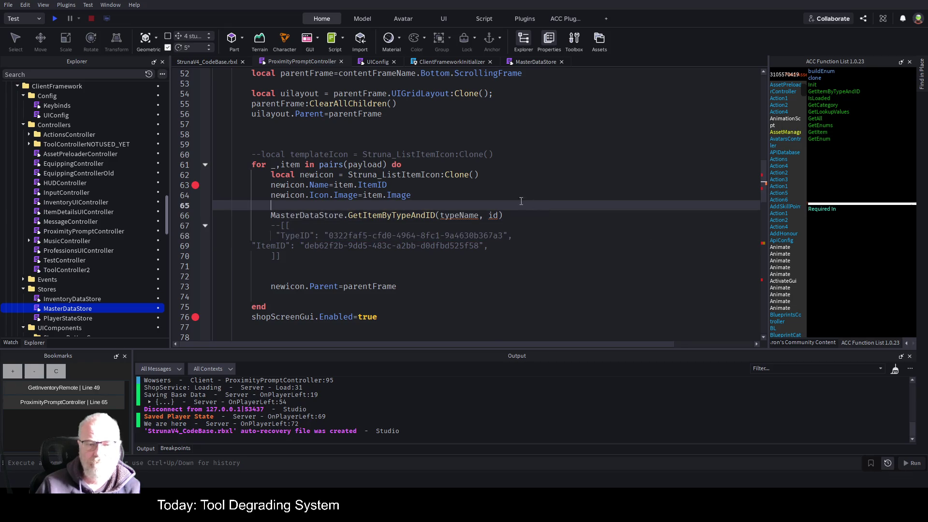
{"action": "double_click", "coordinate": [387, 215]}
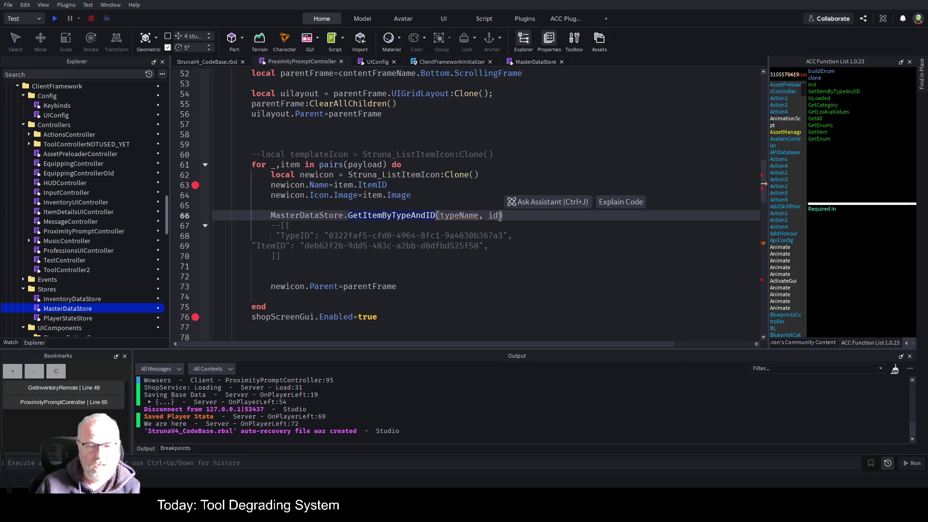
{"action": "left_click_drag", "start_coordinate": [305, 245], "coordinate": [482, 246]}
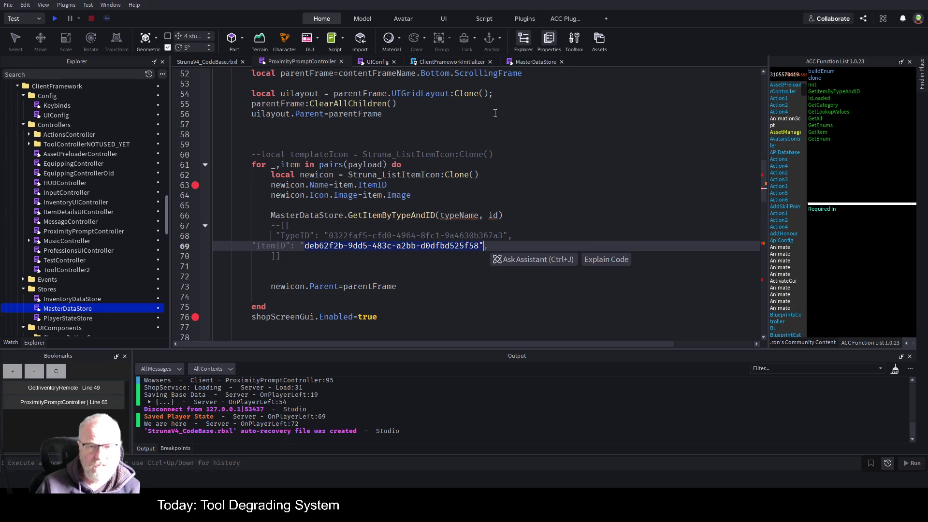
{"action": "left_click", "coordinate": [394, 217], "text": "ctrl"}
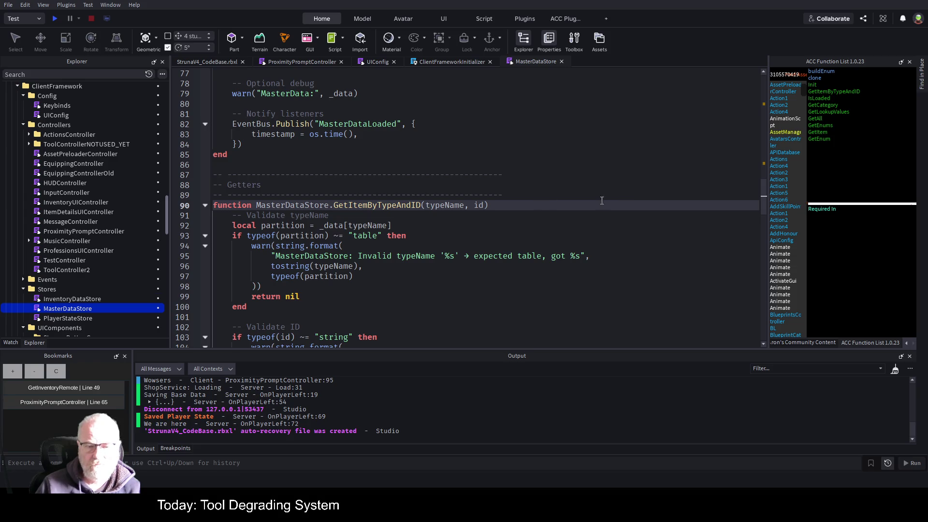
Fold GetItemByTypeAndID and paste a duplicate of it directly below
{"action": "scroll", "coordinate": [509, 214], "scroll_direction": "down", "scroll_amount": 2}
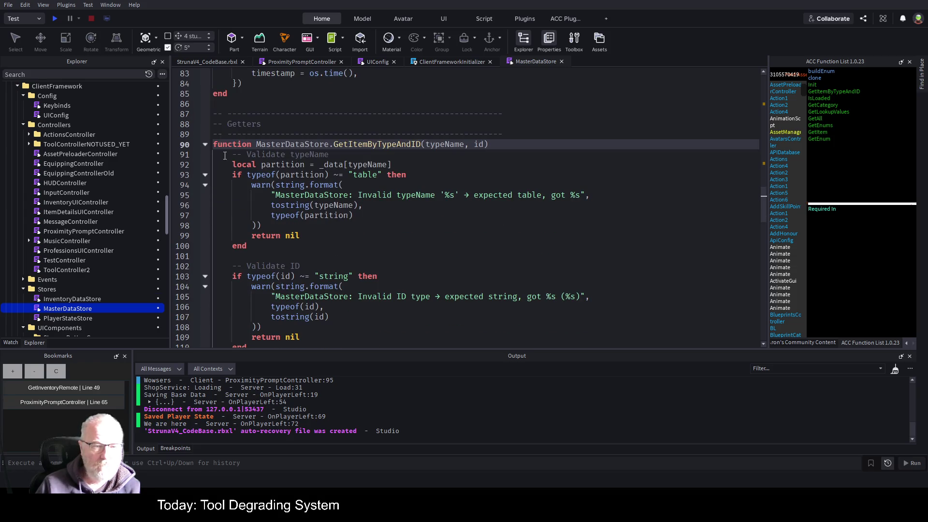
{"action": "left_click", "coordinate": [204, 145]}
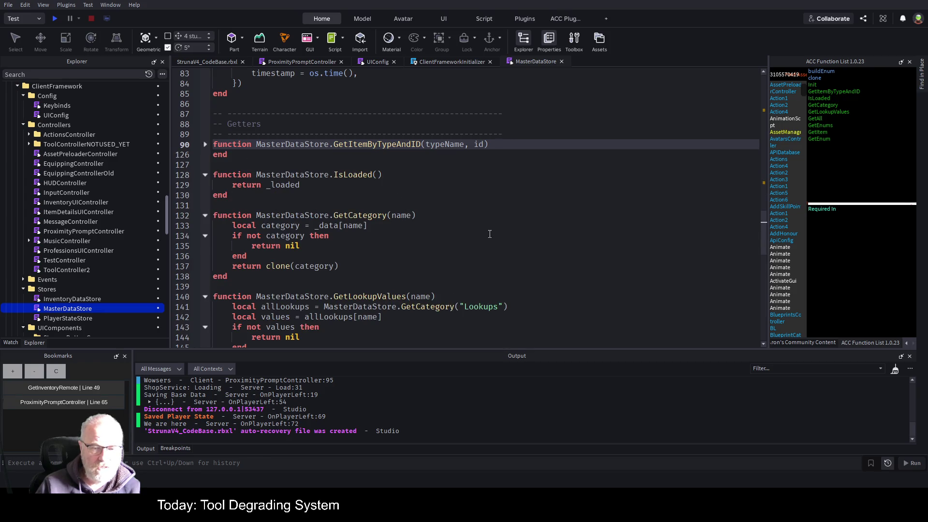
{"action": "scroll", "coordinate": [490, 227], "scroll_direction": "up", "scroll_amount": 7}
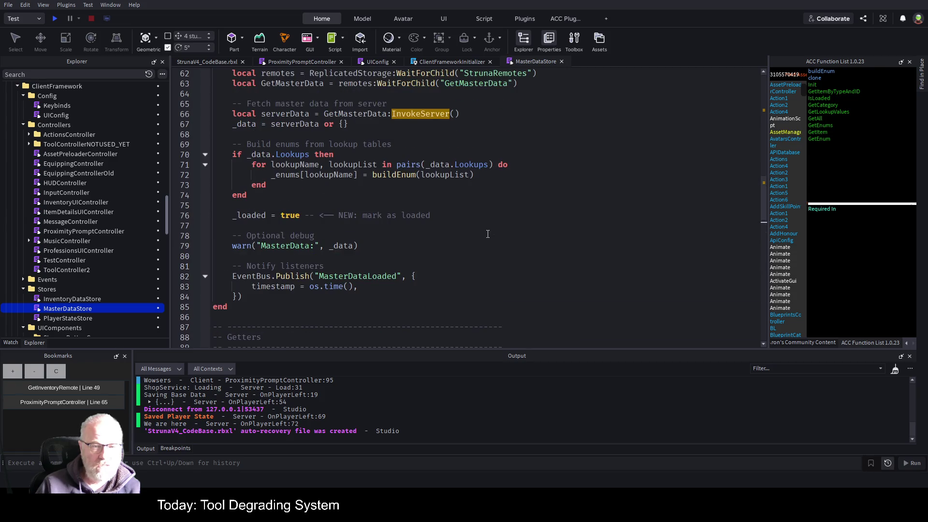
{"action": "scroll", "coordinate": [488, 234], "scroll_direction": "down", "scroll_amount": 7}
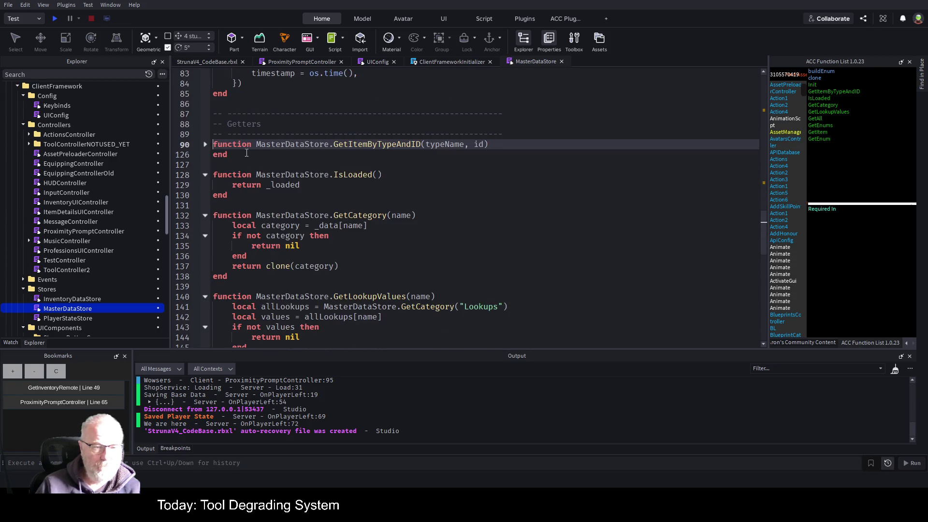
{"action": "triple_click", "coordinate": [232, 144]}
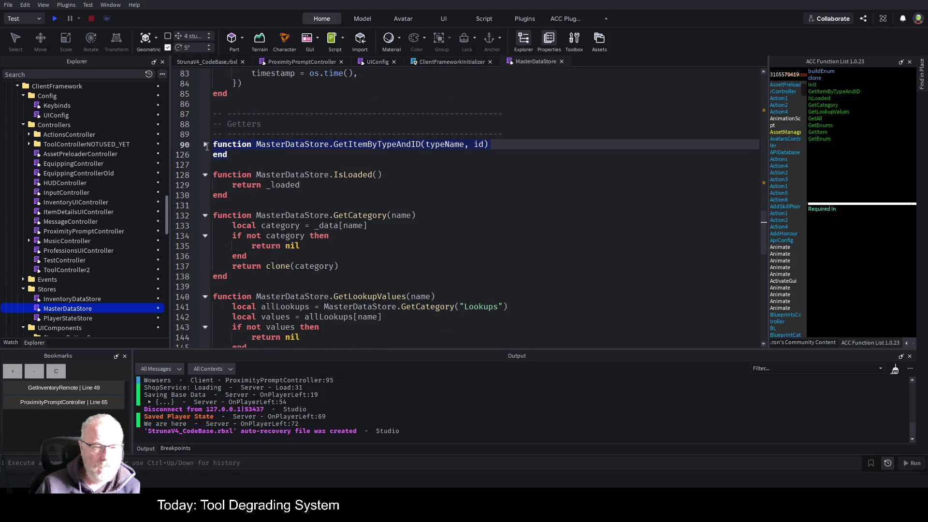
{"action": "left_click", "coordinate": [534, 140]}
{"action": "key", "text": "Return"}
{"action": "key", "text": "ctrl+v"}
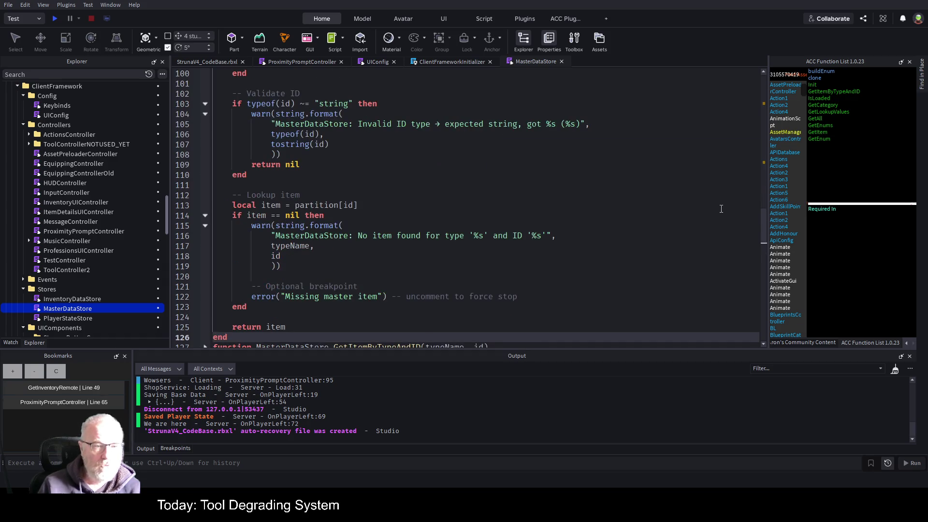
{"action": "key", "text": "Return"}
Rename the duplicate to GetItemByTypeIDAndID with parameter typeId instead of typeName
{"action": "scroll", "coordinate": [532, 194], "scroll_direction": "up", "scroll_amount": 6}
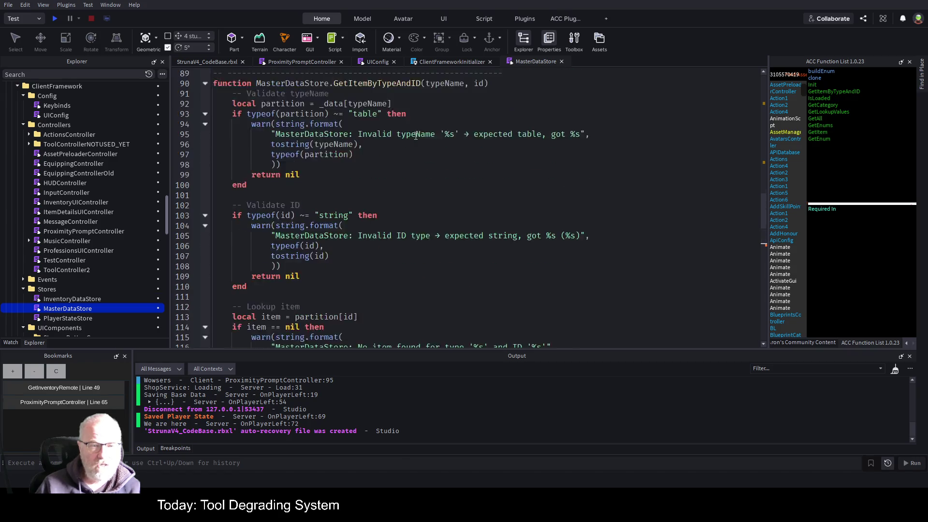
{"action": "left_click", "coordinate": [388, 145]}
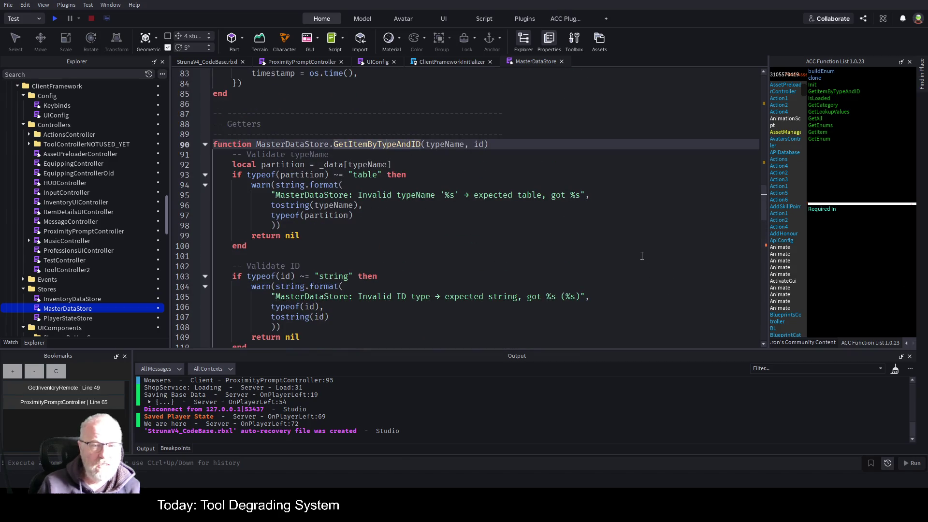
{"action": "type", "text": "IDAnd"}
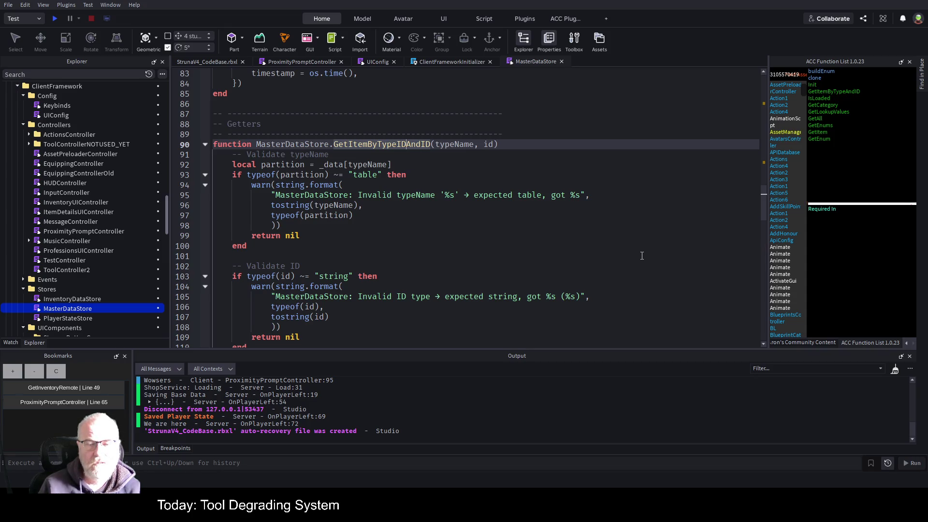
{"action": "type", "text": "Item"}
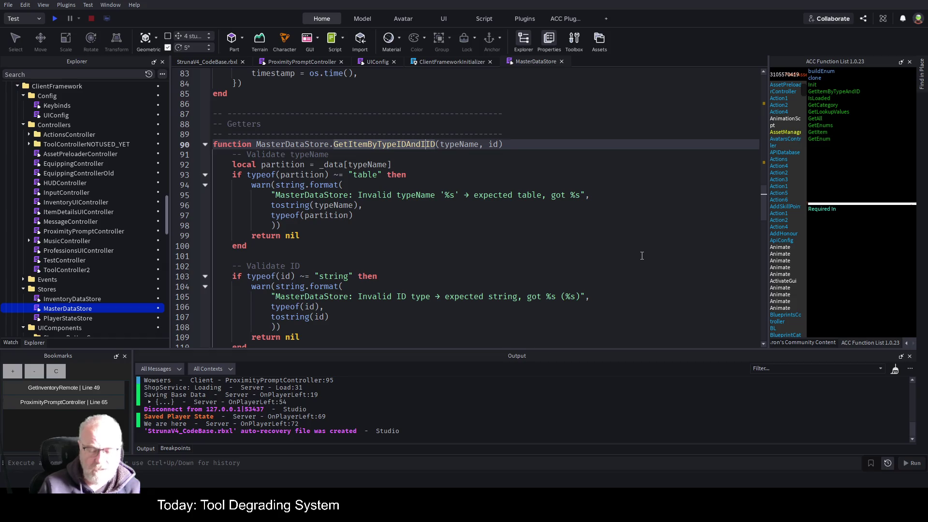
{"action": "key", "text": "BackSpace"}
{"action": "key", "text": "BackSpace"}
{"action": "key", "text": "BackSpace"}
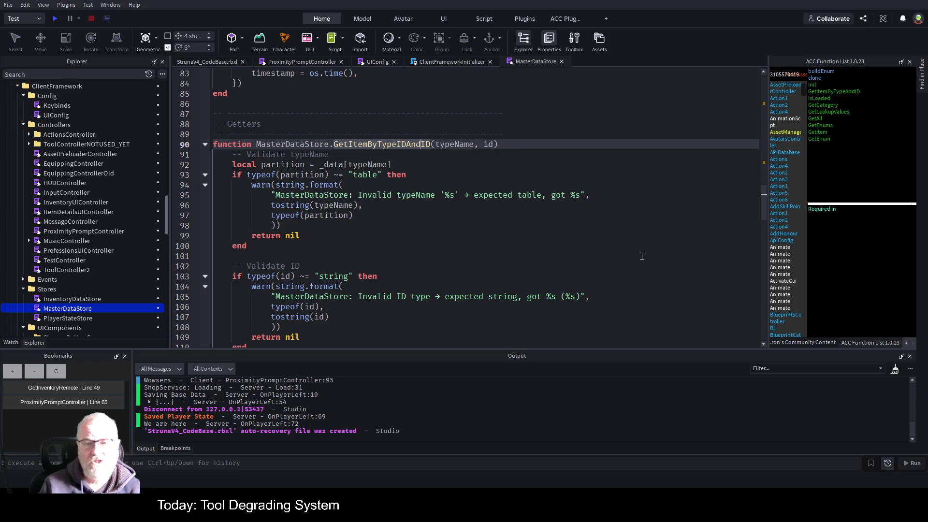
{"action": "double_click", "coordinate": [468, 145]}
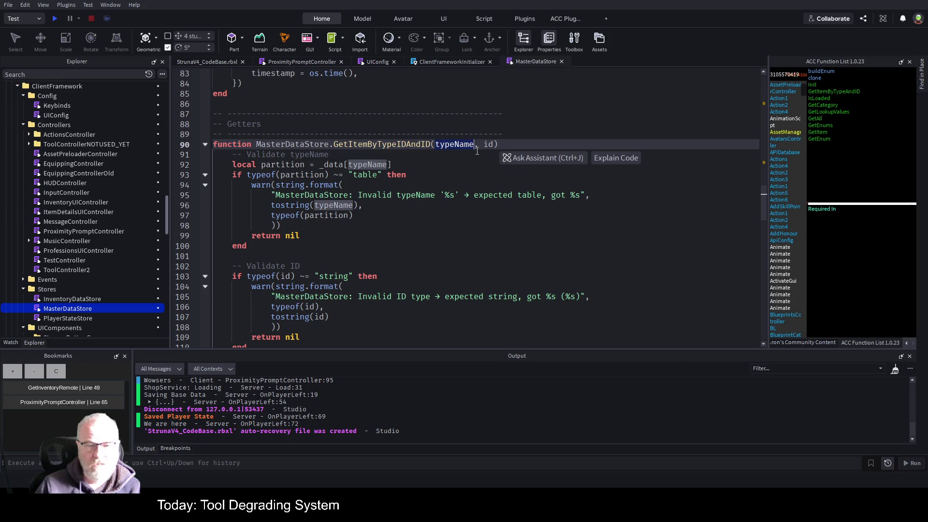
{"action": "type", "text": "typeId"}
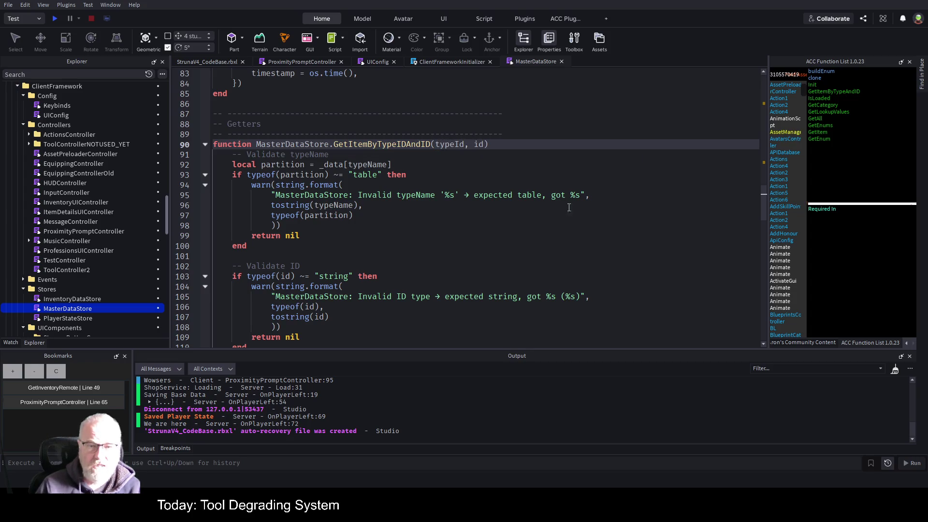
Check the remaining typeName uses, add a blank line below the new header, then view GetEnums
{"action": "left_click", "coordinate": [463, 165]}
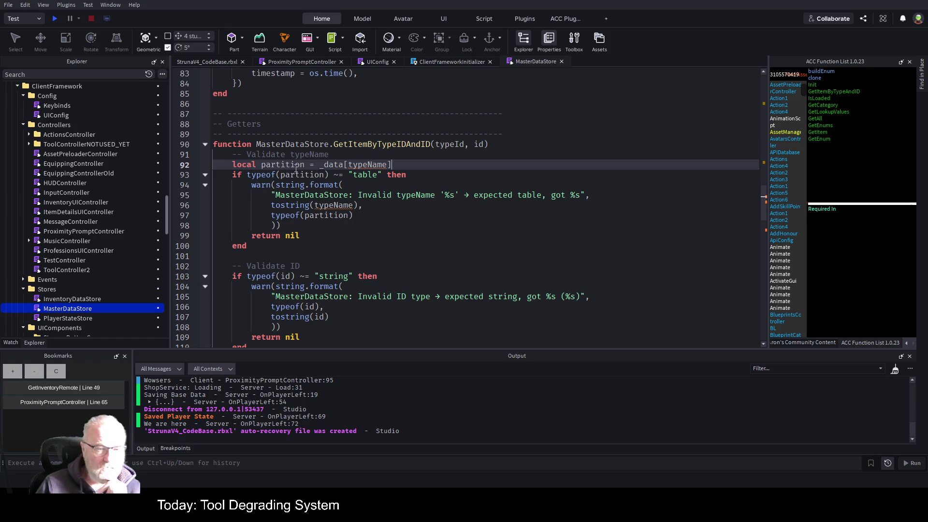
{"action": "double_click", "coordinate": [374, 165]}
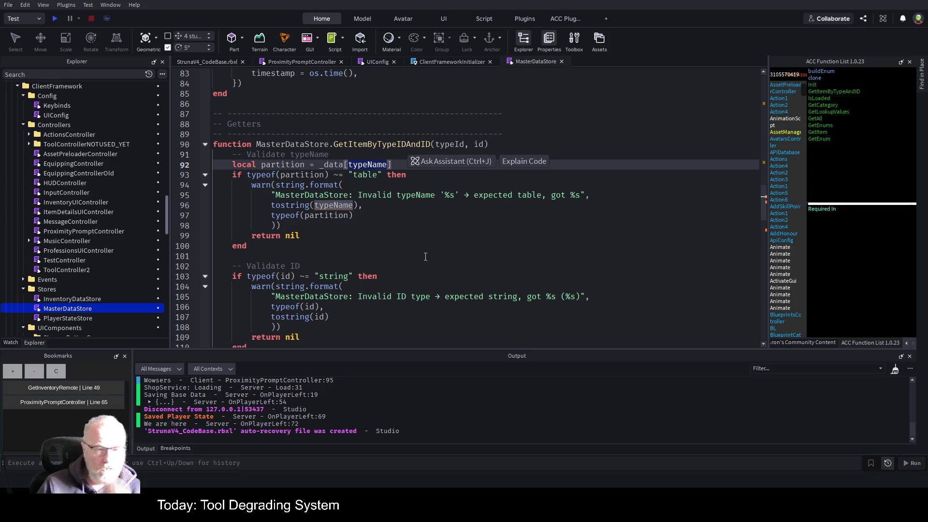
{"action": "left_click", "coordinate": [417, 219]}
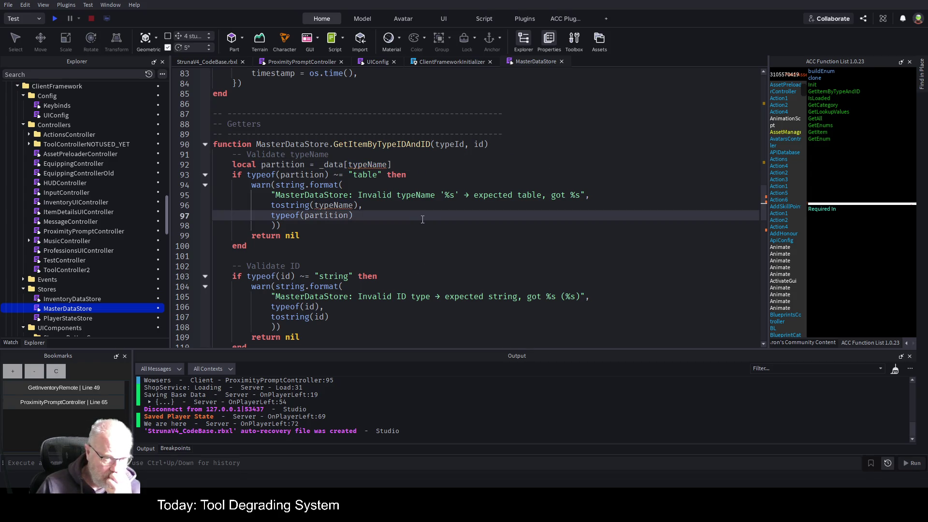
{"action": "left_click", "coordinate": [441, 267]}
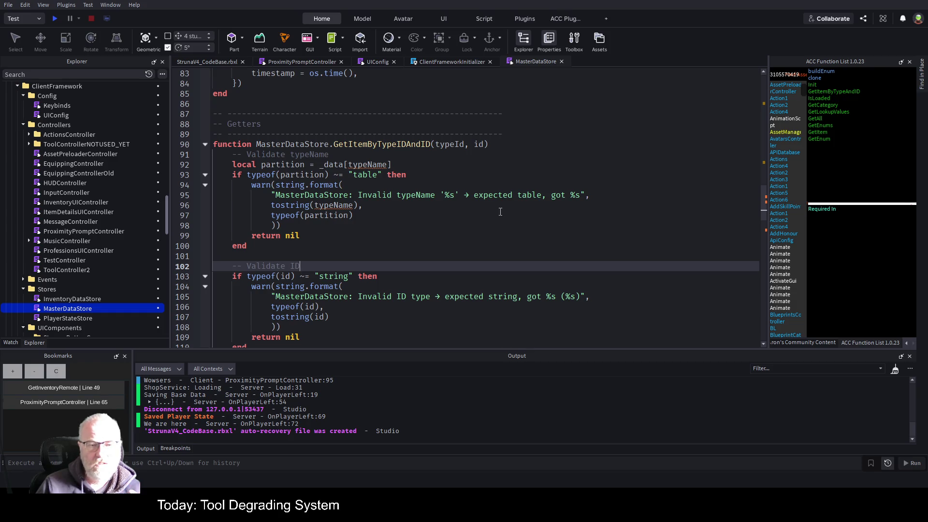
{"action": "left_click", "coordinate": [442, 145]}
{"action": "left_click", "coordinate": [628, 164]}
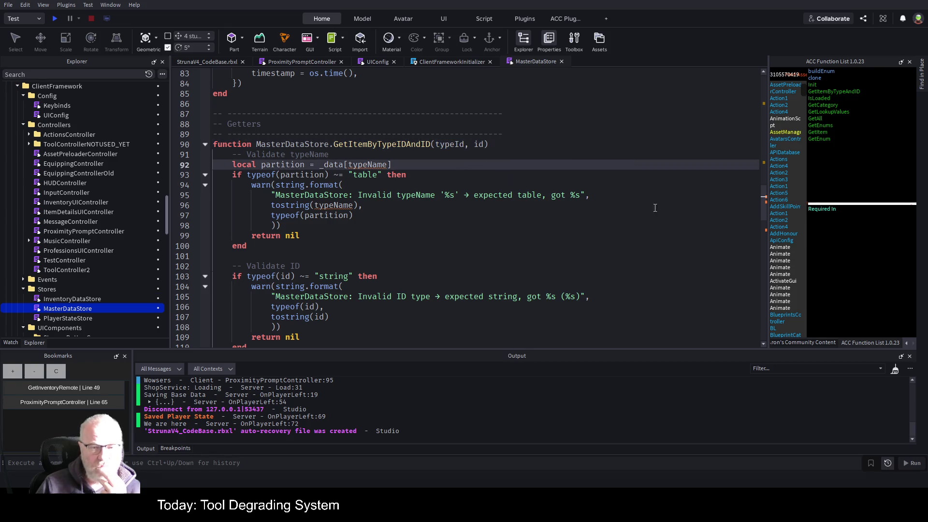
{"action": "key", "text": "Up"}
{"action": "key", "text": "Up"}
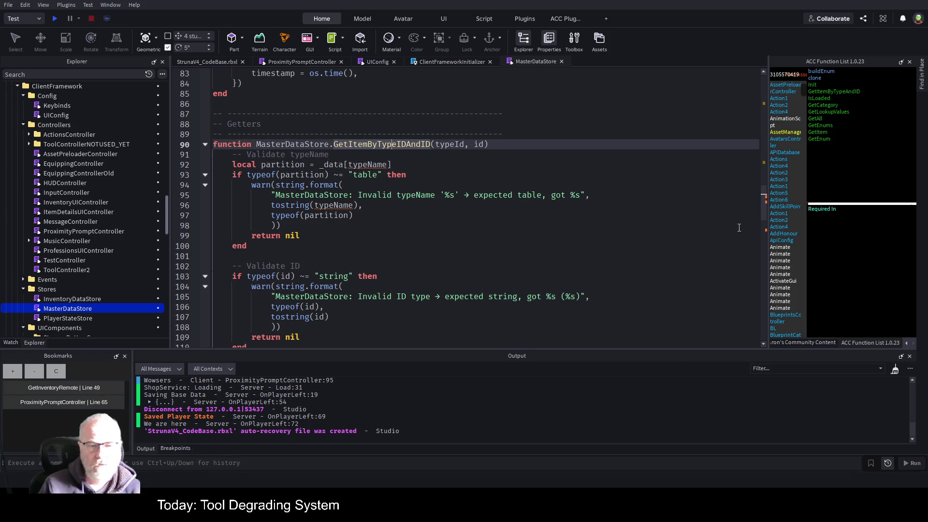
{"action": "key", "text": "End"}
{"action": "key", "text": "Return"}
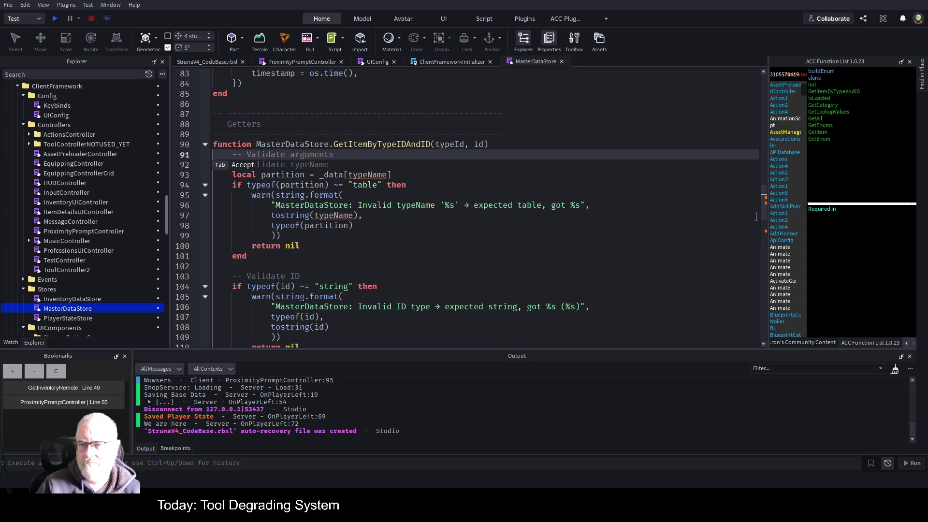
{"action": "left_click", "coordinate": [818, 132]}
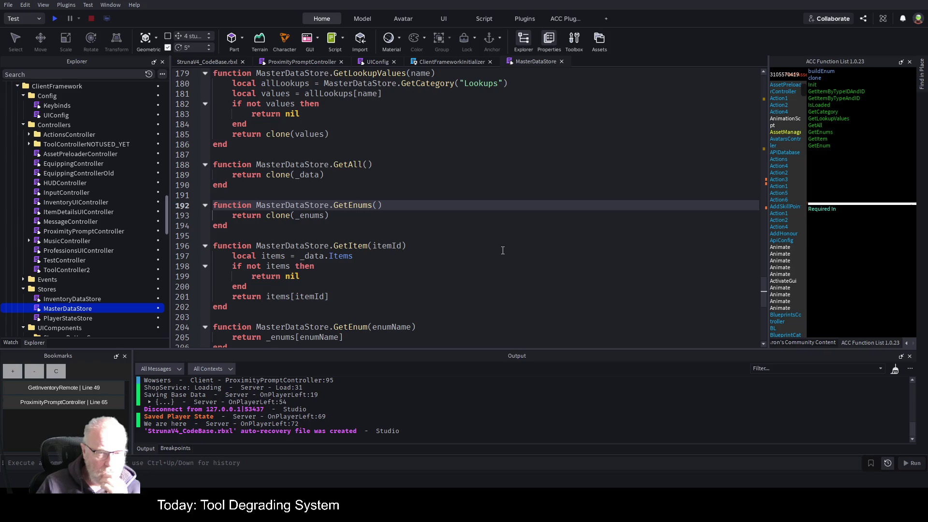
Trace _enums up to its declaration and buildEnum helper, then return to GetItemByTypeIDAndID
{"action": "double_click", "coordinate": [317, 217]}
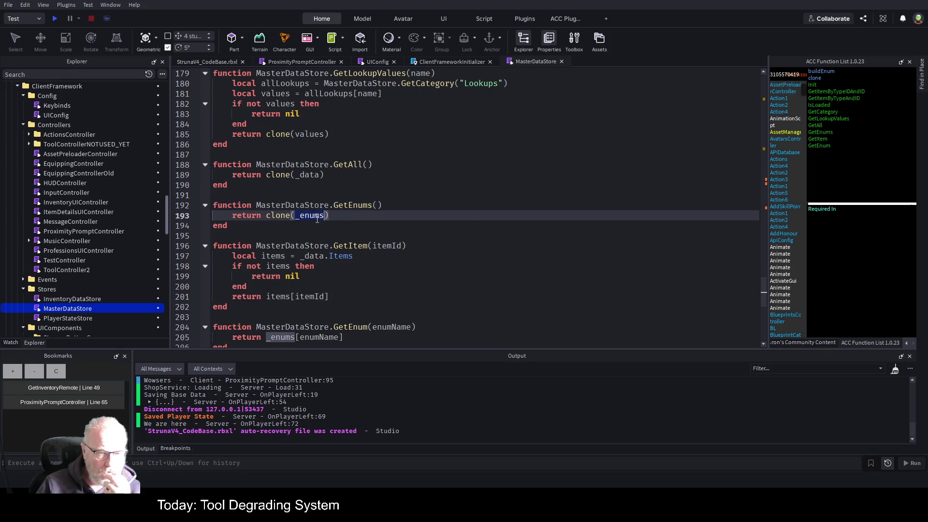
{"action": "scroll", "coordinate": [454, 203], "scroll_direction": "up", "scroll_amount": 20}
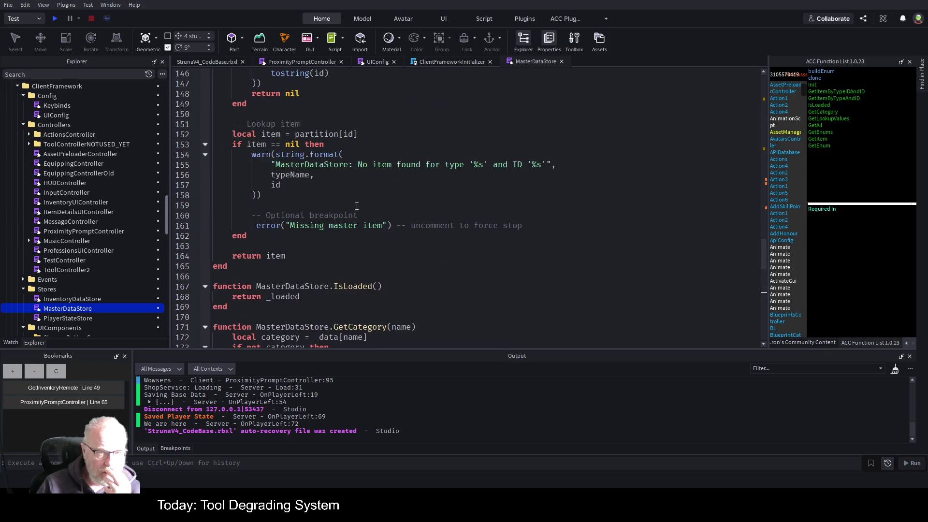
{"action": "scroll", "coordinate": [331, 208], "scroll_direction": "up", "scroll_amount": 20}
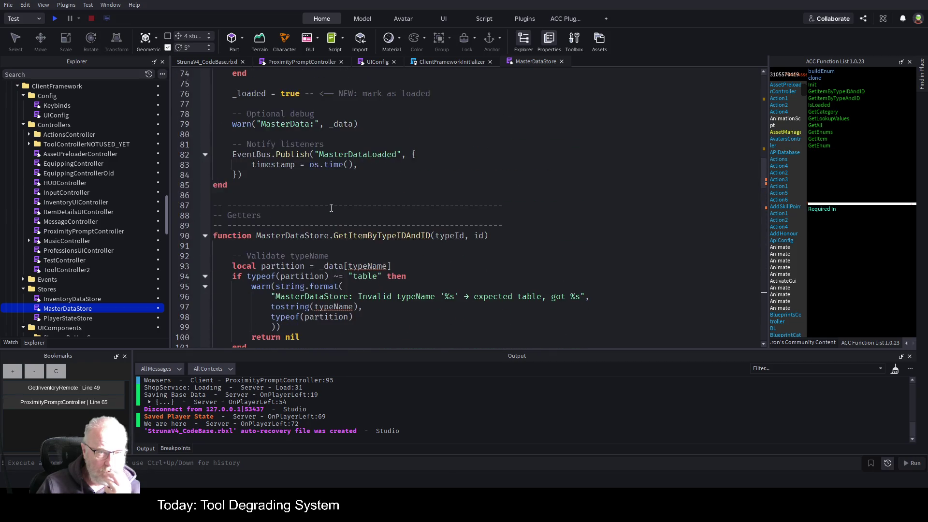
{"action": "scroll", "coordinate": [449, 245], "scroll_direction": "up", "scroll_amount": 9}
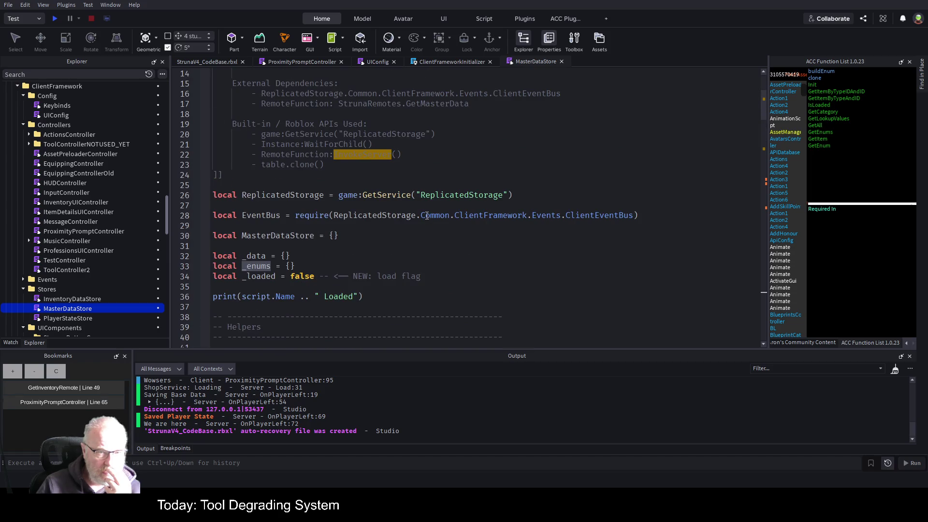
{"action": "scroll", "coordinate": [420, 242], "scroll_direction": "down", "scroll_amount": 6}
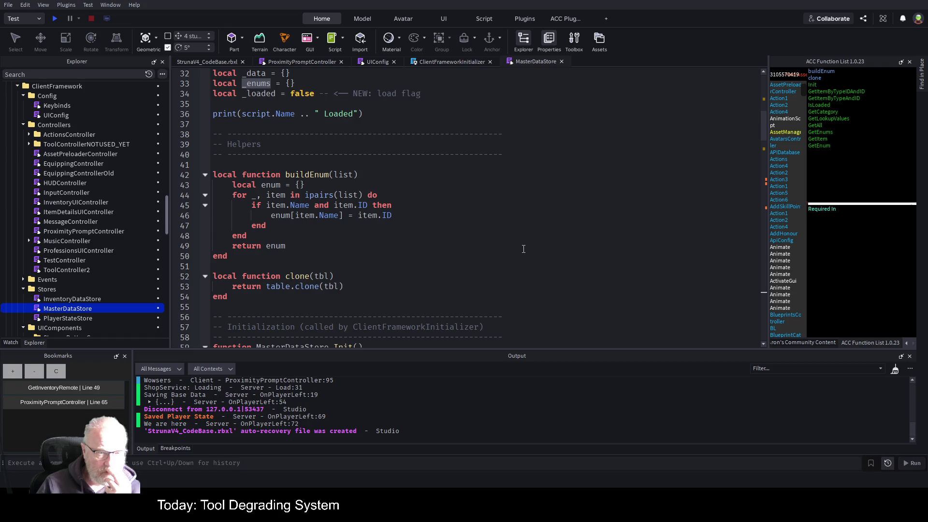
{"action": "scroll", "coordinate": [524, 249], "scroll_direction": "down", "scroll_amount": 3}
{"action": "scroll", "coordinate": [524, 248], "scroll_direction": "down", "scroll_amount": 13}
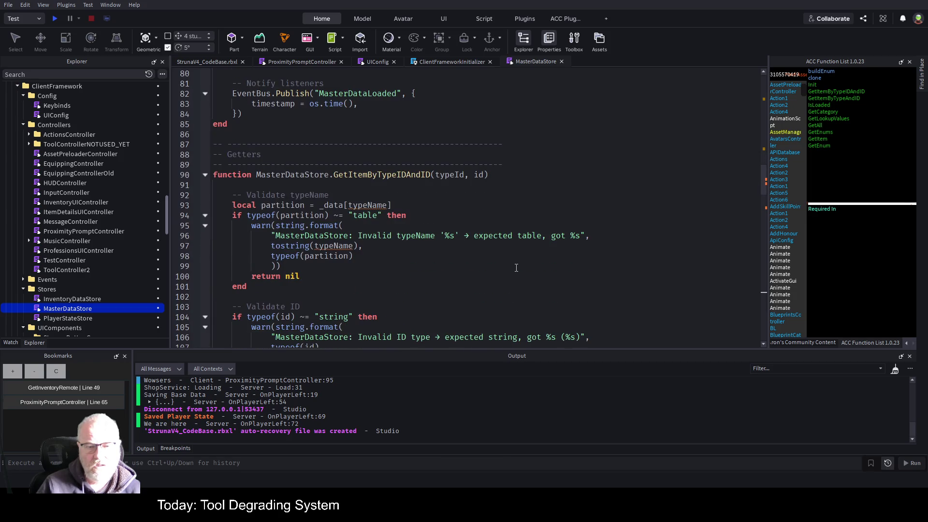
{"action": "scroll", "coordinate": [517, 268], "scroll_direction": "down", "scroll_amount": 15}
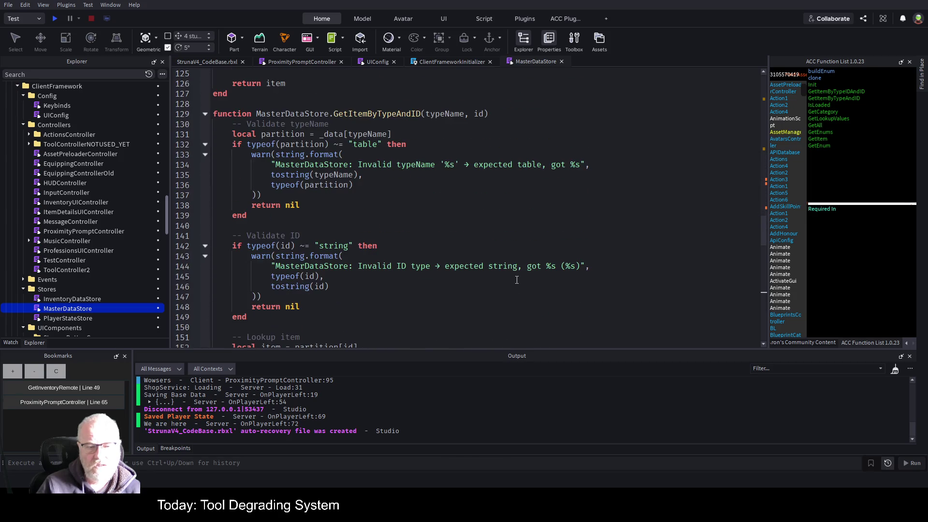
{"action": "scroll", "coordinate": [516, 280], "scroll_direction": "down", "scroll_amount": 17}
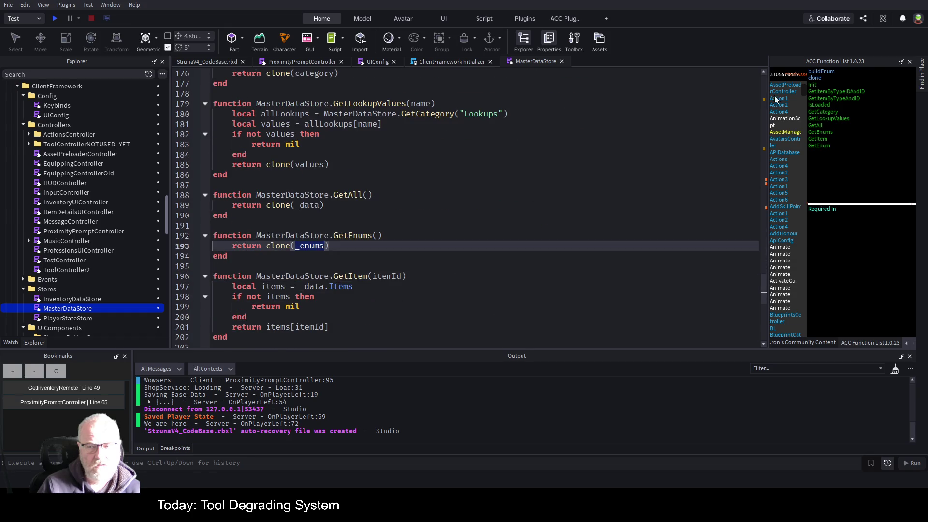
{"action": "left_click", "coordinate": [855, 92]}
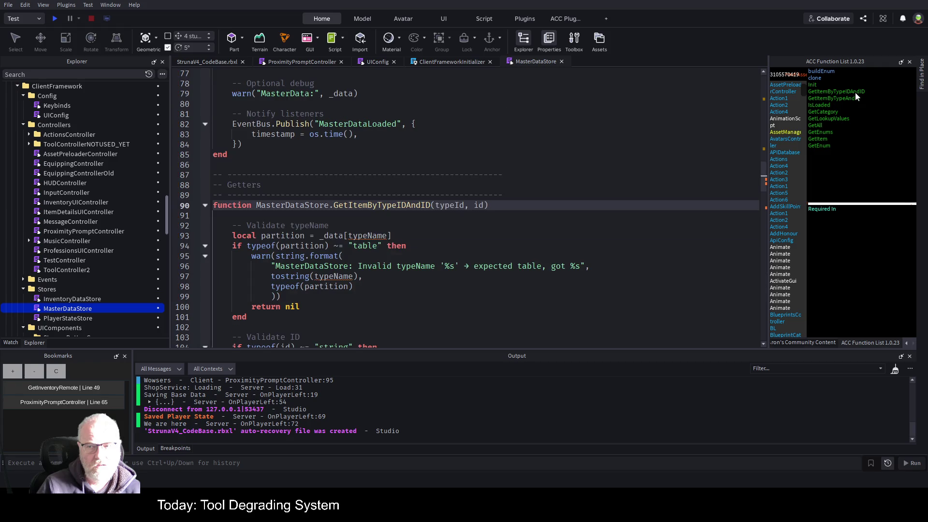
Paste code under GetItemByTypeIDAndID's header and undo the duplicated header line
{"action": "left_click", "coordinate": [344, 216]}
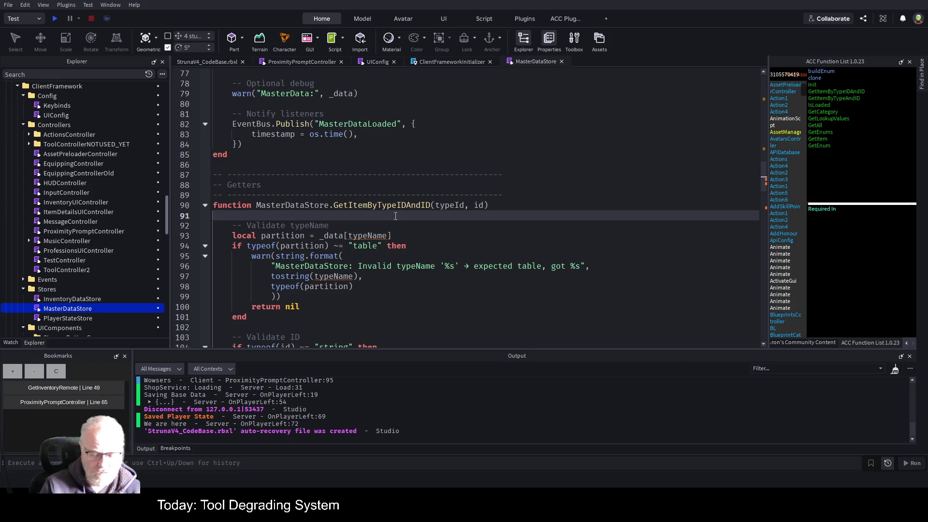
{"action": "key", "text": "ctrl+v"}
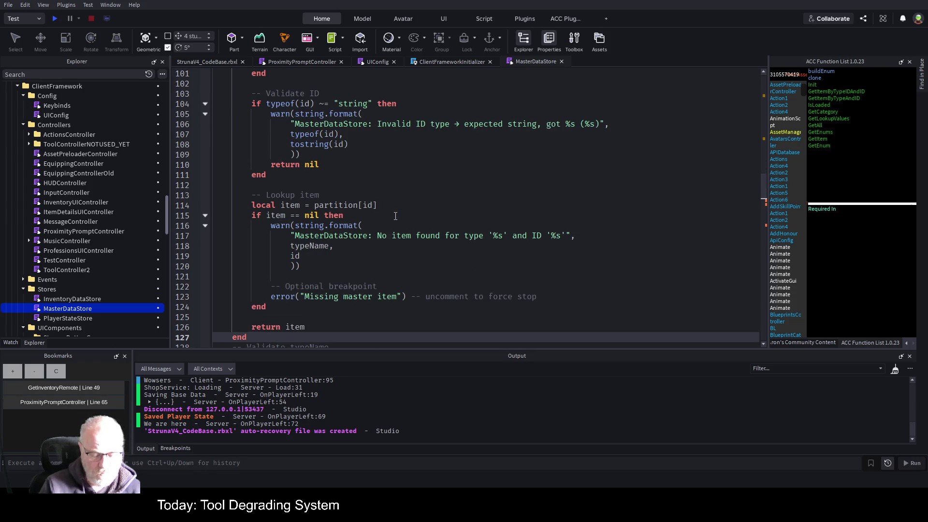
{"action": "left_click", "coordinate": [501, 172]}
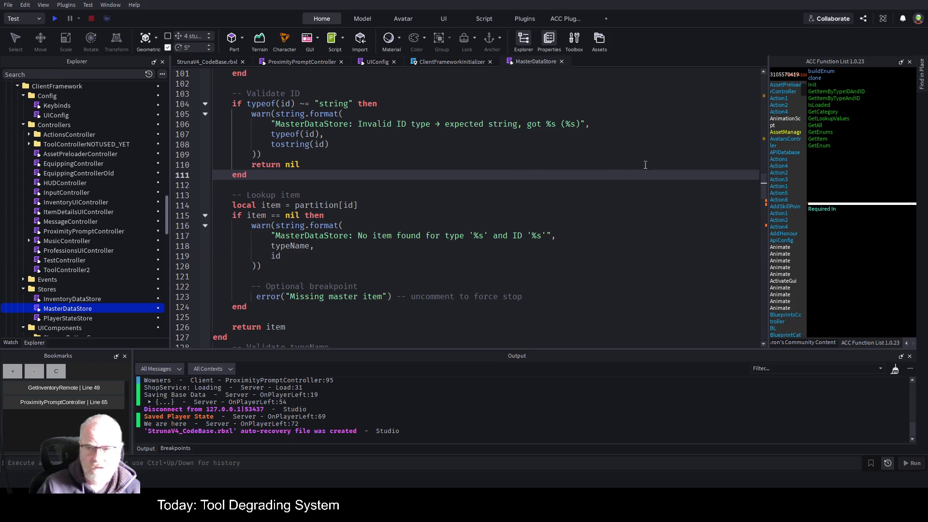
{"action": "scroll", "coordinate": [363, 226], "scroll_direction": "up", "scroll_amount": 8}
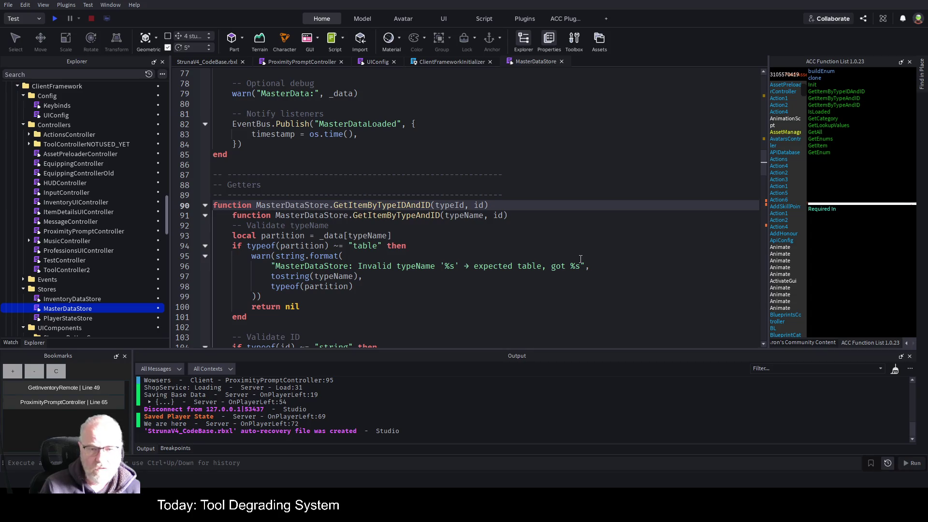
{"action": "key", "text": "ctrl+z"}
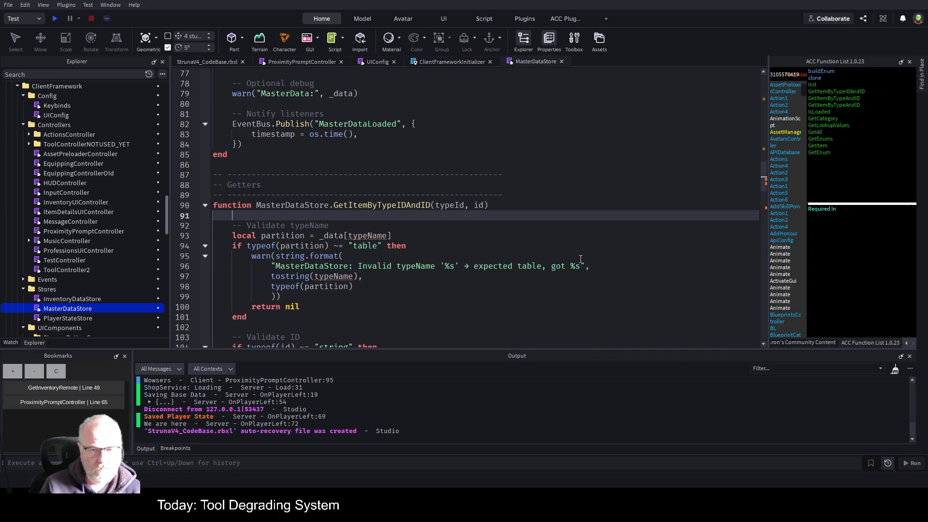
{"action": "key", "text": "Up"}
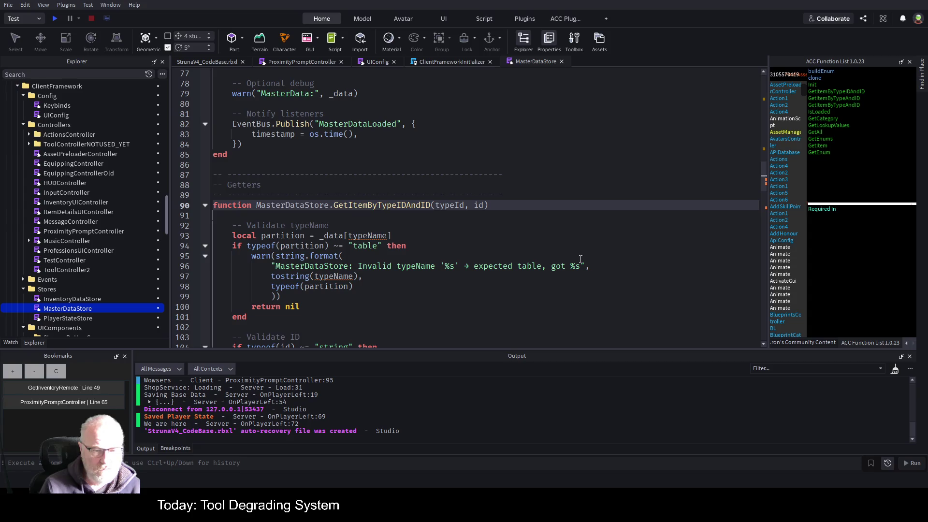
Paste the validation and lookup block below as a new GetItemByTypeAndID(typeName, id) function
{"action": "scroll", "coordinate": [436, 274], "scroll_direction": "down", "scroll_amount": 3}
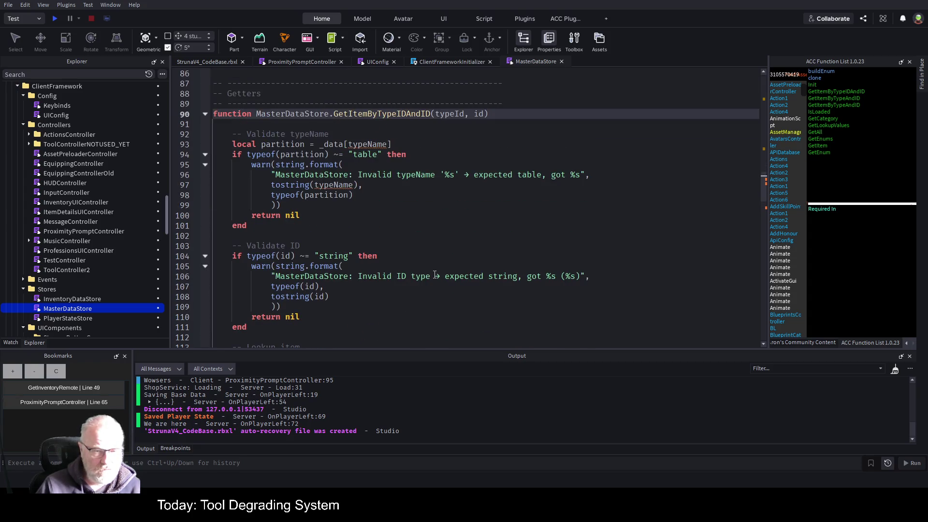
{"action": "scroll", "coordinate": [436, 274], "scroll_direction": "down", "scroll_amount": 2}
{"action": "scroll", "coordinate": [433, 316], "scroll_direction": "down", "scroll_amount": 3}
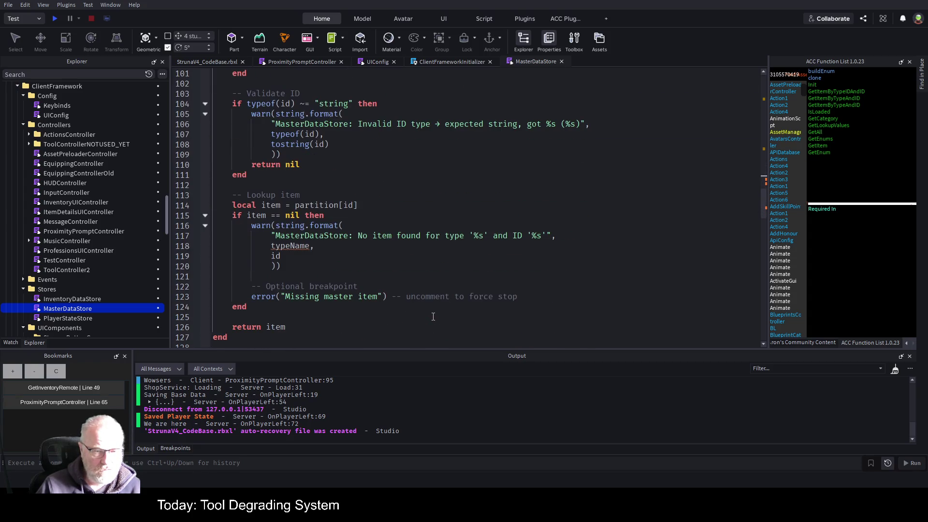
{"action": "scroll", "coordinate": [425, 317], "scroll_direction": "up", "scroll_amount": 8}
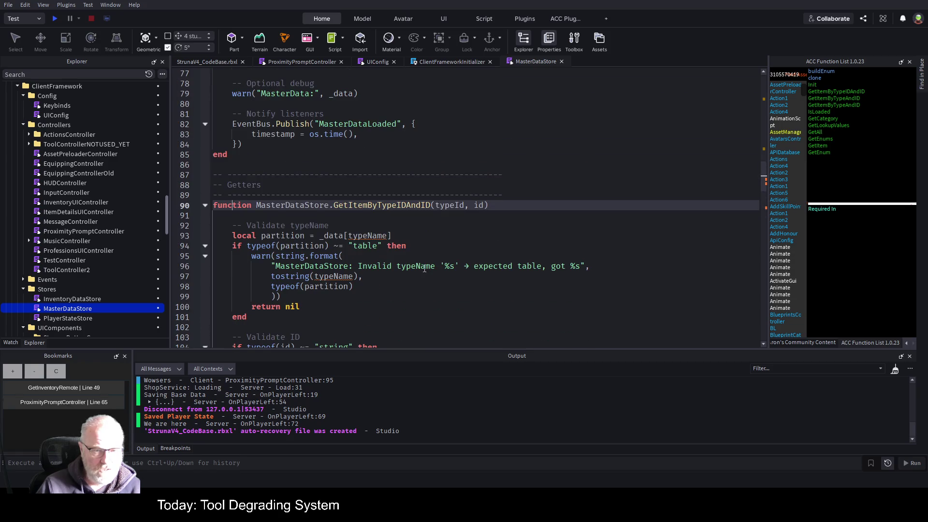
{"action": "mouse_move", "coordinate": [317, 219]}
{"action": "left_mouse_down"}
{"action": "mouse_move", "coordinate": [329, 310]}
{"action": "mouse_move", "coordinate": [331, 263]}
{"action": "mouse_move", "coordinate": [300, 235]}
{"action": "mouse_move", "coordinate": [284, 307]}
{"action": "left_mouse_up"}
{"action": "key", "text": "ctrl+v"}
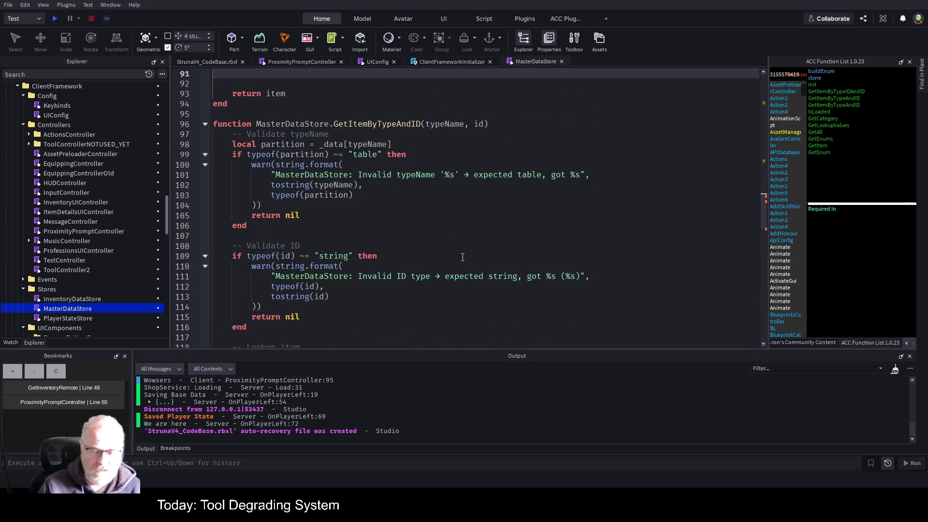
Write a GetItemByTypeAndID("Tools",id) call in GetItemByTypeIDAndID's emptied body
{"action": "scroll", "coordinate": [413, 196], "scroll_direction": "up", "scroll_amount": 4}
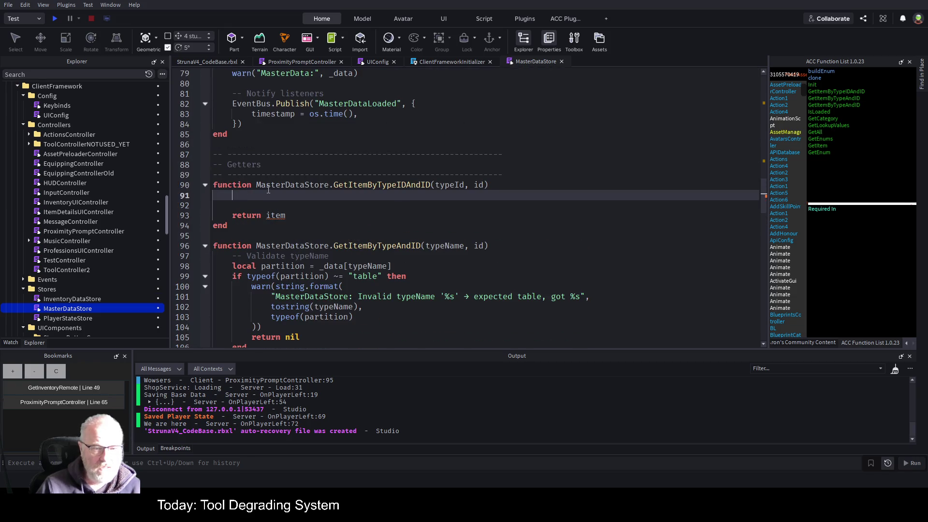
{"action": "double_click", "coordinate": [385, 246]}
{"action": "key", "text": "ctrl+c"}
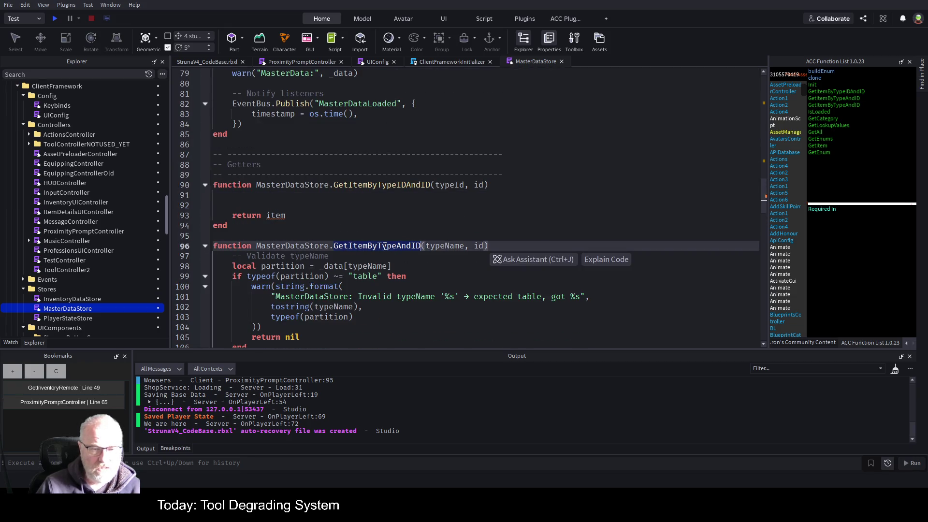
{"action": "left_click", "coordinate": [314, 201]}
{"action": "key", "text": "ctrl+v"}
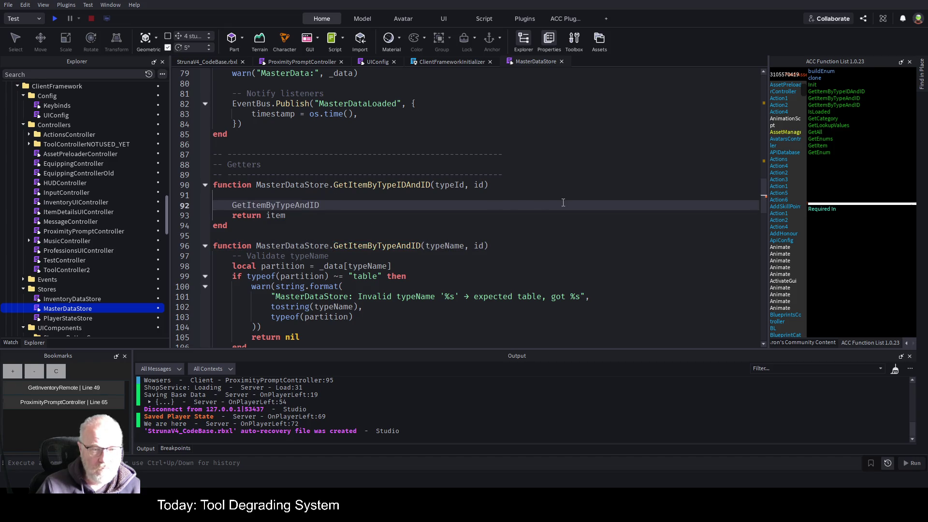
{"action": "type", "text": "(\"Tools"}
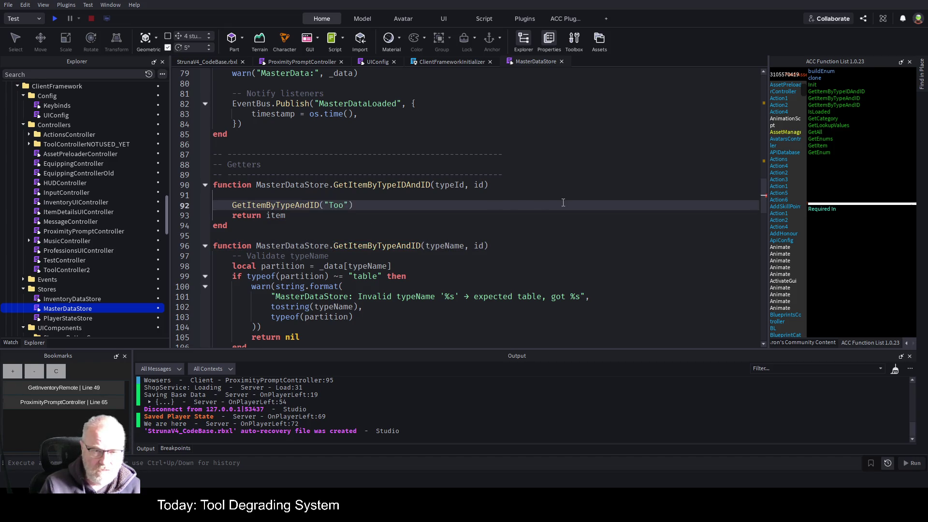
{"action": "key", "text": "BackSpace"}
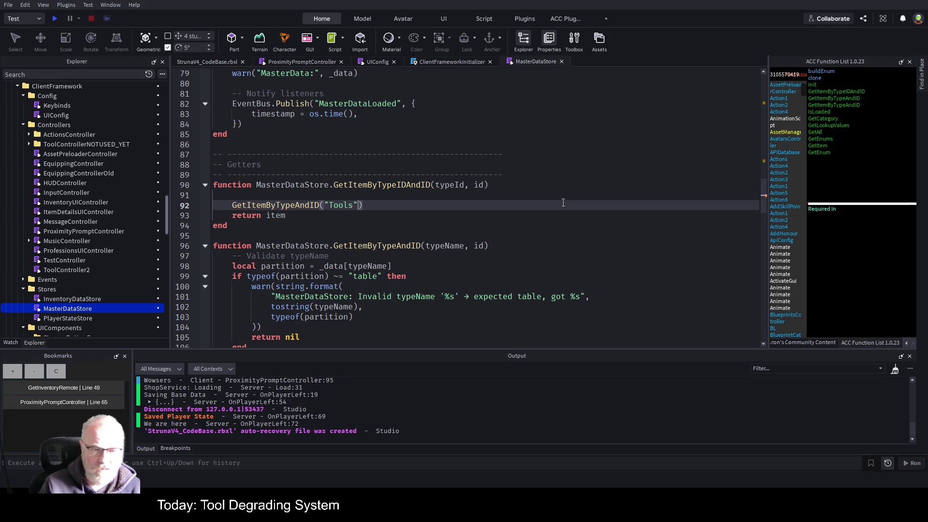
{"action": "key", "text": "Right"}
{"action": "type", "text": ",id"}
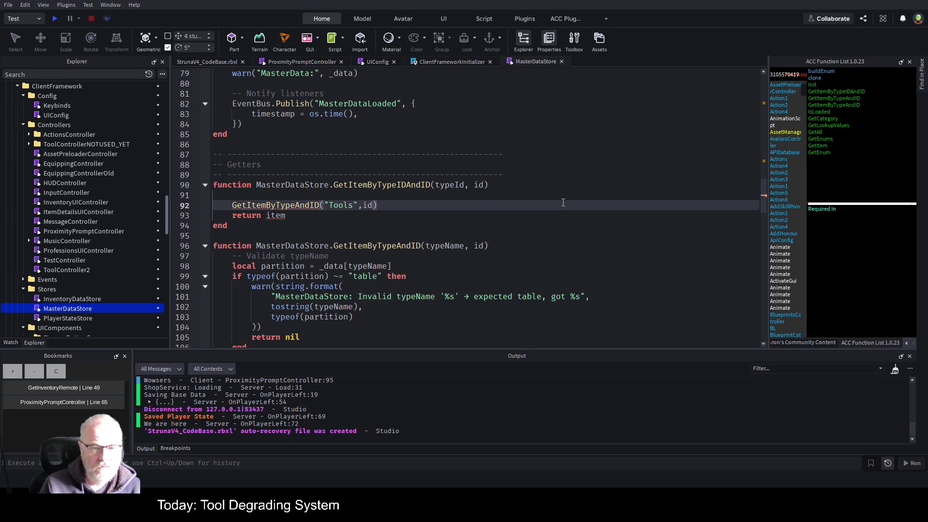
Add local typeName = "Tools" above the call and pass typeName instead of "Tools"
{"action": "key", "text": "Up"}
{"action": "key", "text": "Return"}
{"action": "type", "text": "loca"}
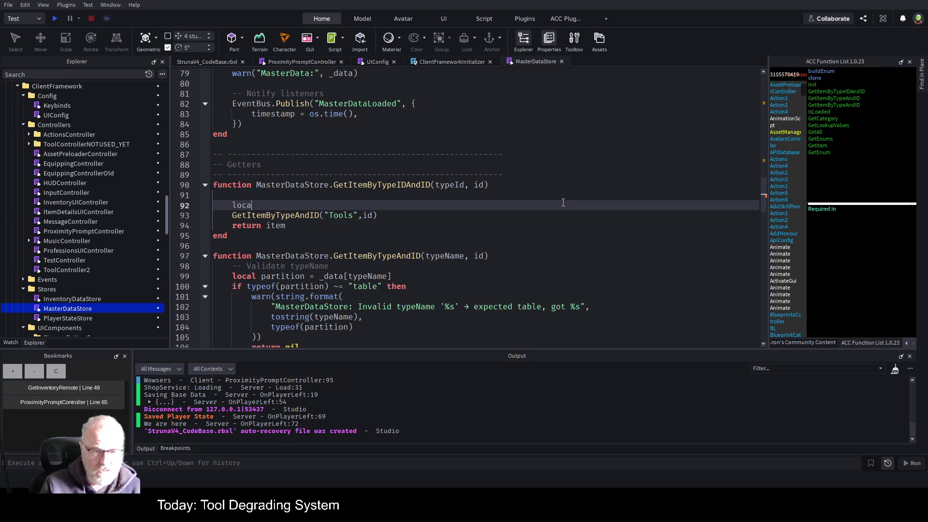
{"action": "type", "text": "l typeN"}
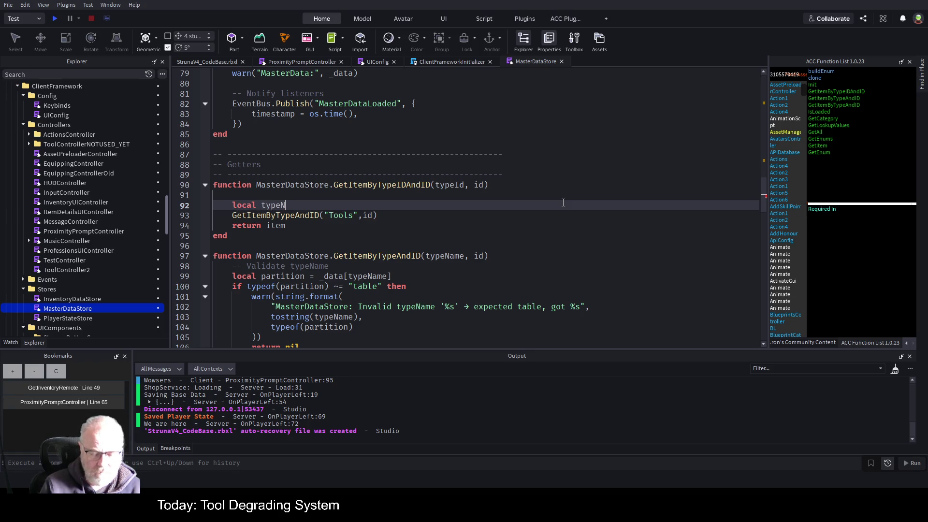
{"action": "type", "text": "ame = \"Tools"}
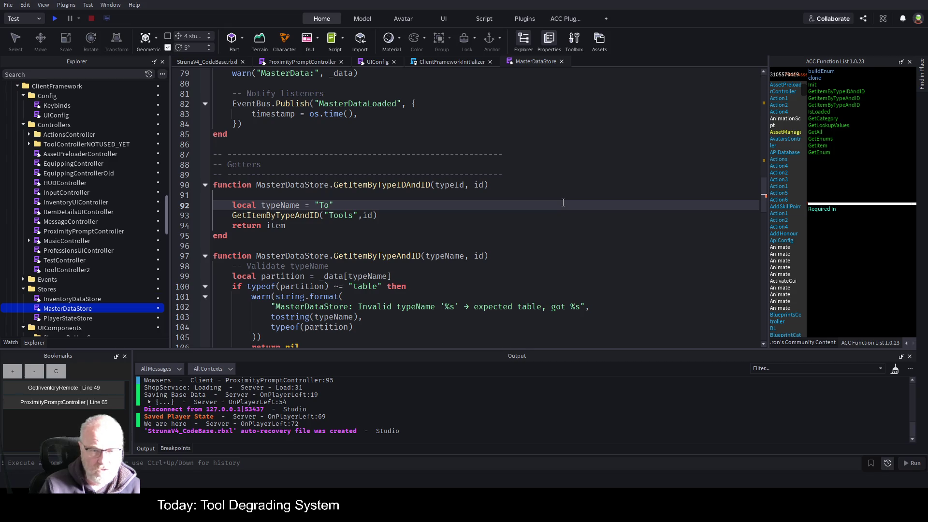
{"action": "key", "text": "Return"}
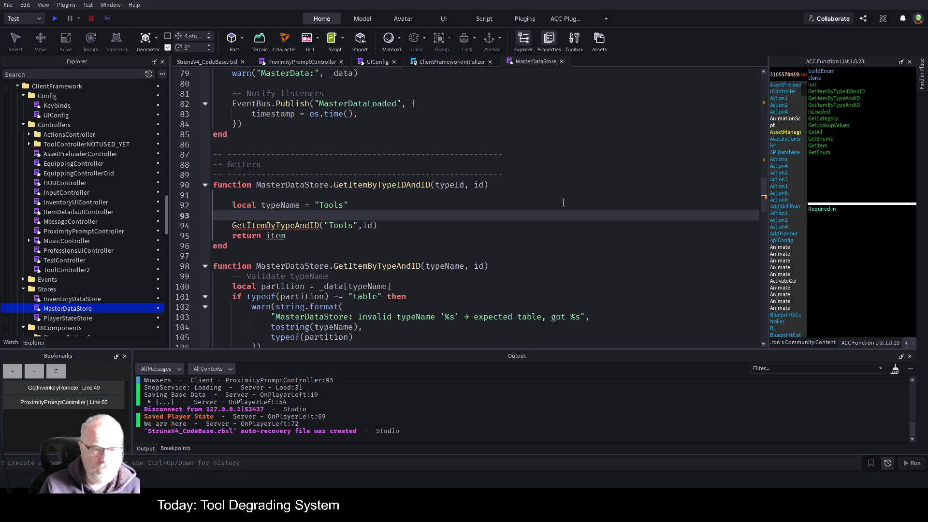
{"action": "key", "text": "Down"}
{"action": "key", "text": "ctrl+Right"}
{"action": "key", "text": "Right"}
{"action": "key", "text": "Right"}
{"action": "key", "text": "Delete"}
{"action": "key", "text": "Delete"}
{"action": "key", "text": "Delete"}
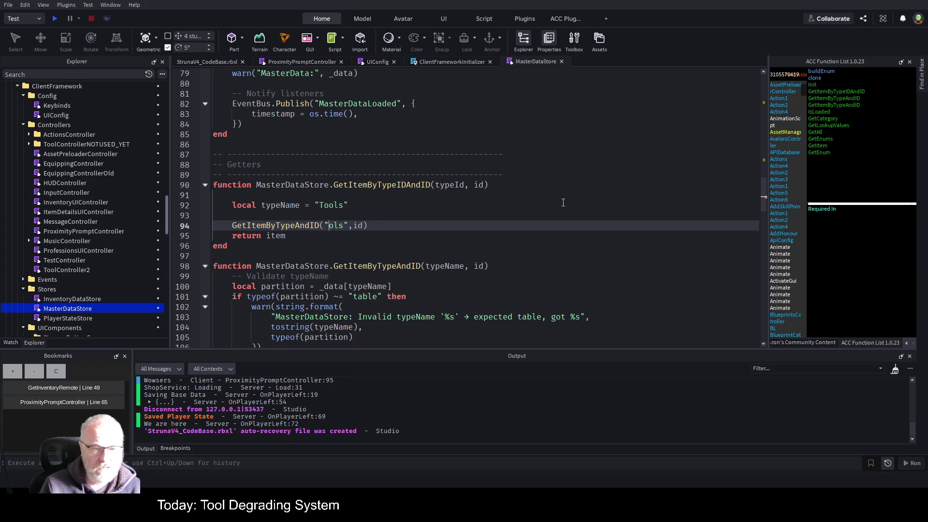
{"action": "key", "text": "BackSpace"}
{"action": "type", "text": "typeName"}
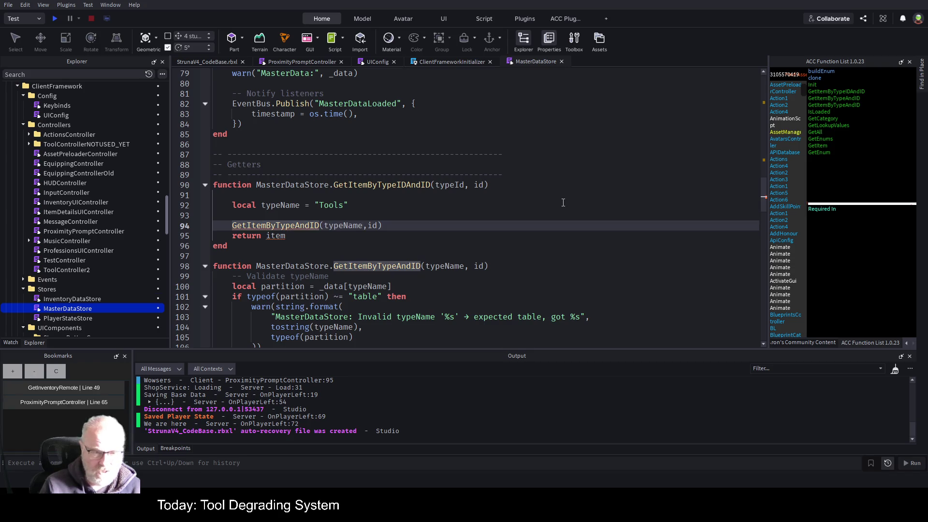
Make the call a return statement, delete the old return item line, and select the function
{"action": "key", "text": "Home"}
{"action": "type", "text": "return"}
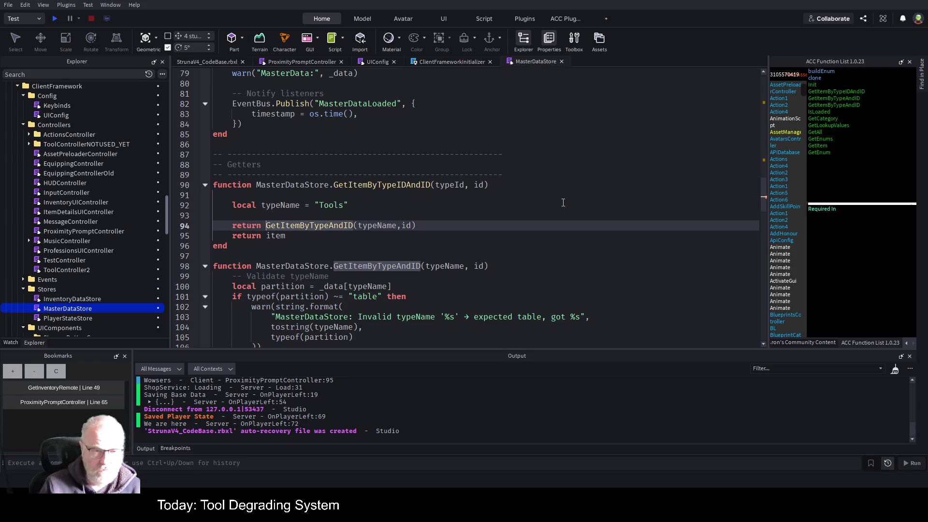
{"action": "key", "text": "Down"}
{"action": "key", "text": "End"}
{"action": "key", "text": "BackSpace"}
{"action": "key", "text": "BackSpace"}
{"action": "key", "text": "BackSpace"}
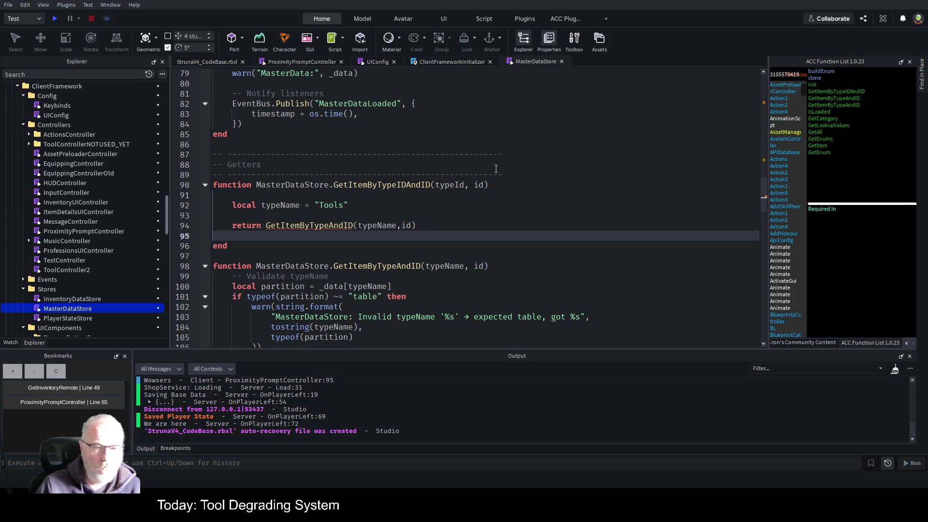
{"action": "left_click", "coordinate": [442, 274]}
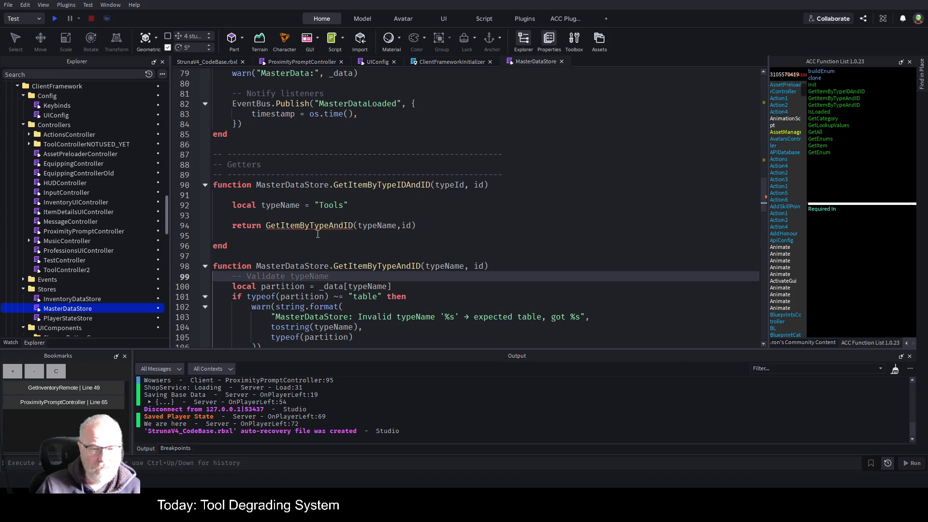
{"action": "left_click_drag", "start_coordinate": [246, 245], "coordinate": [204, 184]}
{"action": "key", "text": "ctrl+c"}
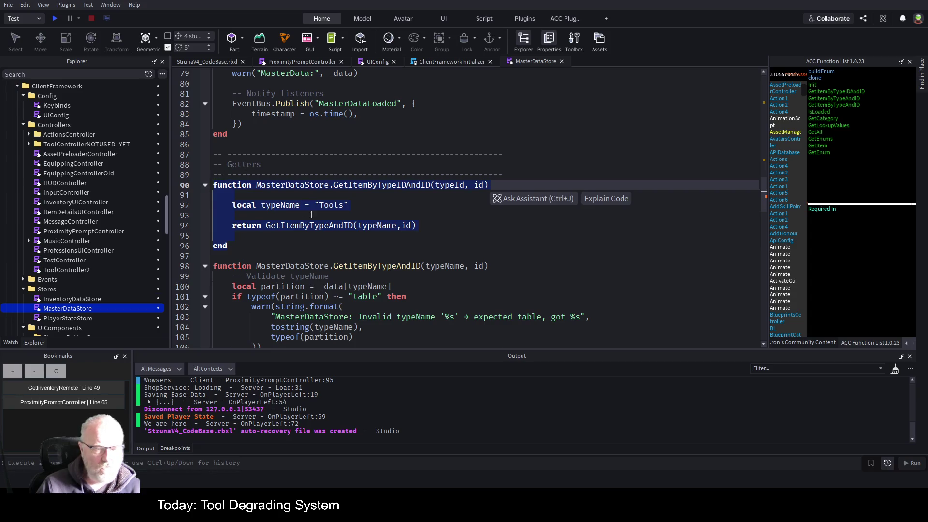
Collapse GetItemByTypeAndID, then cut the GetItemByTypeIDAndID block and paste it below that function's end
{"action": "left_click", "coordinate": [343, 266]}
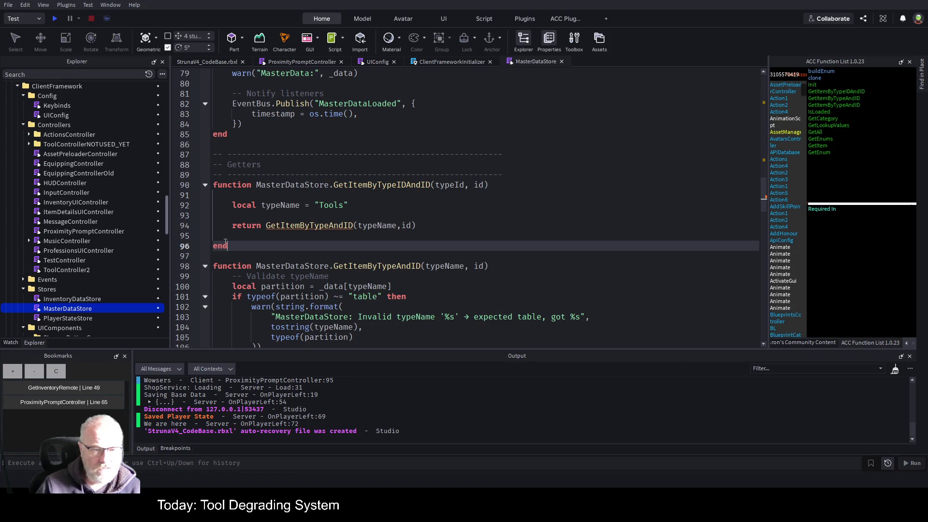
{"action": "left_click", "coordinate": [205, 266]}
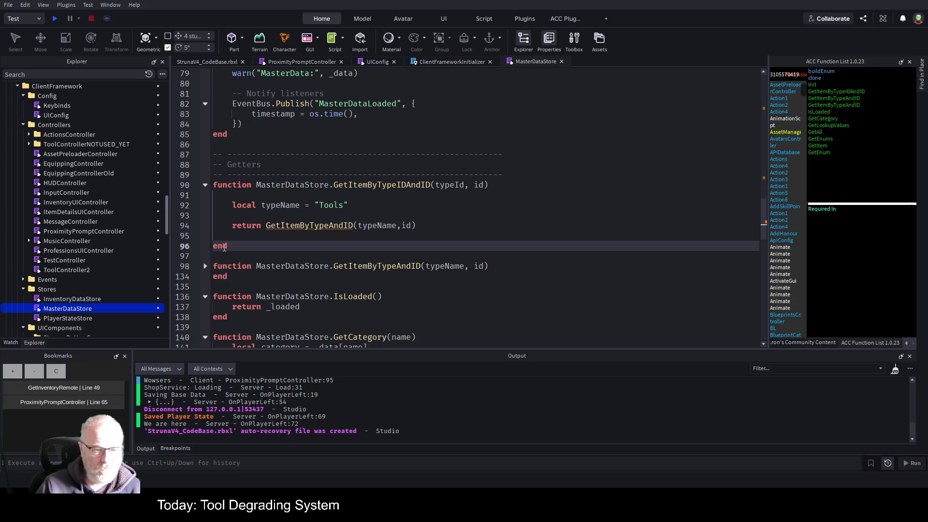
{"action": "left_click_drag", "start_coordinate": [213, 245], "coordinate": [209, 179]}
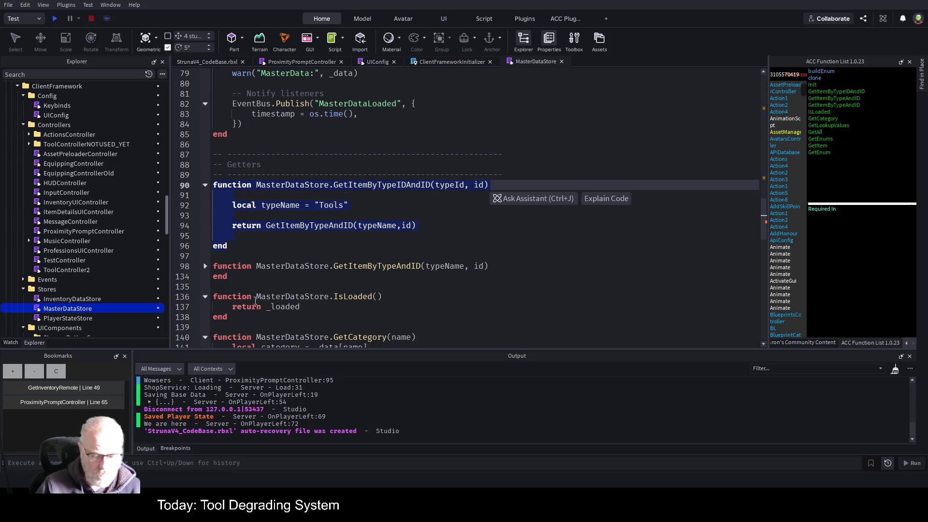
{"action": "key", "text": "BackSpace"}
{"action": "left_click", "coordinate": [249, 226]}
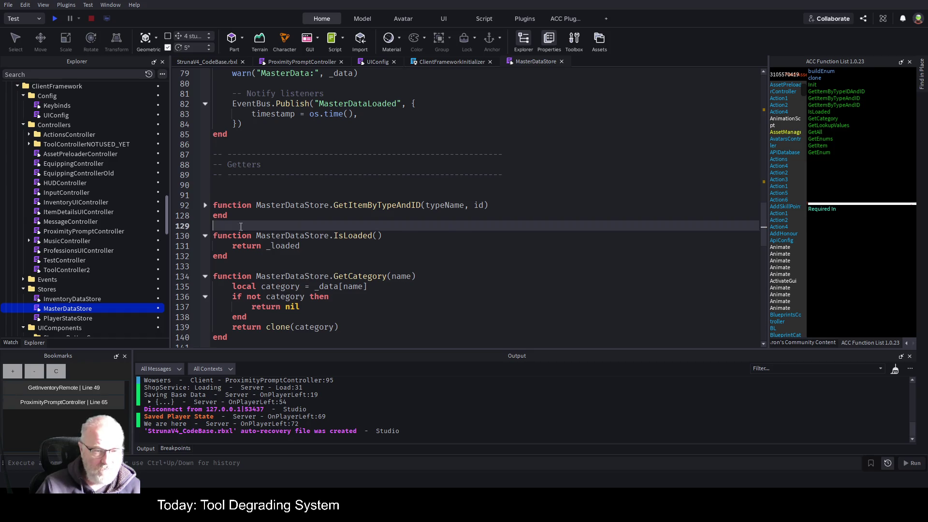
{"action": "key", "text": "Return"}
{"action": "key", "text": "Return"}
{"action": "key", "text": "Return"}
{"action": "left_click", "coordinate": [457, 236]}
{"action": "key", "text": "ctrl+v"}
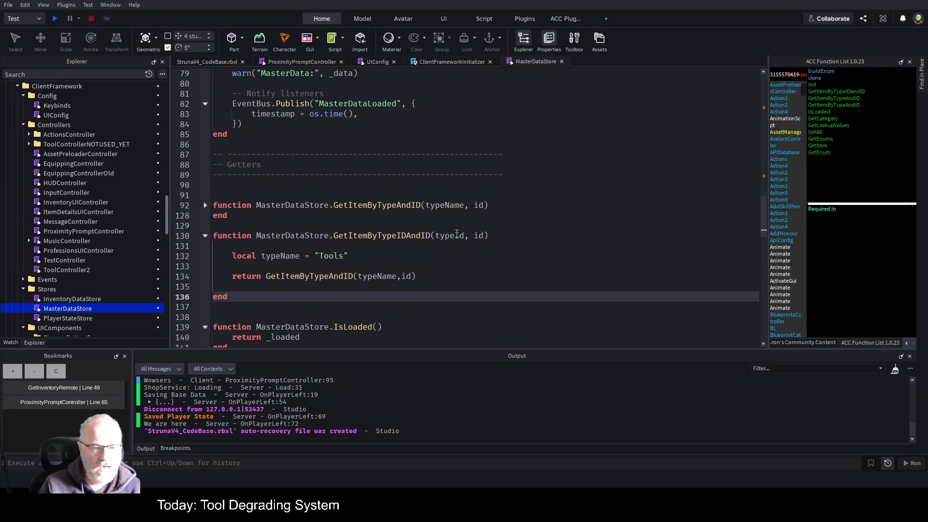
{"action": "left_click", "coordinate": [458, 259]}
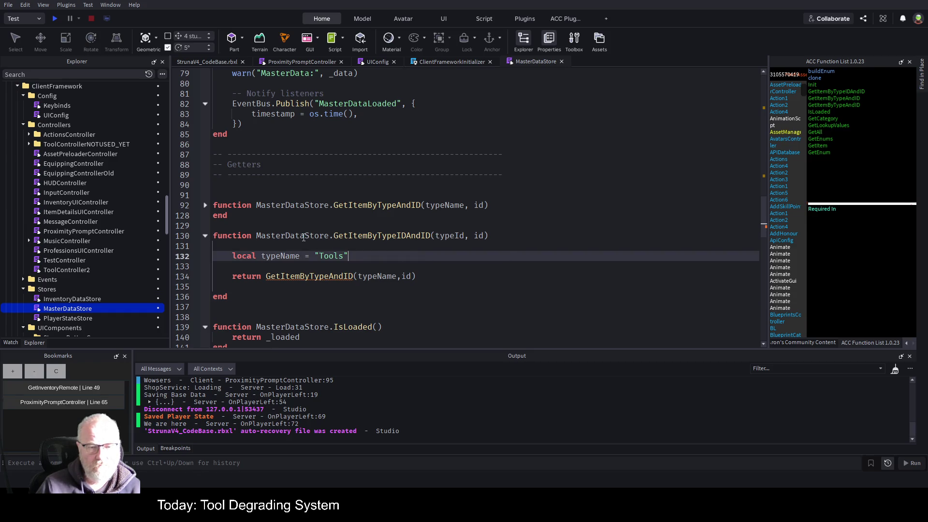
{"action": "left_click", "coordinate": [446, 292]}
Prefix the wrapper's call with MasterDataStore. on line 134 and save
{"action": "double_click", "coordinate": [307, 205]}
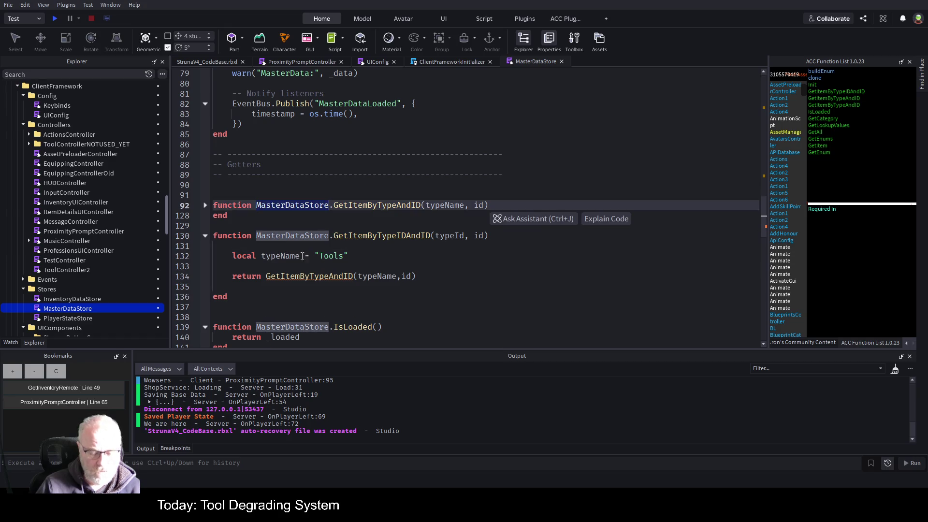
{"action": "left_click", "coordinate": [266, 276]}
{"action": "key", "text": "ctrl+v"}
{"action": "type", "text": "."}
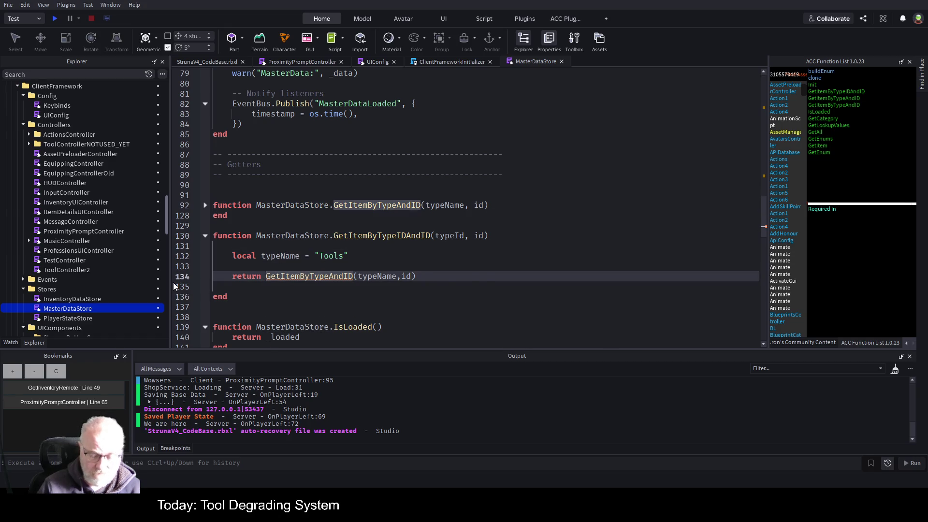
{"action": "left_click", "coordinate": [452, 259]}
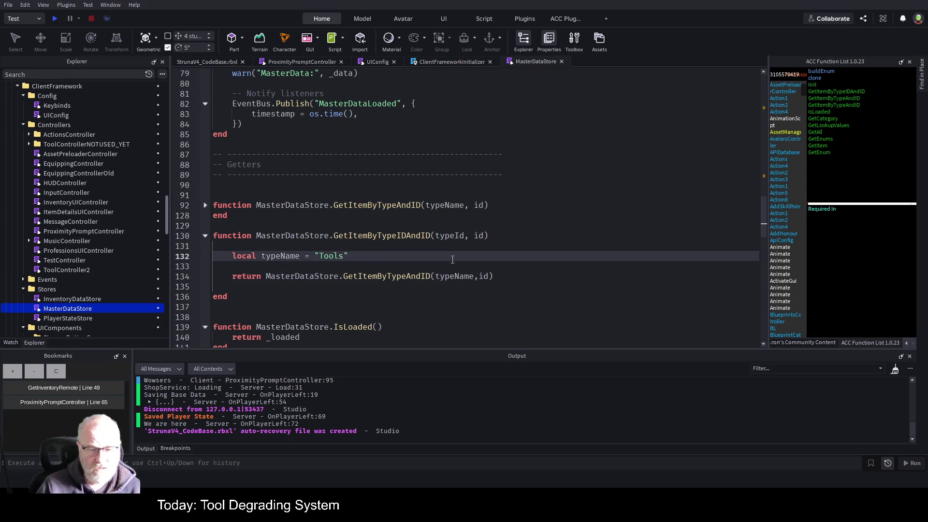
{"action": "key", "text": "ctrl+s"}
Move GetItemByTypeIDAndID just under the Getters header and save again
{"action": "left_click_drag", "start_coordinate": [237, 296], "coordinate": [244, 226]}
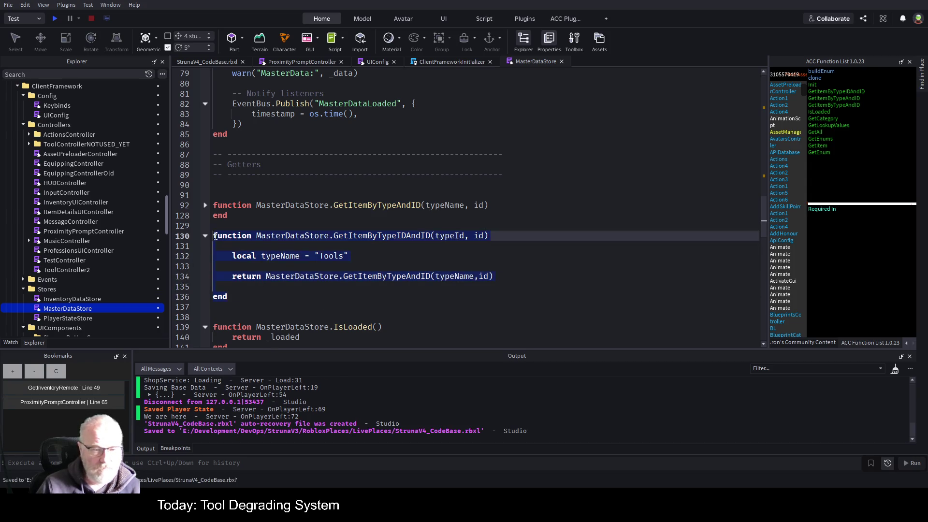
{"action": "key", "text": "BackSpace"}
{"action": "left_click", "coordinate": [218, 185]}
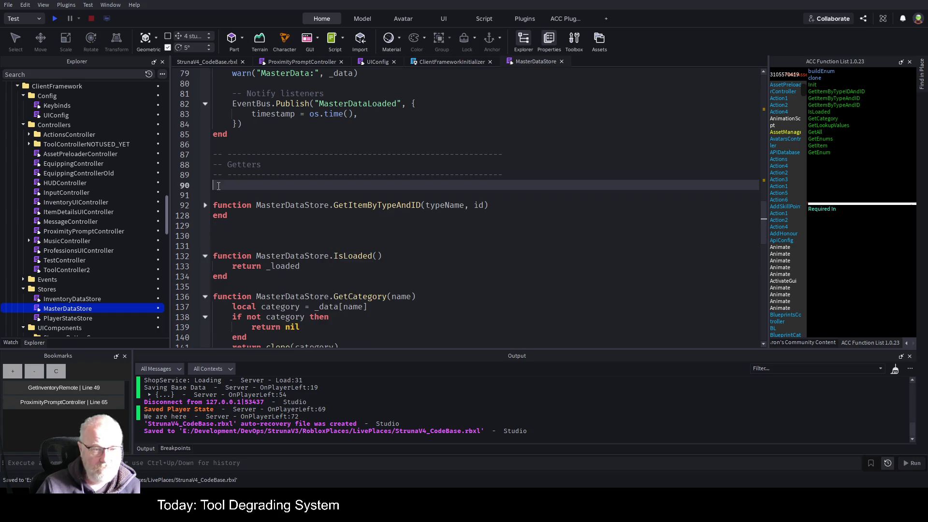
{"action": "key", "text": "ctrl+v"}
{"action": "left_click", "coordinate": [478, 228]}
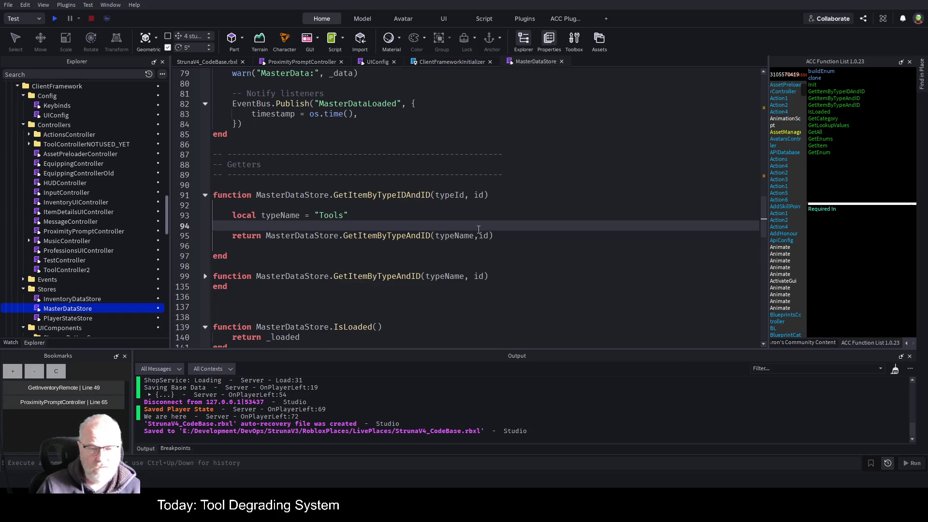
{"action": "key", "text": "ctrl+s"}
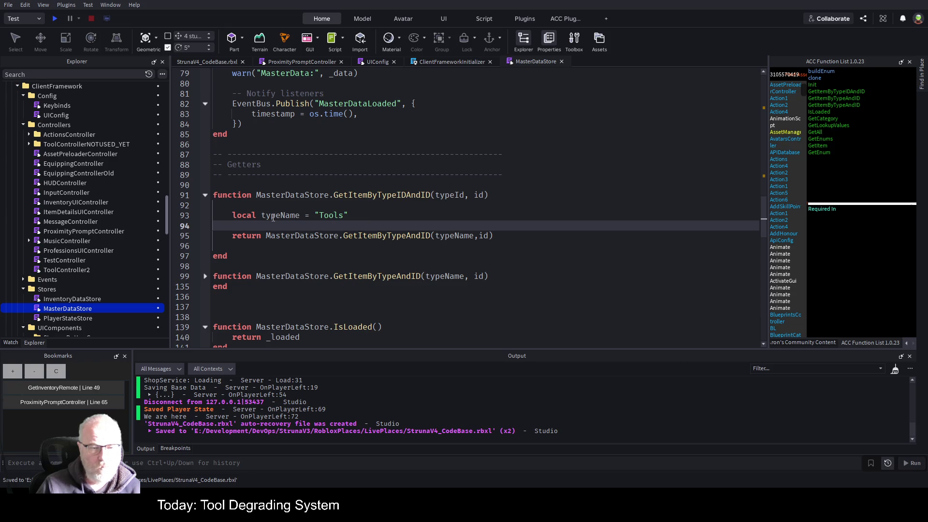
{"action": "double_click", "coordinate": [288, 216]}
{"action": "left_click", "coordinate": [464, 198]}
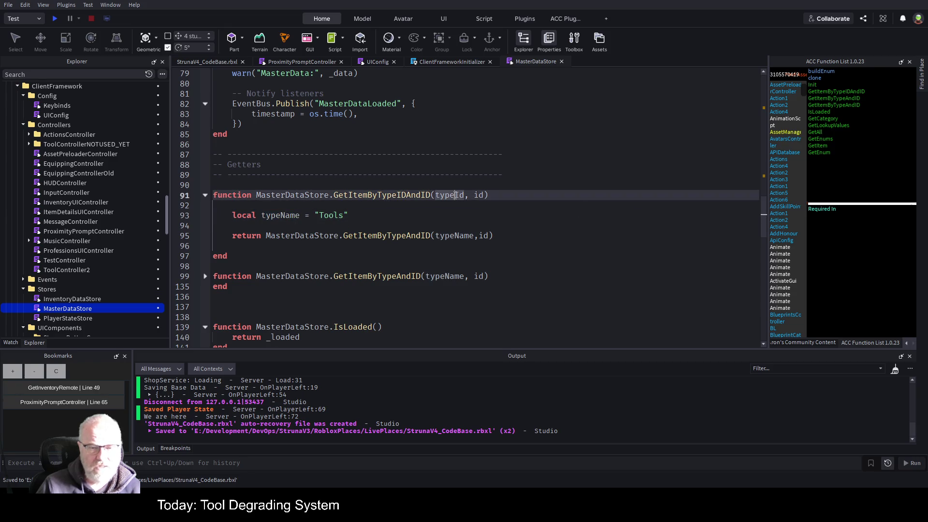
Move to the line below the GetItemByTypeIDAndID header in MasterDataStore
{"action": "key", "text": "Down"}
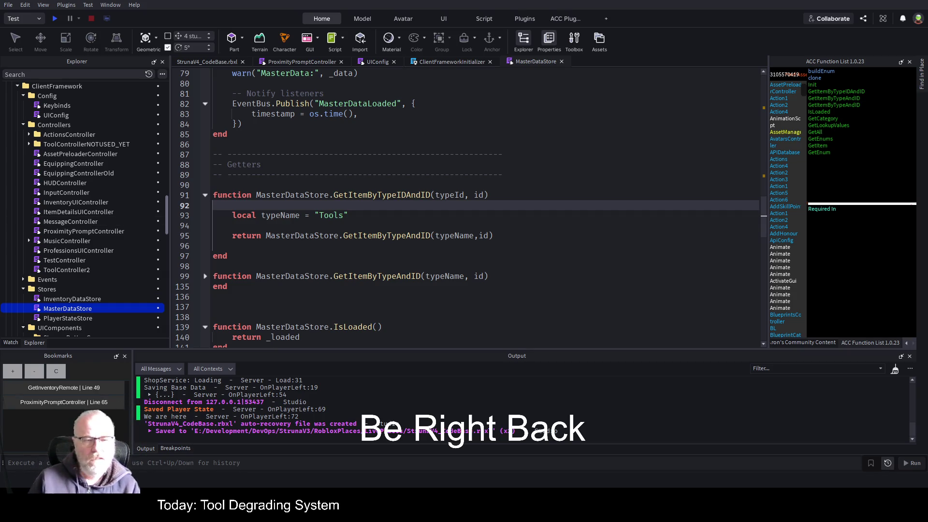
Add a breakpoint at MasterDataStore line 93, select the GetItemByTypeIDAndID name, and return to ProximityPromptController
{"action": "left_click", "coordinate": [405, 225]}
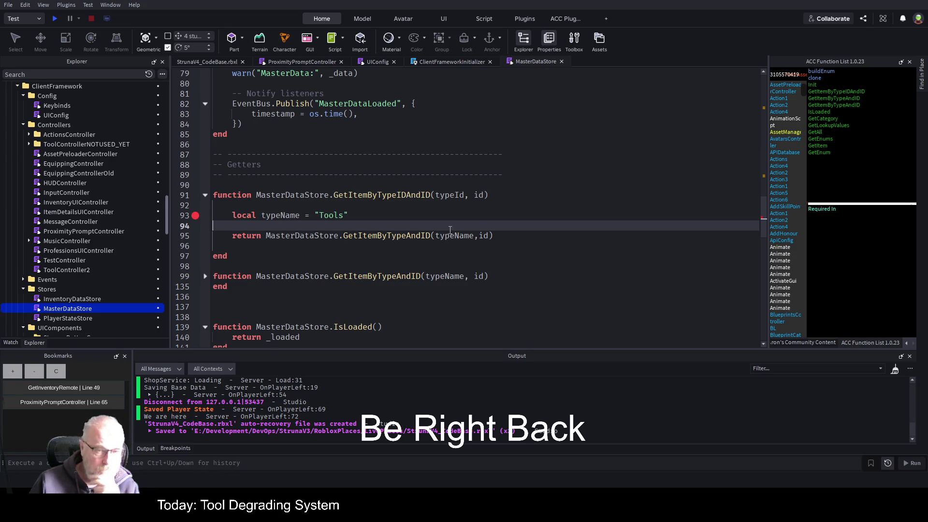
{"action": "double_click", "coordinate": [384, 195]}
{"action": "key", "text": "ctrl+c"}
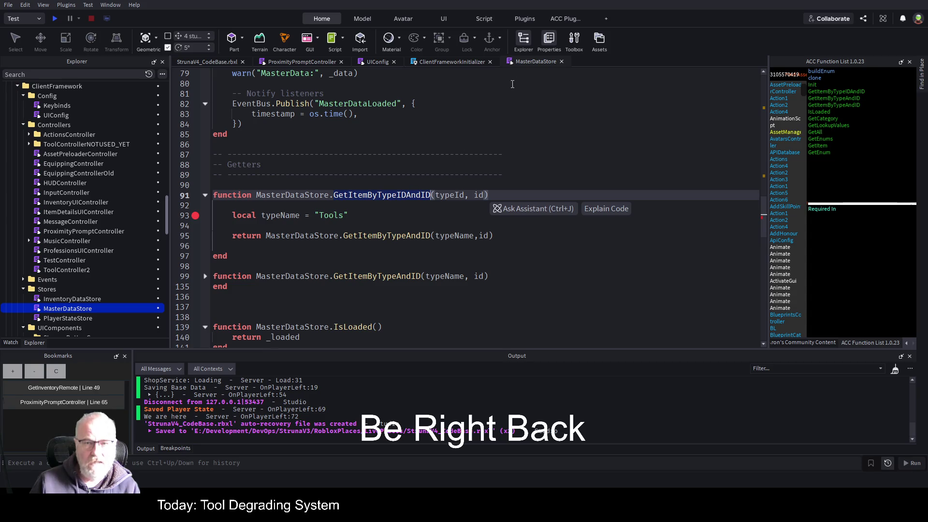
{"action": "left_click", "coordinate": [300, 61]}
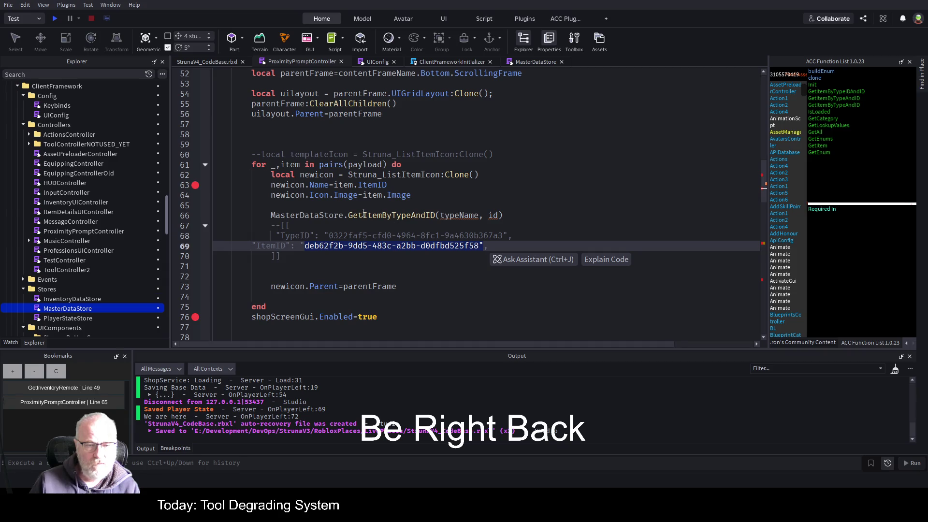
Change line 66 to MasterDataStore.GetItemByTypeIDAndID(item.TypeID, item.ItemID) and save the place
{"action": "double_click", "coordinate": [380, 215]}
{"action": "key", "text": "ctrl+v"}
{"action": "left_click", "coordinate": [504, 189]}
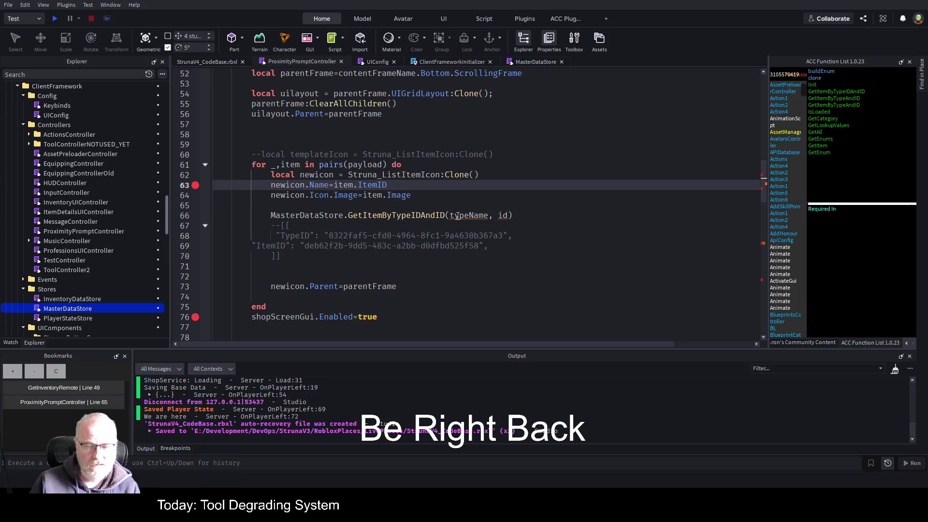
{"action": "double_click", "coordinate": [458, 215]}
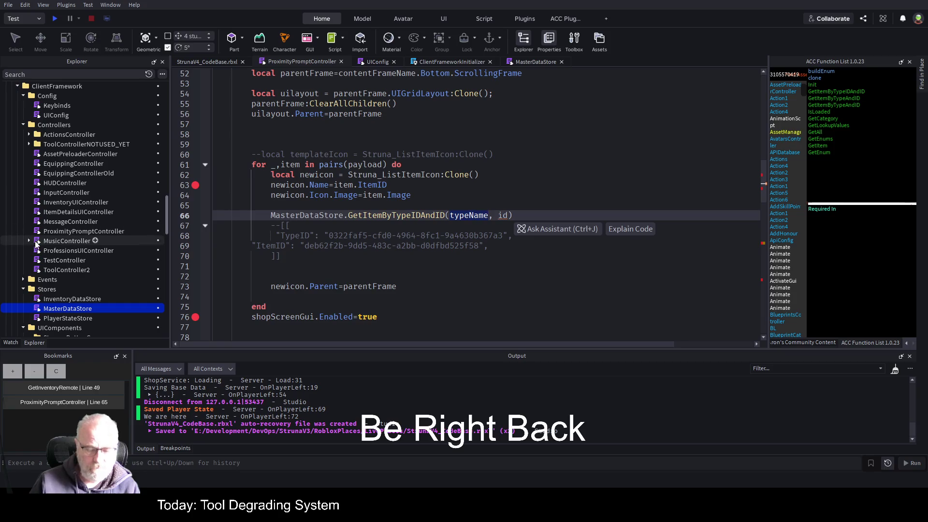
{"action": "type", "text": "item.TypeID"}
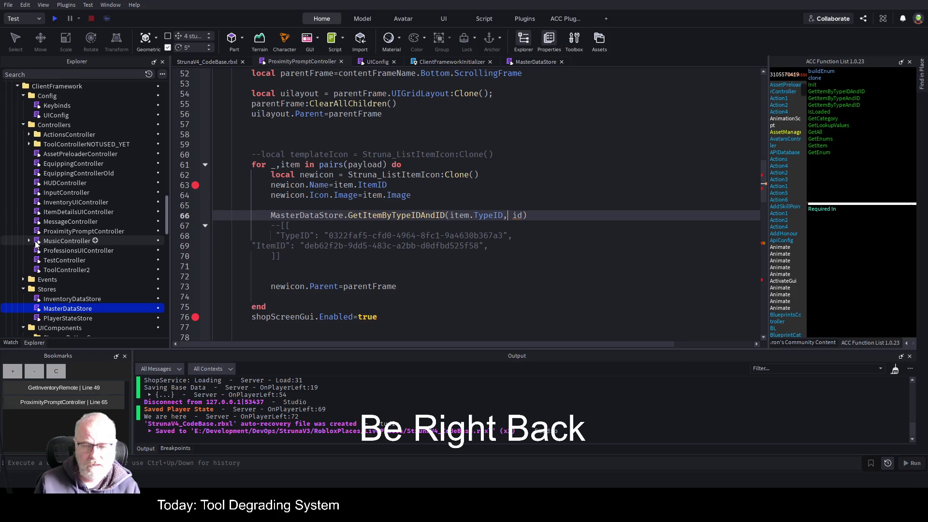
{"action": "key", "text": "Right"}
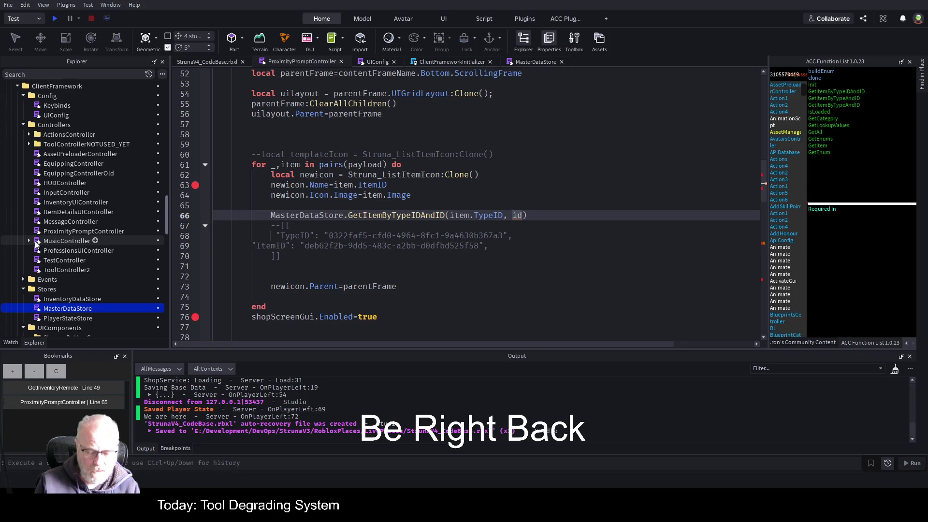
{"action": "type", "text": "item."}
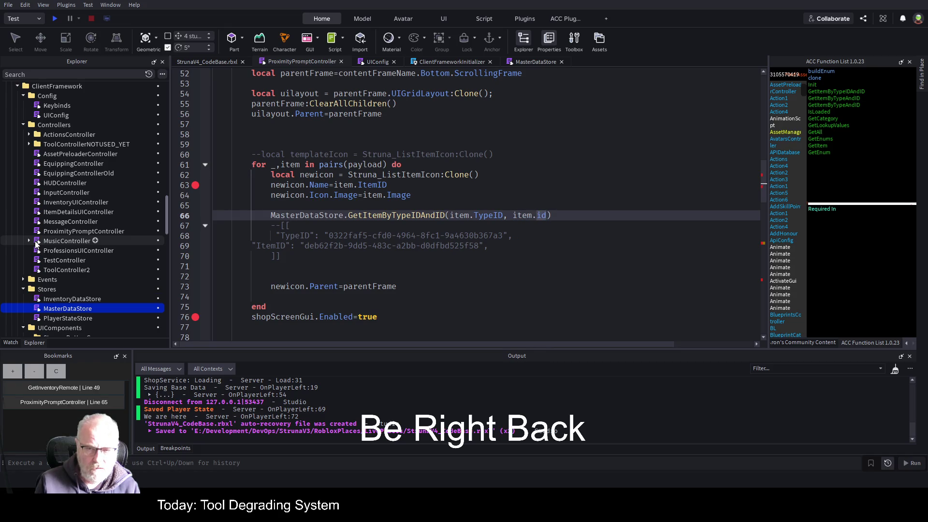
{"action": "type", "text": "Item"}
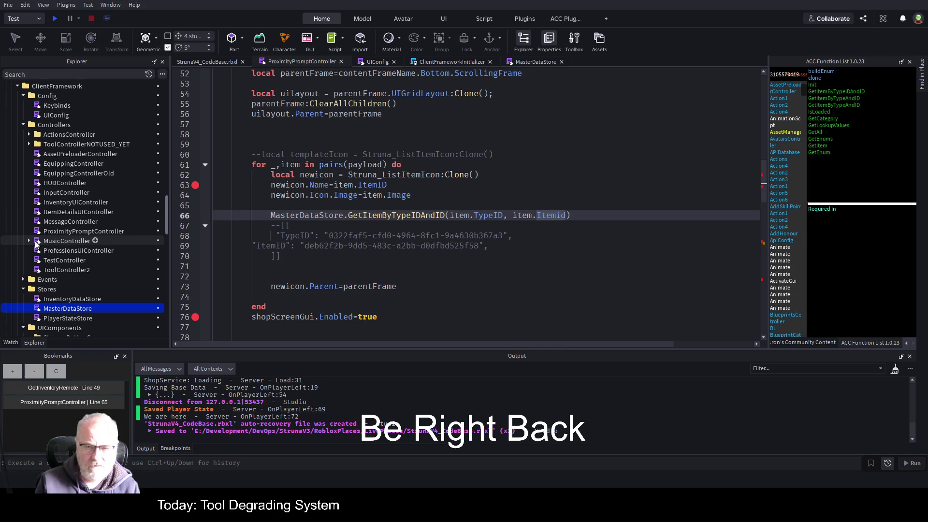
{"action": "key", "text": "BackSpace"}
{"action": "key", "text": "BackSpace"}
{"action": "type", "text": "ID"}
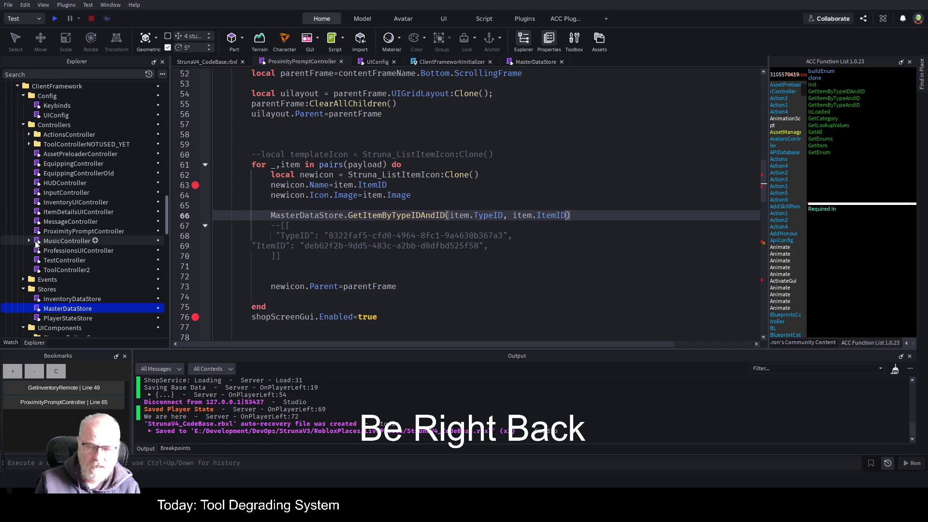
{"action": "key", "text": "Up"}
{"action": "key", "text": "ctrl+s"}
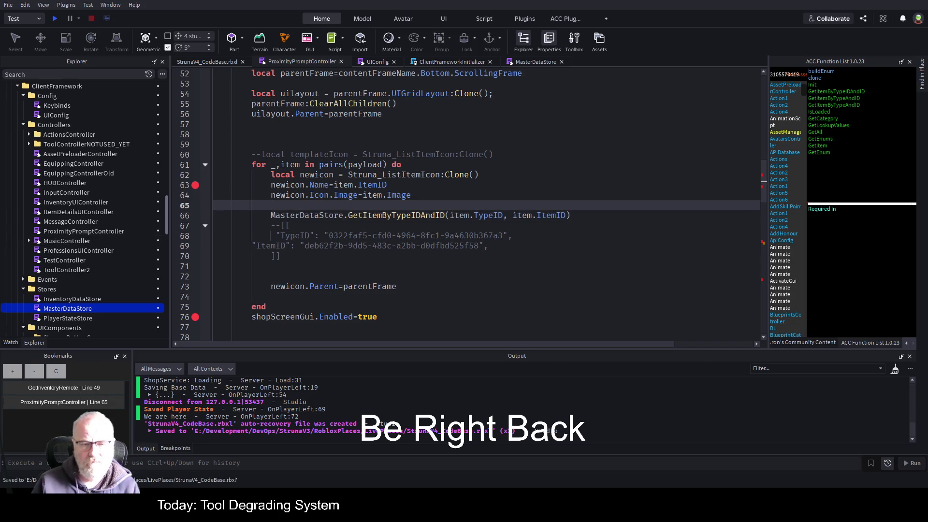
{"action": "left_click", "coordinate": [594, 218]}
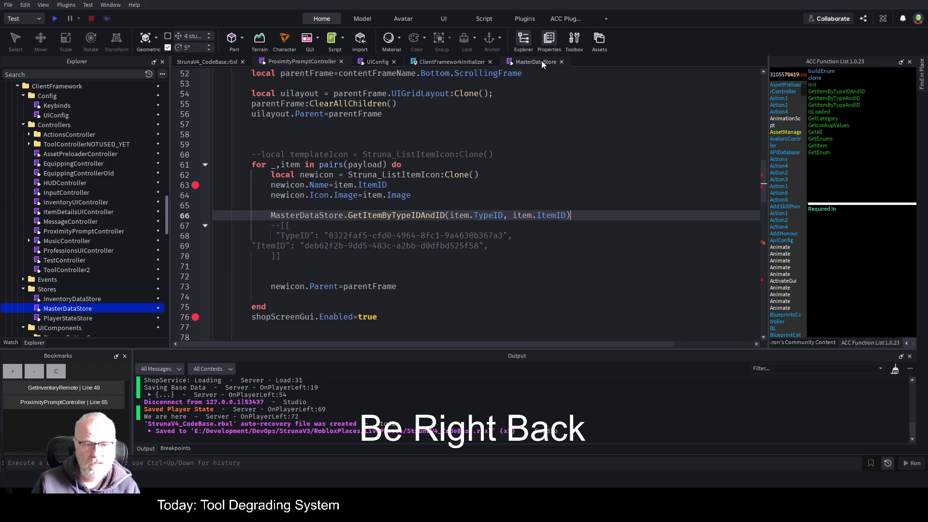
Disable the breakpoint on line 63 of RefreshItems
{"action": "scroll", "coordinate": [410, 204], "scroll_direction": "up", "scroll_amount": 1}
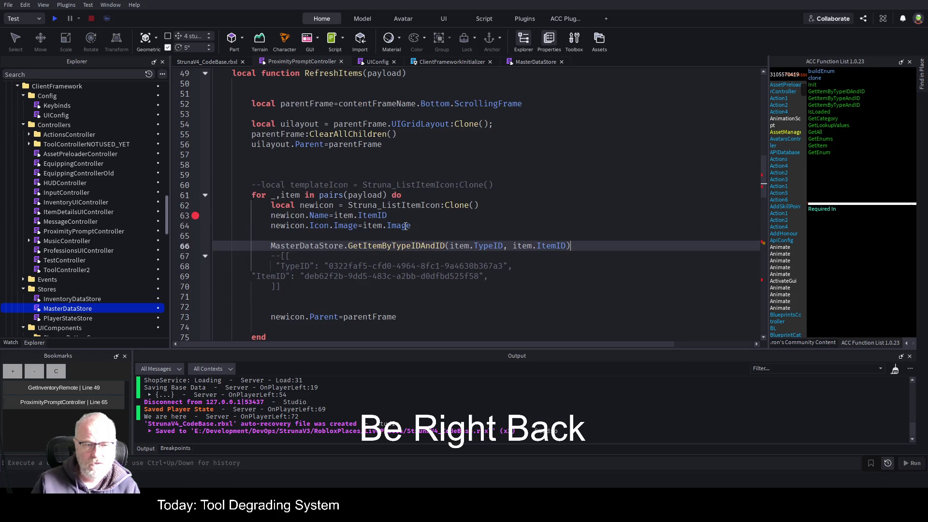
{"action": "scroll", "coordinate": [406, 226], "scroll_direction": "up", "scroll_amount": 10}
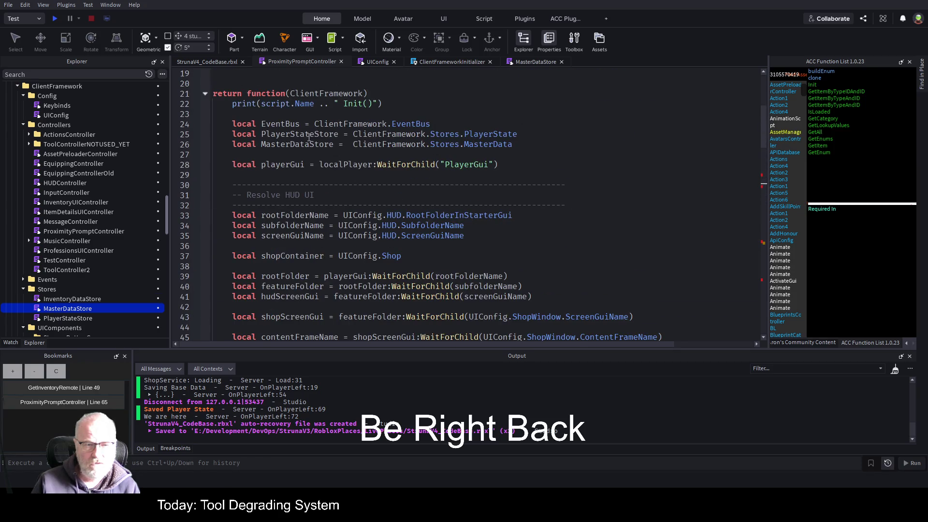
{"action": "scroll", "coordinate": [561, 119], "scroll_direction": "down", "scroll_amount": 10}
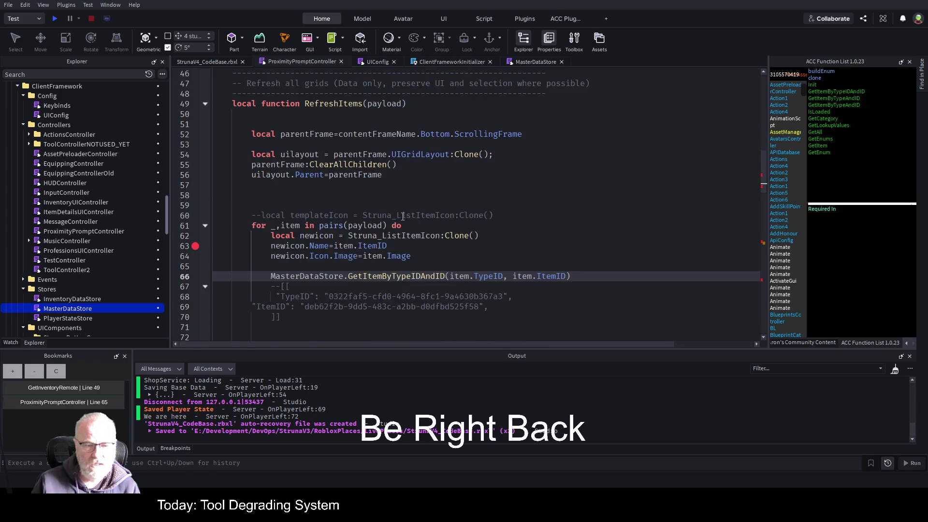
{"action": "left_click", "coordinate": [195, 216]}
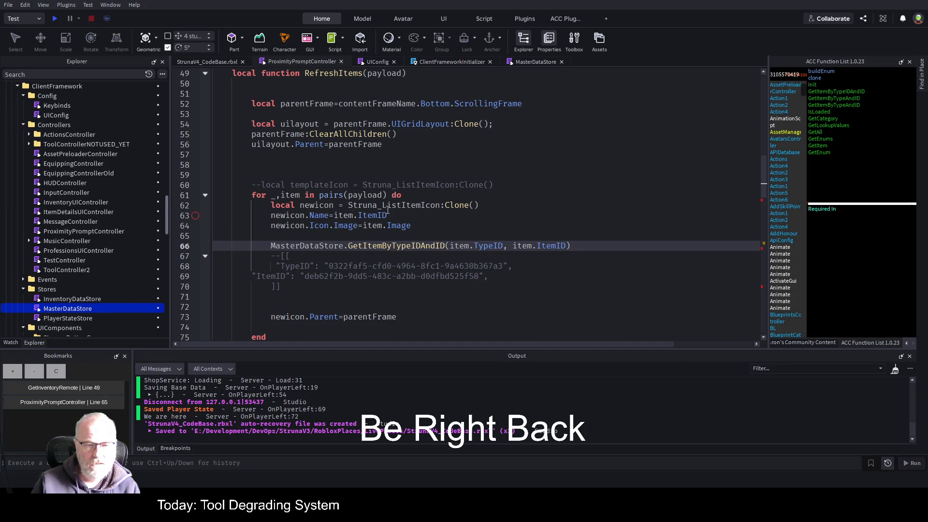
Move the GetItemByTypeIDAndID call from line 66 to the loop's top on line 63, then start a play test
{"action": "left_click", "coordinate": [385, 228]}
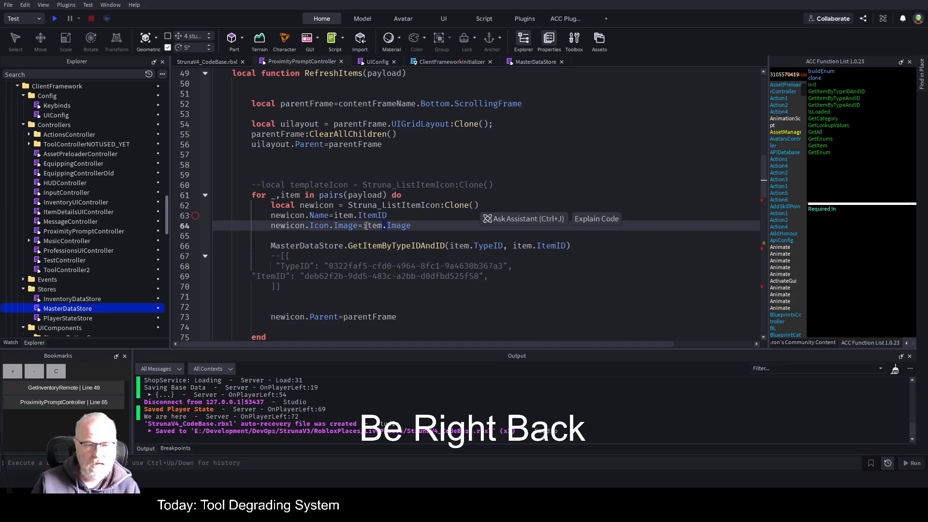
{"action": "left_click", "coordinate": [269, 251]}
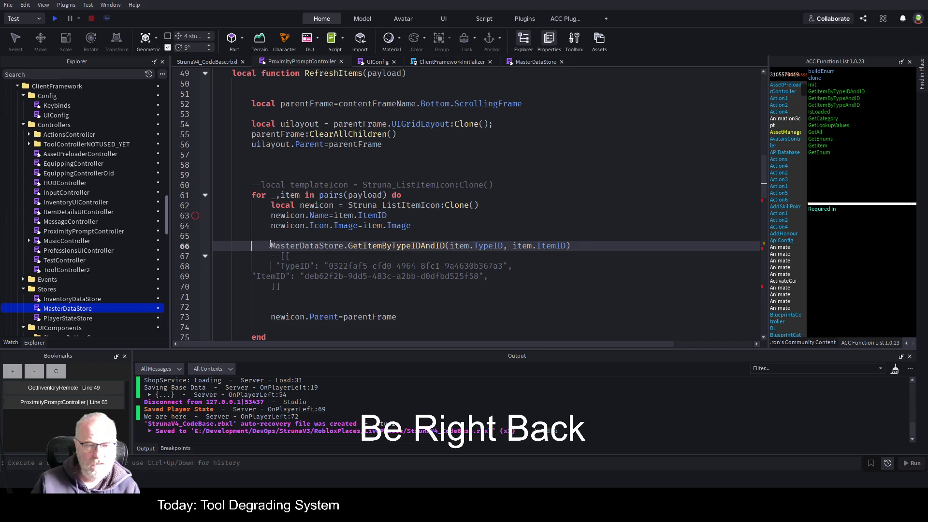
{"action": "left_click_drag", "start_coordinate": [269, 247], "coordinate": [571, 247]}
{"action": "key", "text": "ctrl+c"}
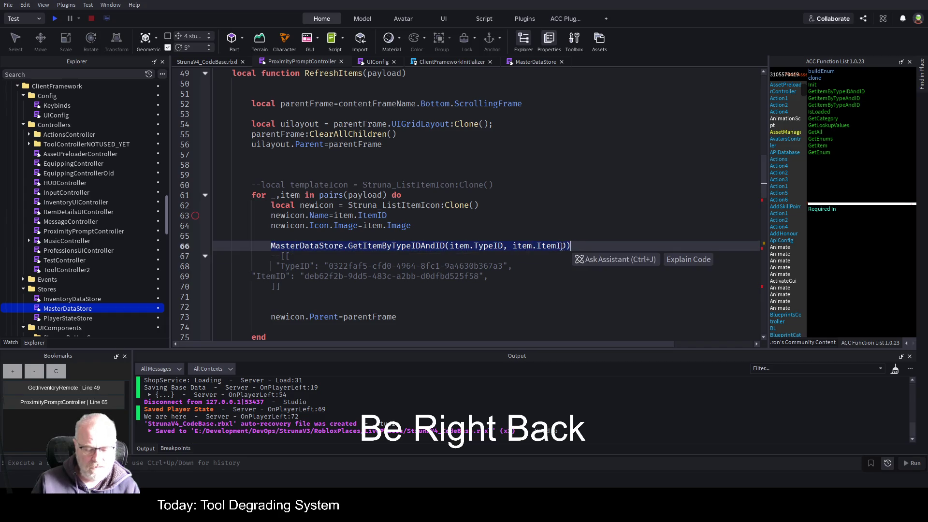
{"action": "key", "text": "Delete"}
{"action": "left_click", "coordinate": [525, 197]}
{"action": "key", "text": "Return"}
{"action": "key", "text": "Return"}
{"action": "key", "text": "Return"}
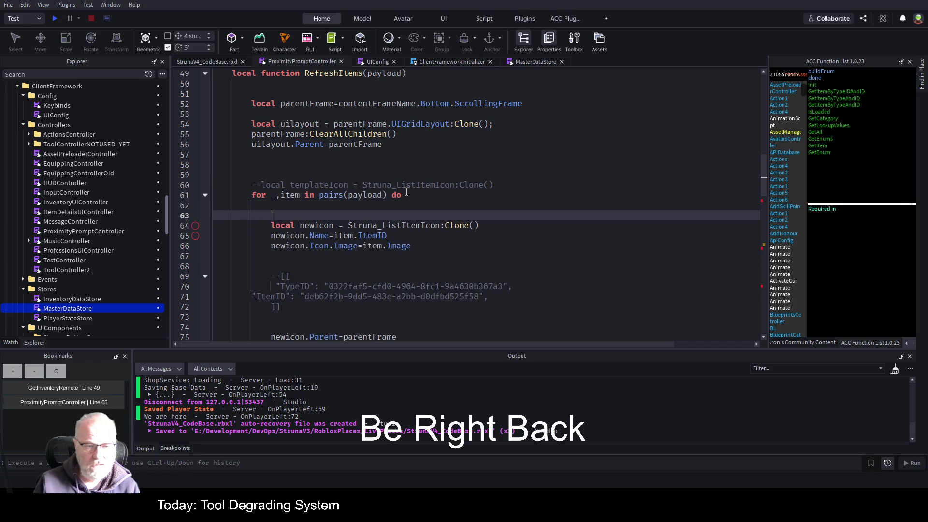
{"action": "key", "text": "Up"}
{"action": "key", "text": "Up"}
{"action": "key", "text": "ctrl+v"}
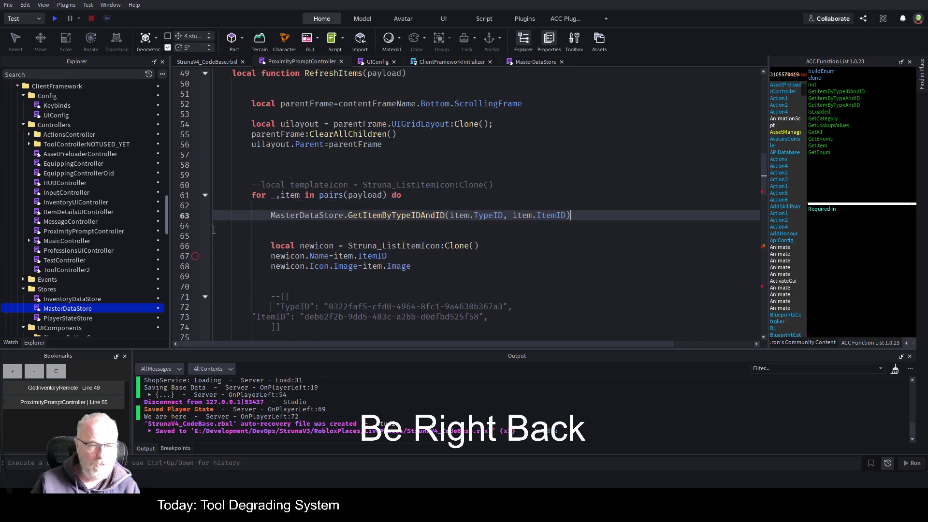
{"action": "key", "text": "F5"}
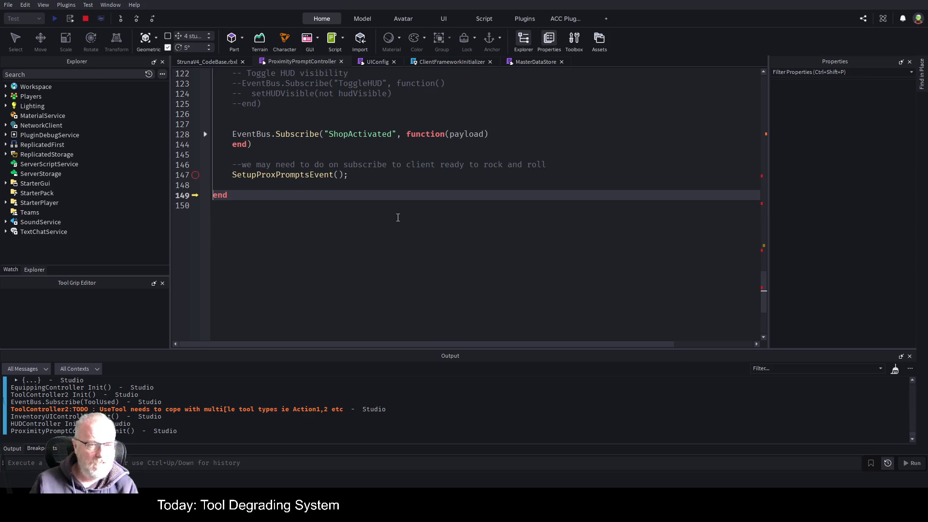
Resume past the line 149 pause and bring up the running StrunaV4_CodeBase.rbxl game view
{"action": "key", "text": "F5"}
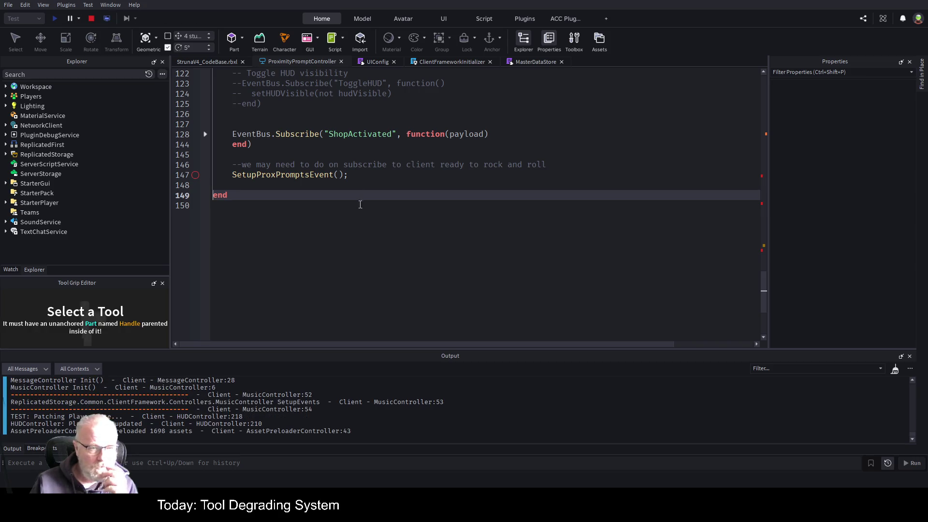
{"action": "left_click", "coordinate": [204, 62]}
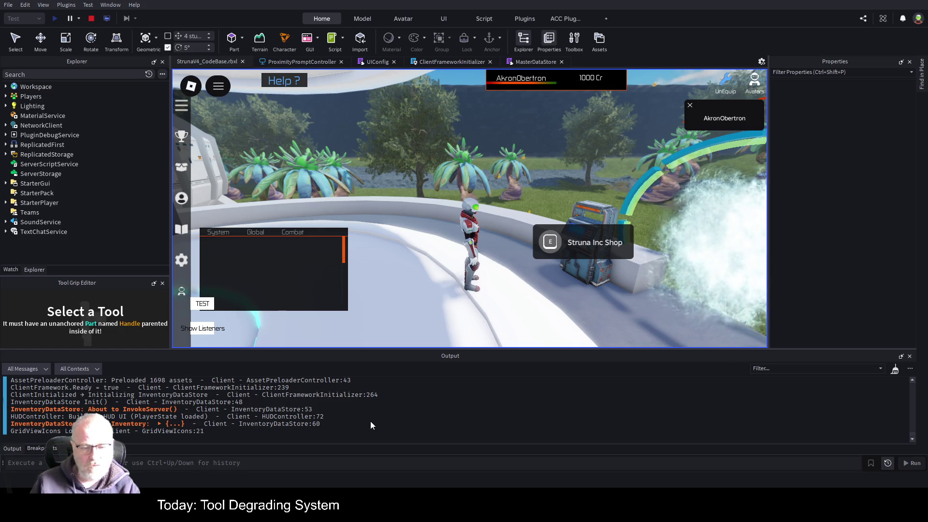
Clear Output, trigger the Struna Inc Shop prompt, continue to line 63, and step into GetItemByTypeIDAndID
{"action": "key", "text": "ctrl+k"}
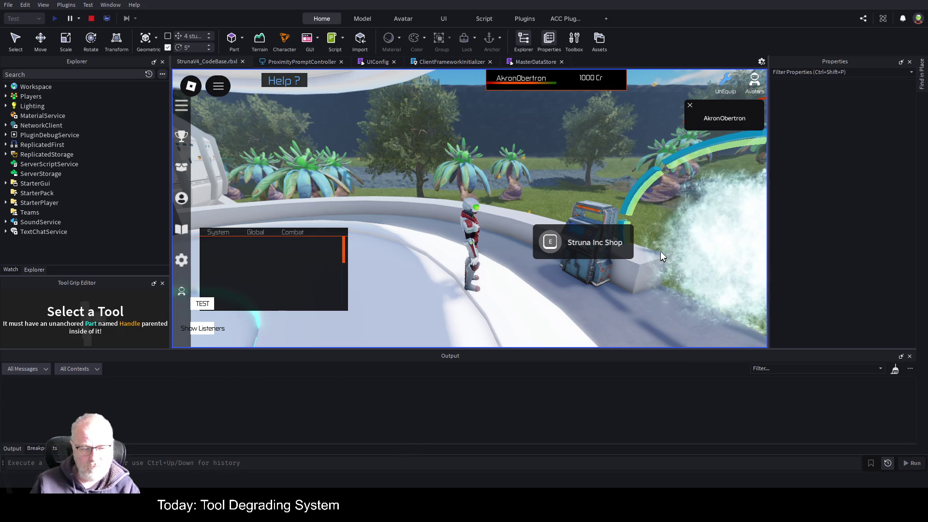
{"action": "left_click", "coordinate": [567, 254]}
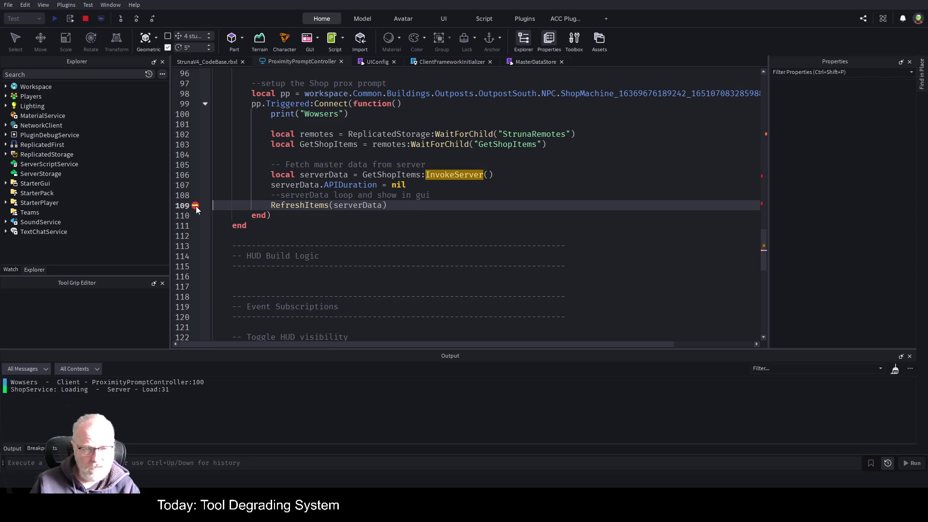
{"action": "key", "text": "F5"}
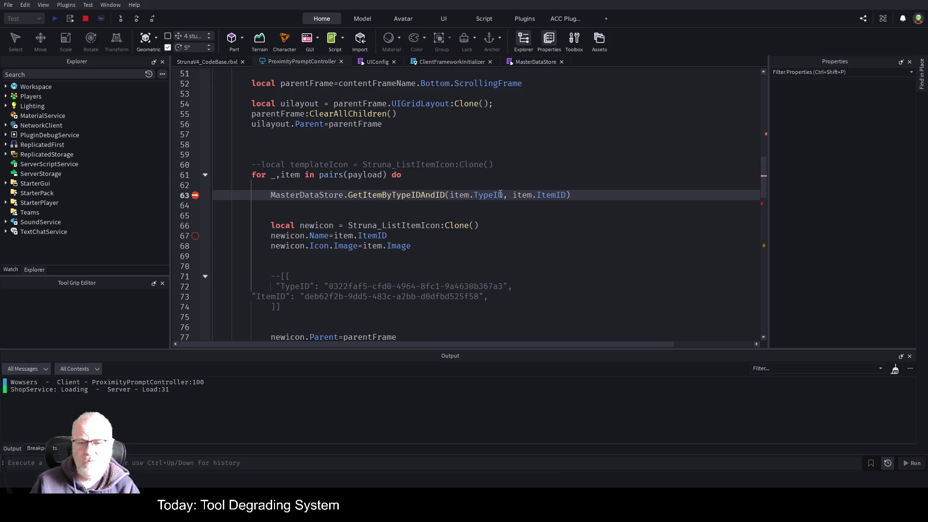
{"action": "left_click", "coordinate": [583, 166]}
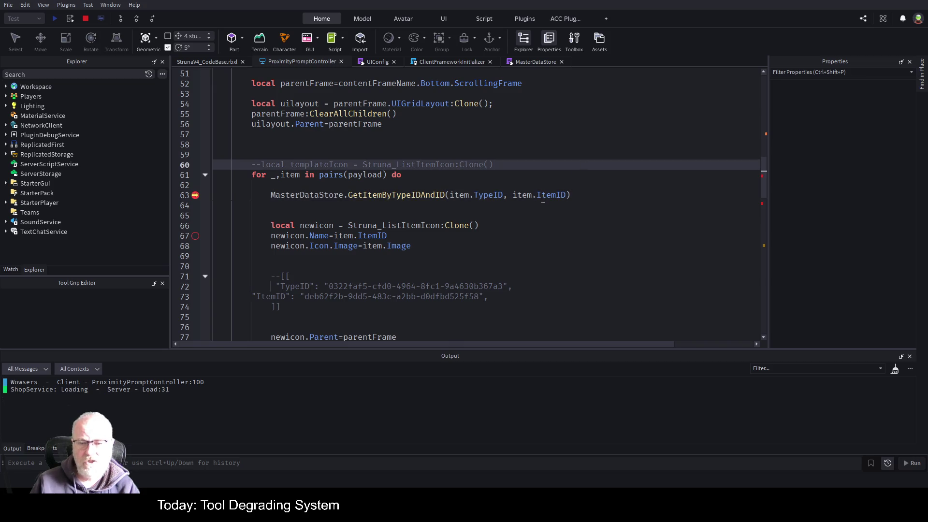
{"action": "left_click", "coordinate": [119, 20]}
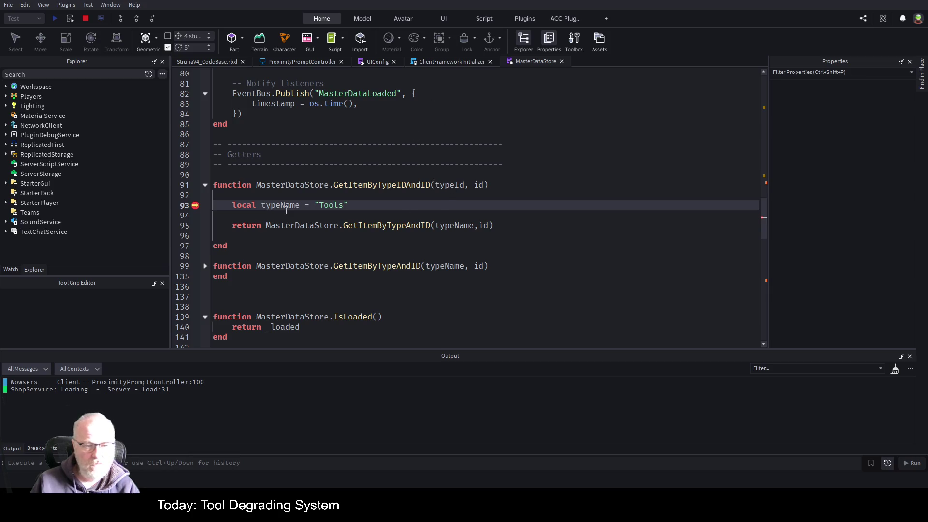
Add _enums as a new expression under My Watches in the Watch panel
{"action": "left_click", "coordinate": [10, 269]}
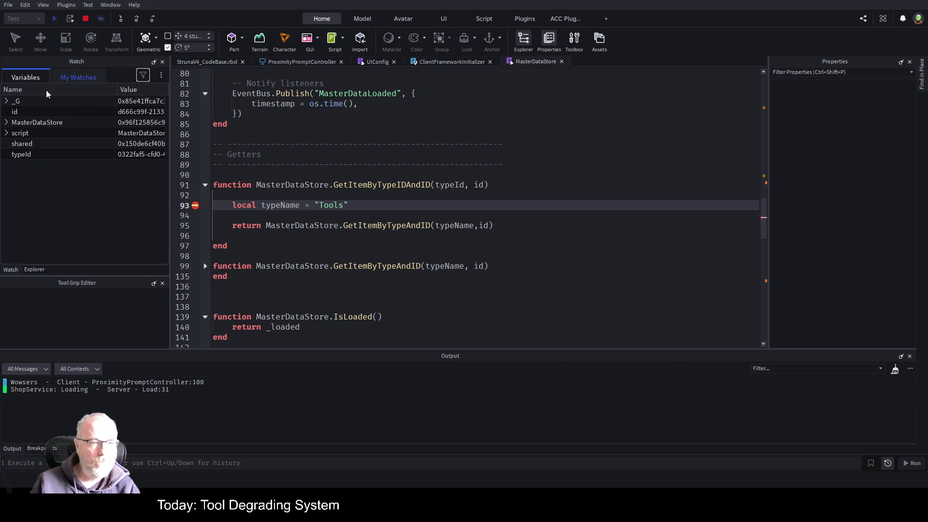
{"action": "left_click", "coordinate": [77, 77]}
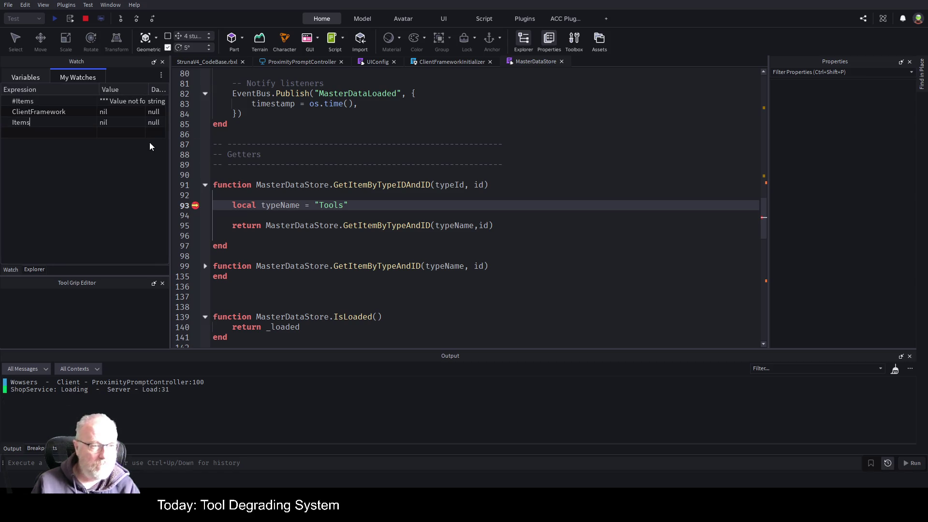
{"action": "left_click", "coordinate": [54, 130]}
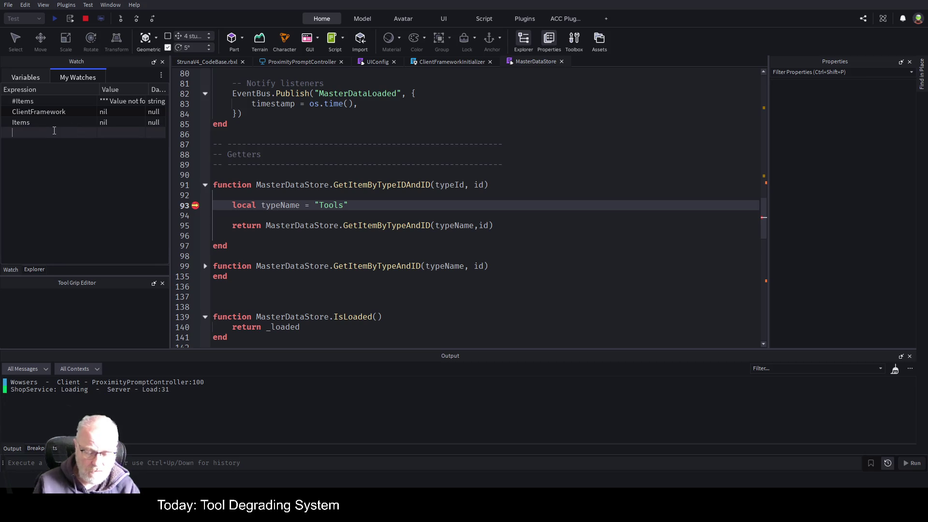
{"action": "type", "text": "_enums"}
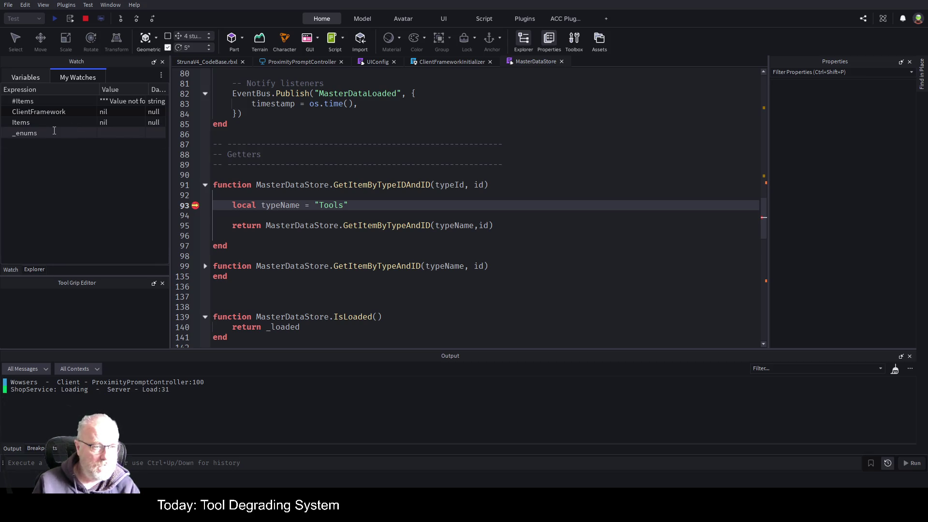
{"action": "key", "text": "Return"}
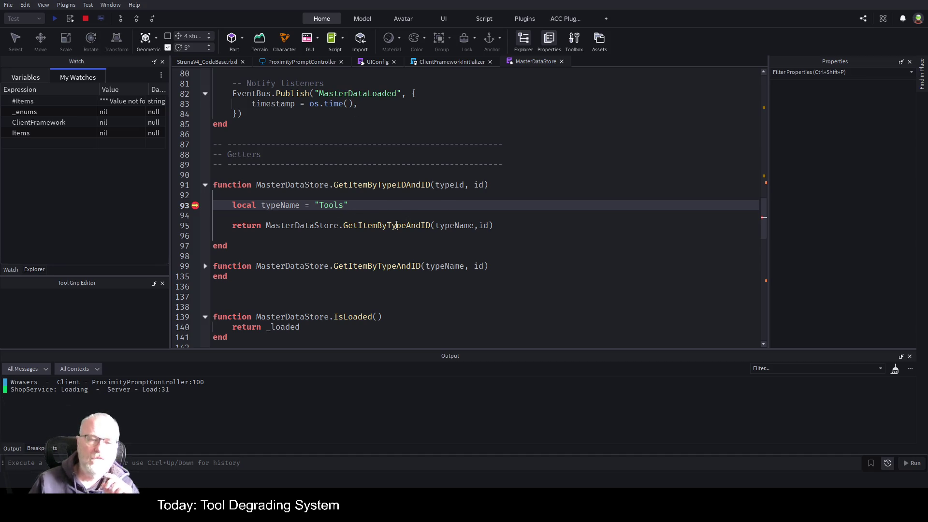
Expand the folded GetItemByTypeAndID function body in MasterDataStore
{"action": "double_click", "coordinate": [424, 226]}
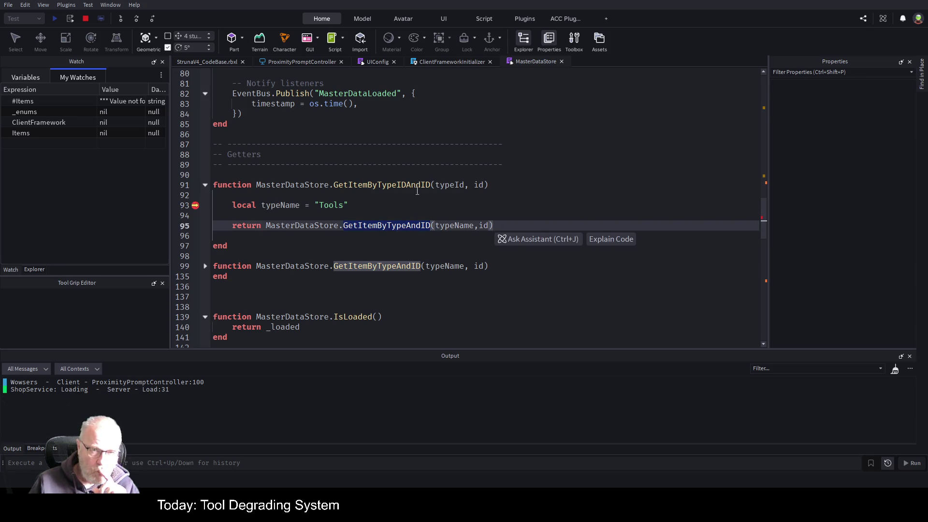
{"action": "scroll", "coordinate": [417, 190], "scroll_direction": "up", "scroll_amount": 4}
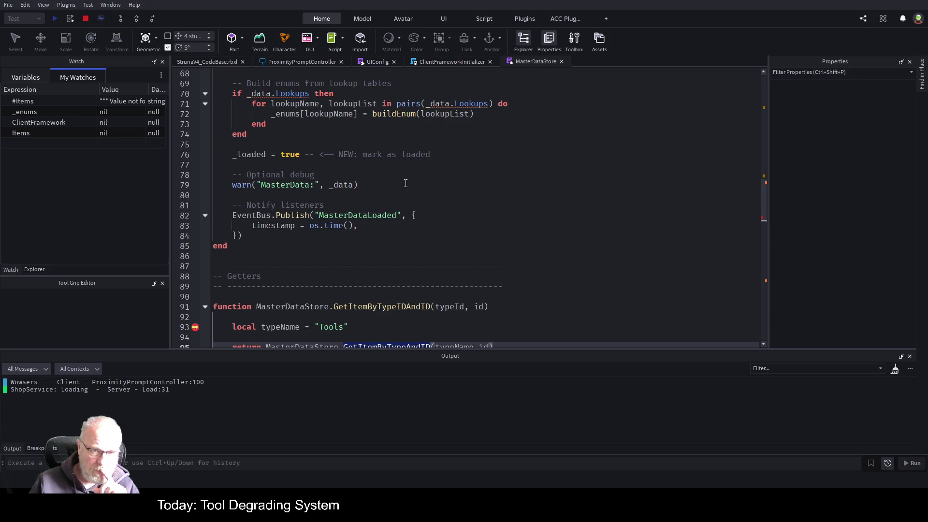
{"action": "scroll", "coordinate": [406, 184], "scroll_direction": "up", "scroll_amount": 2}
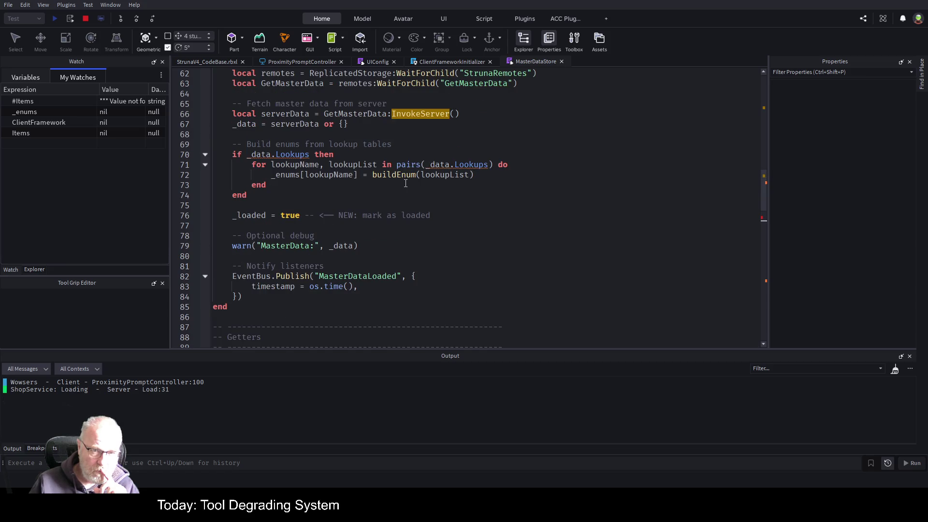
{"action": "scroll", "coordinate": [416, 189], "scroll_direction": "down", "scroll_amount": 8}
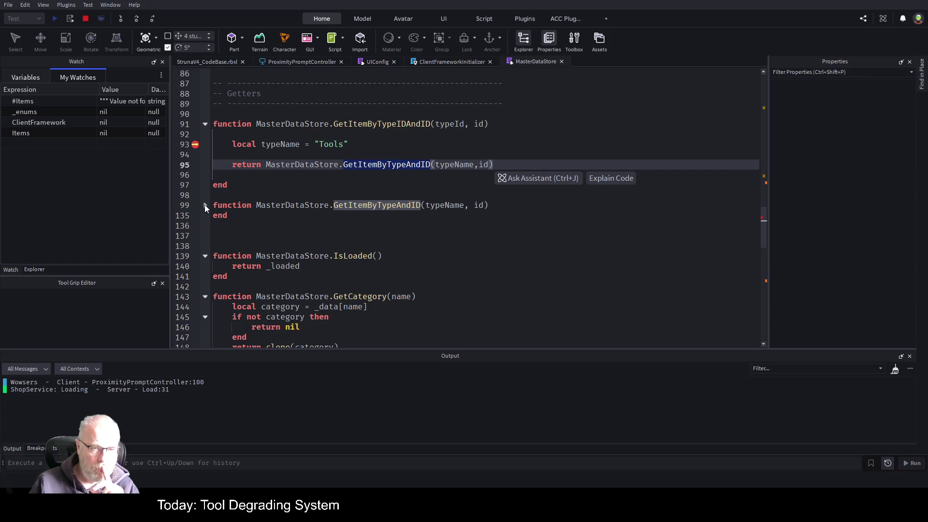
{"action": "left_click", "coordinate": [205, 206]}
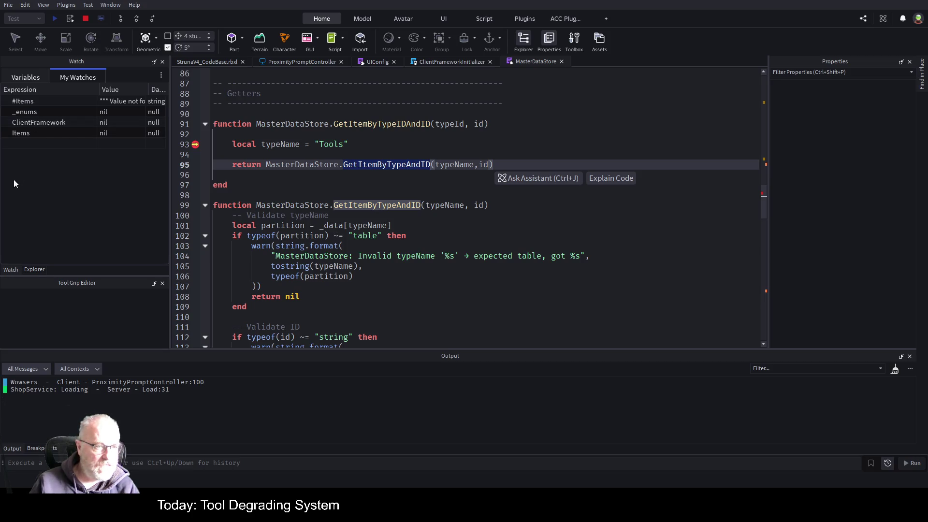
Glance at the local variables, then return to My Watches and begin editing the #Items expression
{"action": "left_click", "coordinate": [19, 82]}
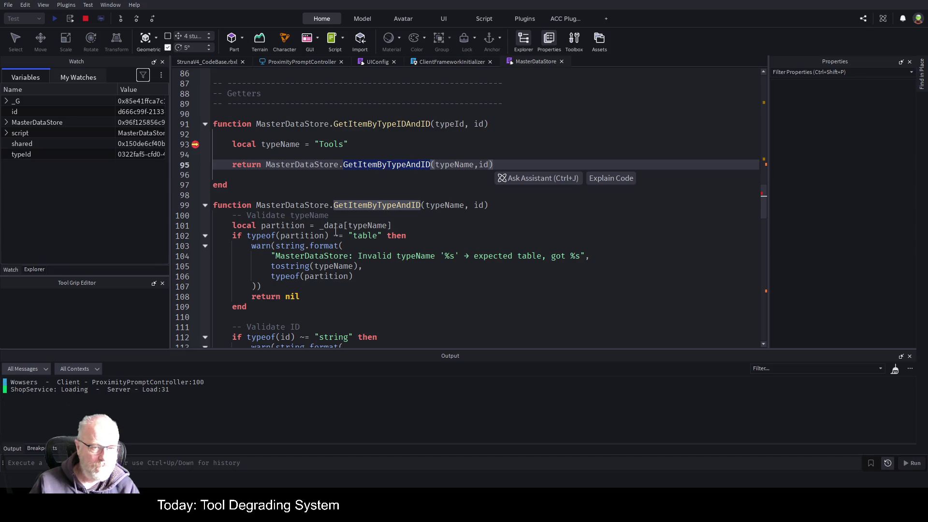
{"action": "left_click", "coordinate": [332, 184]}
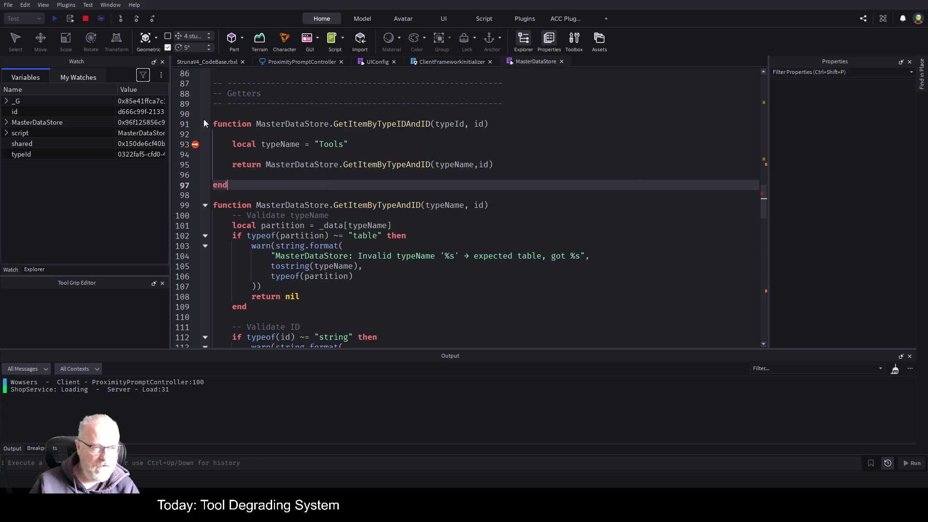
{"action": "left_click", "coordinate": [74, 77]}
{"action": "double_click", "coordinate": [49, 101]}
{"action": "key", "text": "Home"}
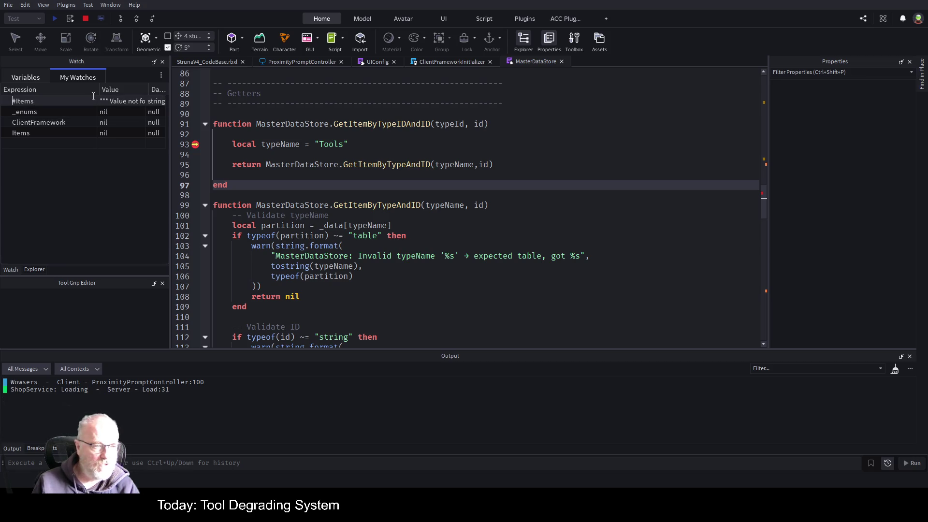
Replace the Items watch expression with _data
{"action": "double_click", "coordinate": [79, 134]}
{"action": "key", "text": "BackSpace"}
{"action": "key", "text": "BackSpace"}
{"action": "key", "text": "BackSpace"}
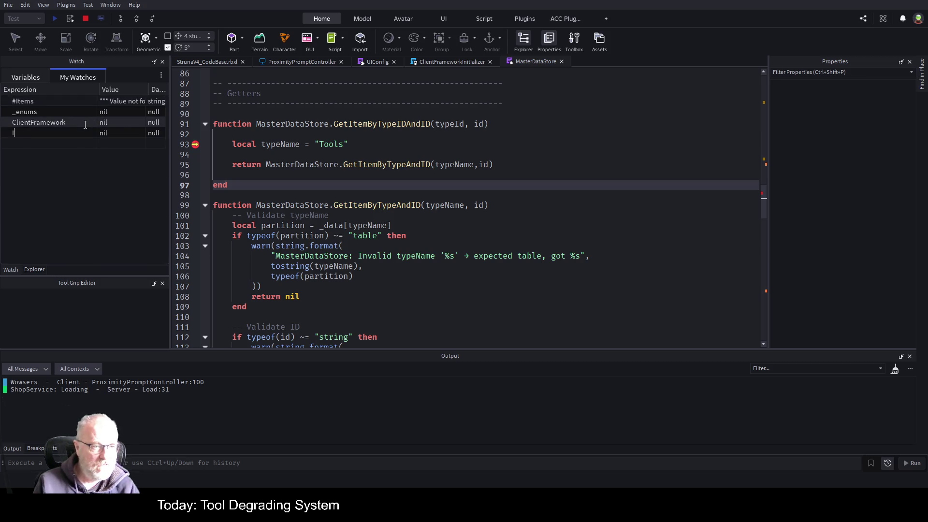
{"action": "type", "text": "_data"}
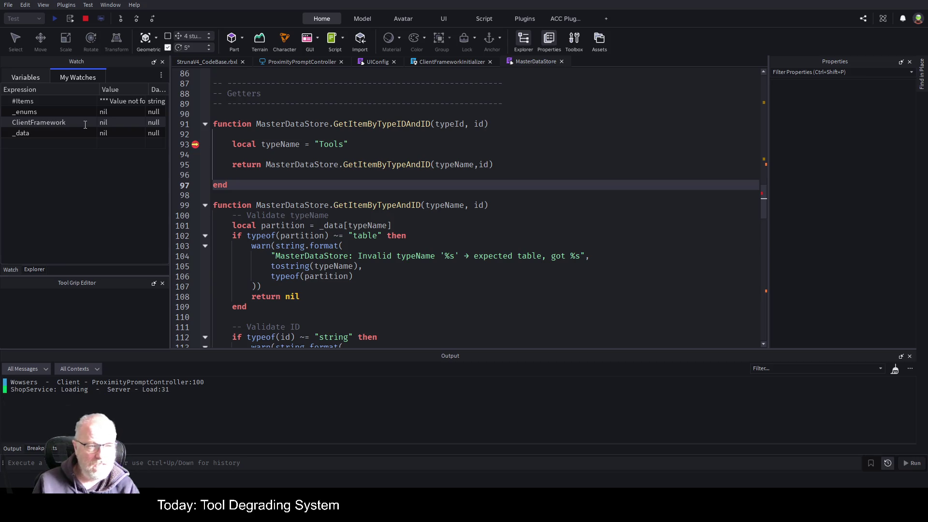
{"action": "key", "text": "Return"}
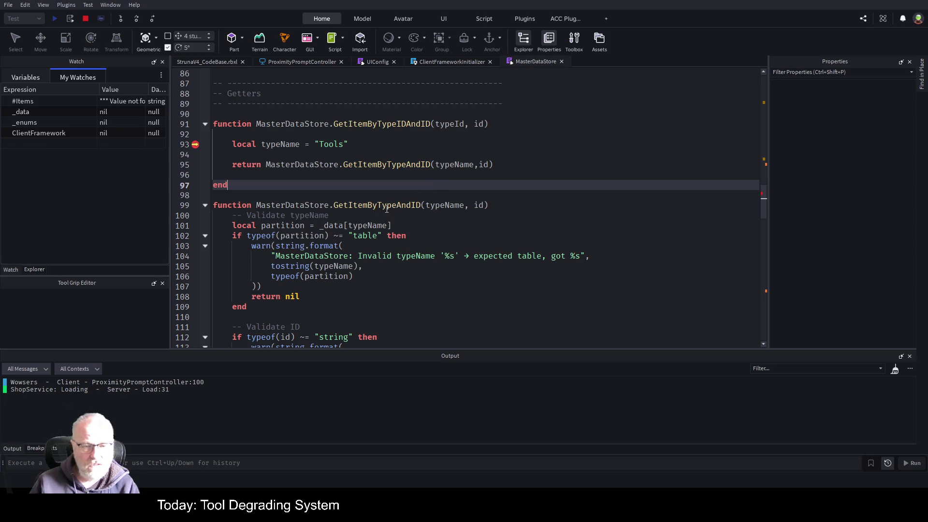
Locate _data in the script, from its use on line 101 to its declaration on line 32
{"action": "double_click", "coordinate": [338, 225]}
{"action": "scroll", "coordinate": [366, 170], "scroll_direction": "up", "scroll_amount": 17}
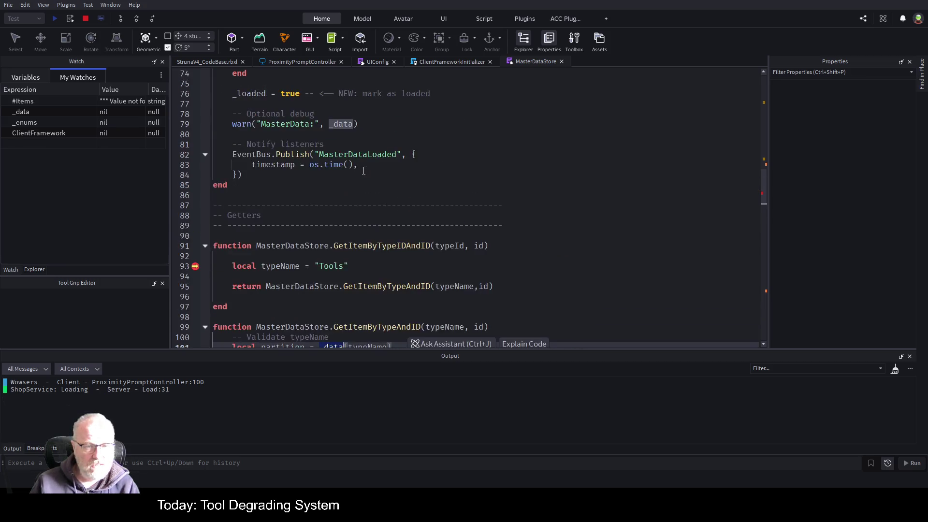
{"action": "scroll", "coordinate": [348, 175], "scroll_direction": "up", "scroll_amount": 8}
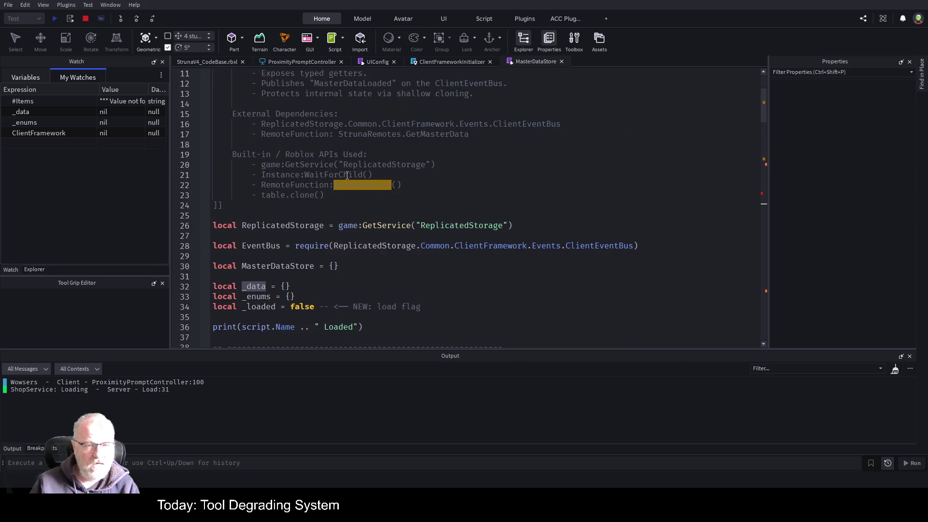
{"action": "scroll", "coordinate": [347, 175], "scroll_direction": "down", "scroll_amount": 1}
{"action": "double_click", "coordinate": [264, 255]}
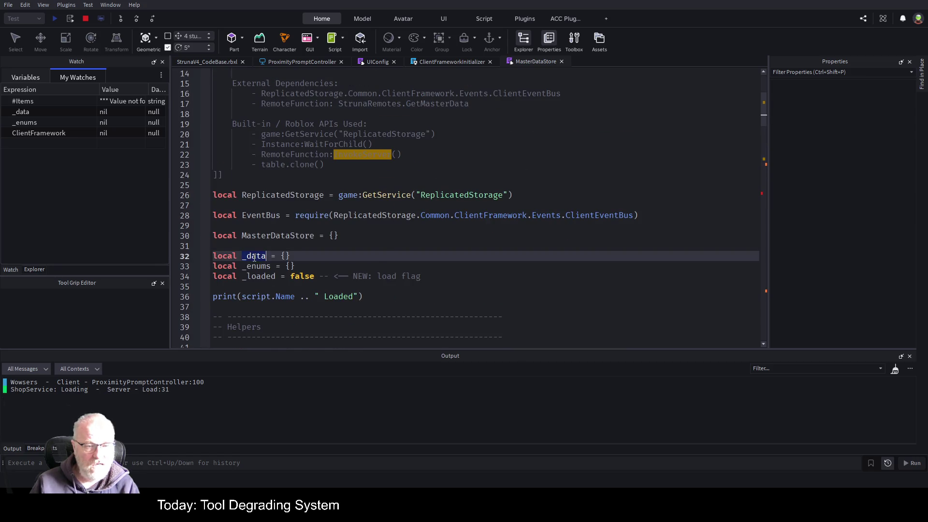
{"action": "scroll", "coordinate": [373, 243], "scroll_direction": "up", "scroll_amount": 5}
{"action": "scroll", "coordinate": [321, 211], "scroll_direction": "down", "scroll_amount": 8}
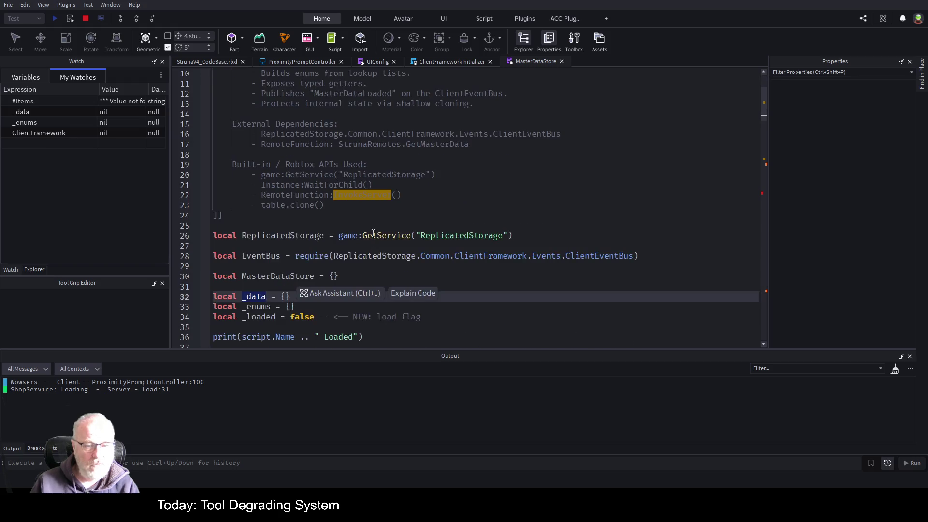
Check the _enums declaration on line 33, then put the caret on line 94 and show the Variables tab
{"action": "left_click", "coordinate": [416, 226]}
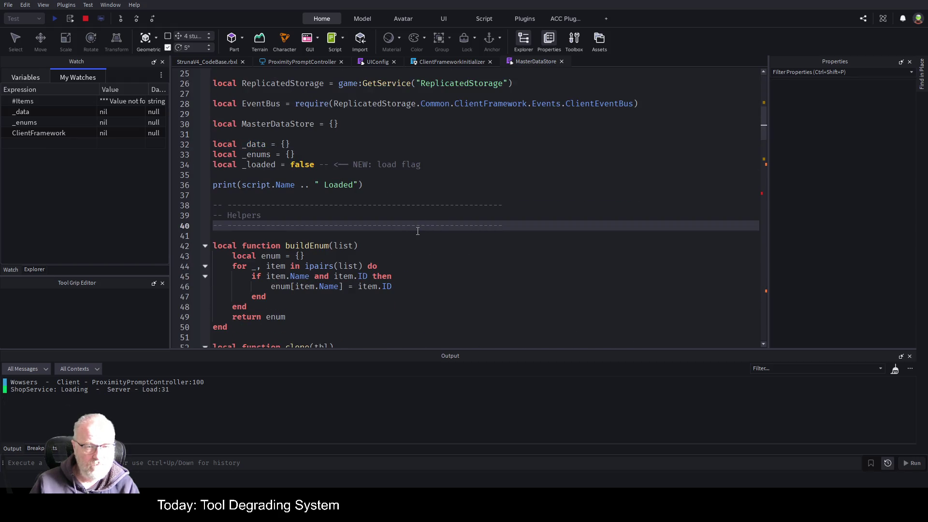
{"action": "double_click", "coordinate": [257, 158]}
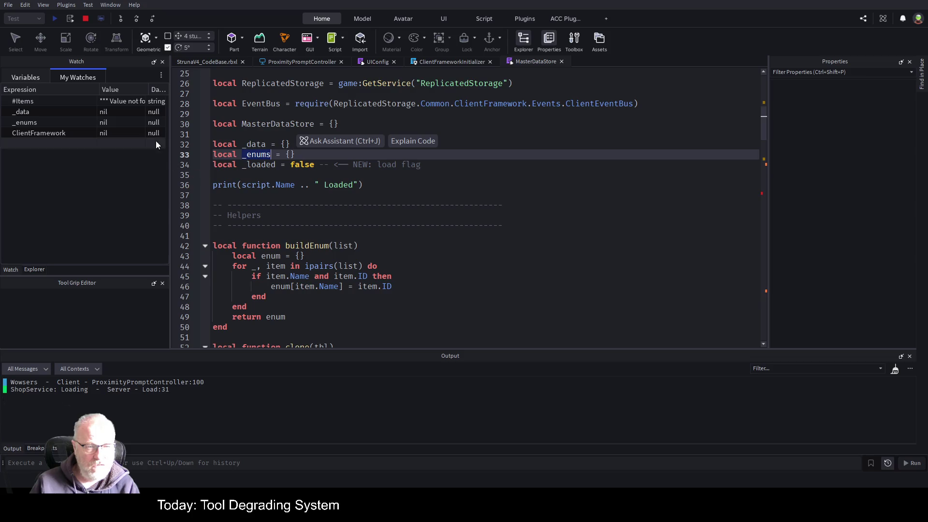
{"action": "scroll", "coordinate": [406, 287], "scroll_direction": "down", "scroll_amount": 3}
{"action": "scroll", "coordinate": [406, 287], "scroll_direction": "down", "scroll_amount": 5}
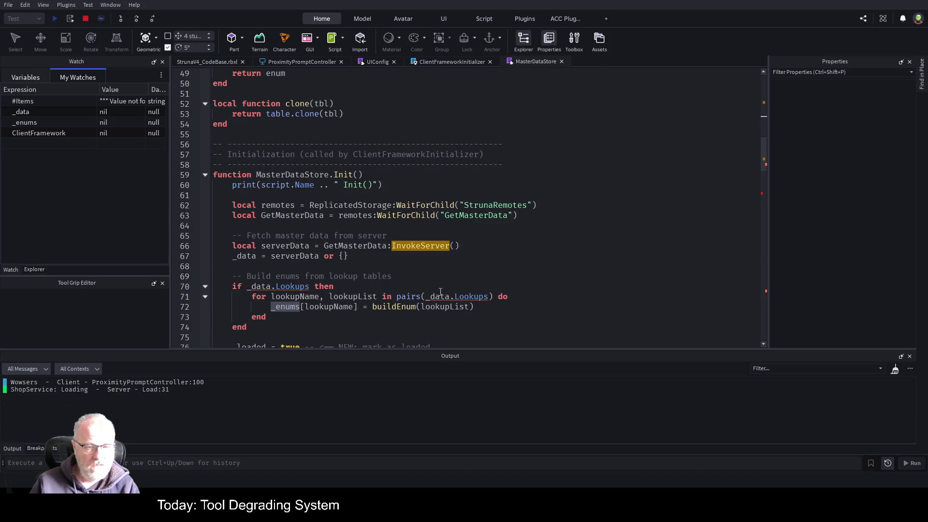
{"action": "scroll", "coordinate": [373, 260], "scroll_direction": "up", "scroll_amount": 5}
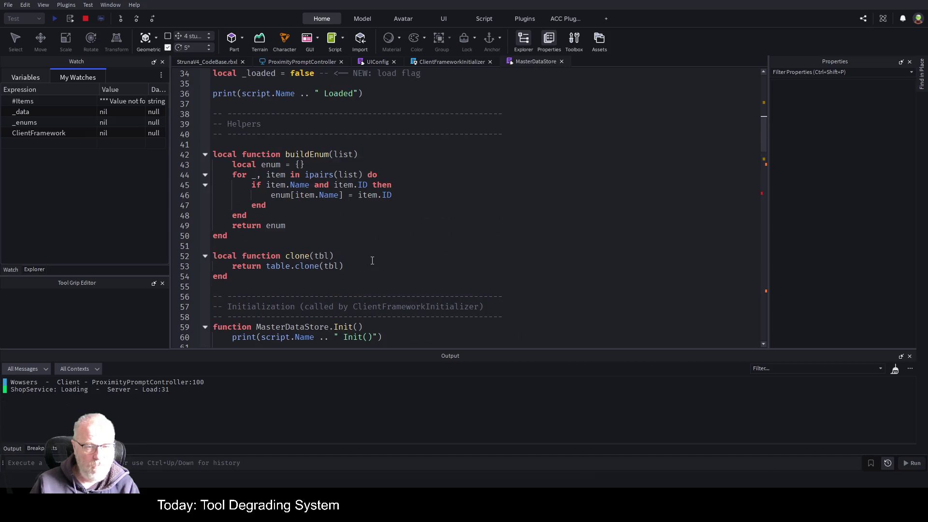
{"action": "scroll", "coordinate": [373, 260], "scroll_direction": "down", "scroll_amount": 5}
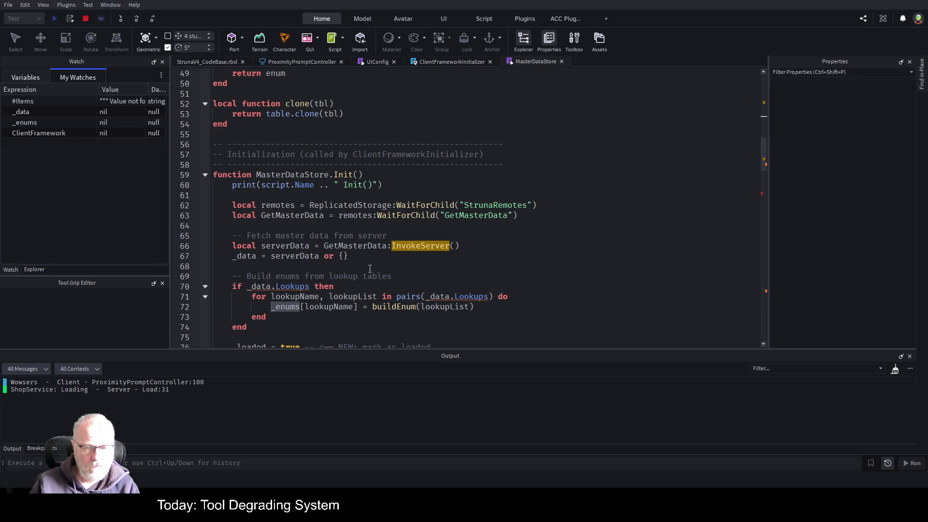
{"action": "scroll", "coordinate": [369, 269], "scroll_direction": "down", "scroll_amount": 8}
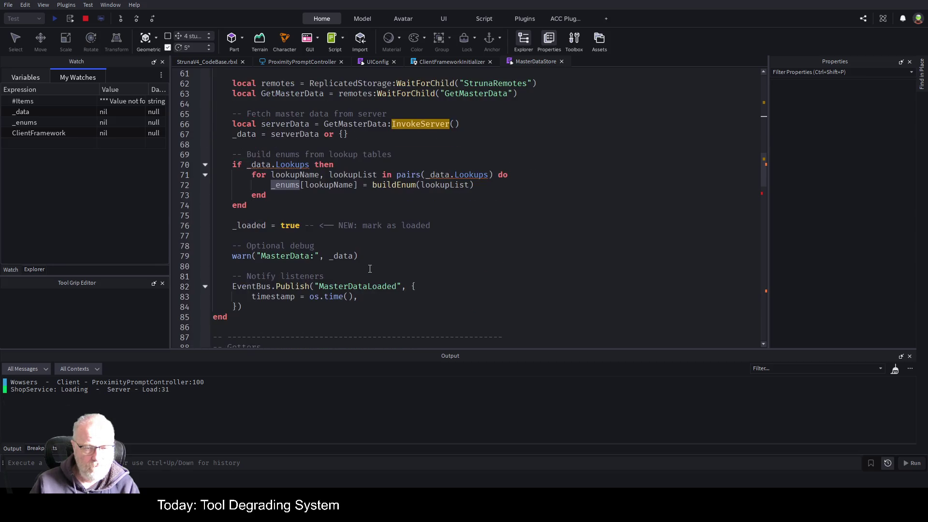
{"action": "scroll", "coordinate": [358, 287], "scroll_direction": "down", "scroll_amount": 4}
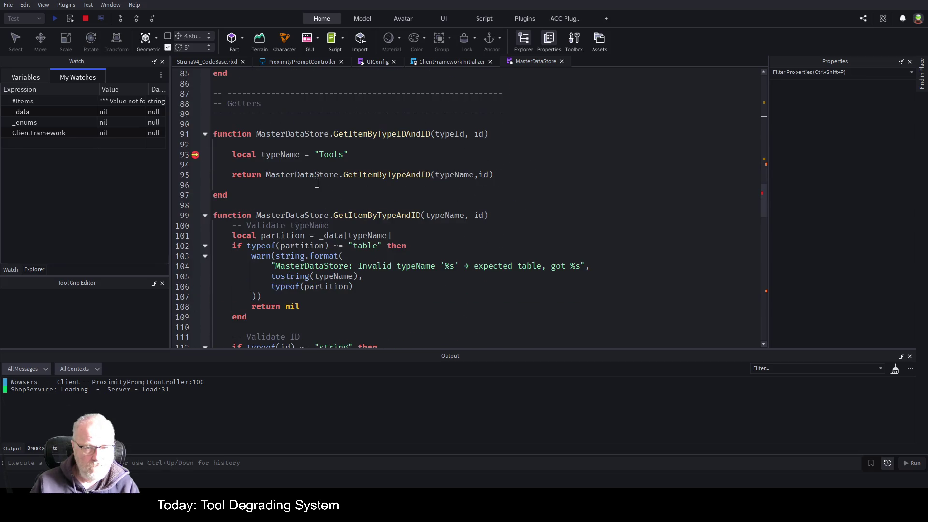
{"action": "left_click", "coordinate": [275, 163]}
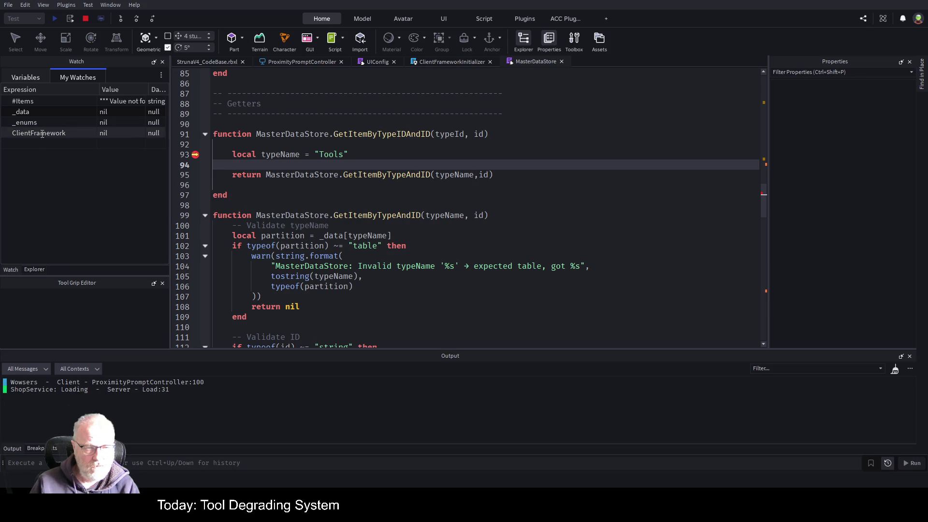
{"action": "left_click", "coordinate": [30, 76]}
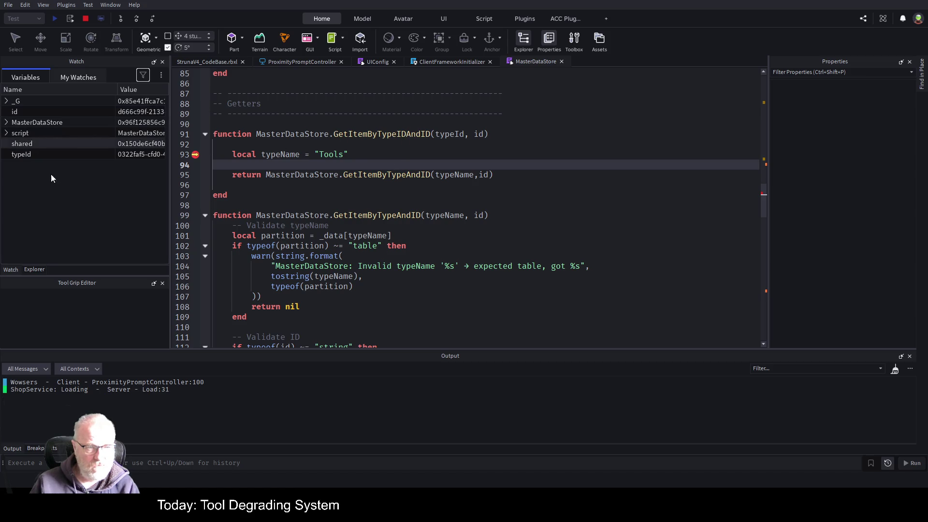
Expand MasterDataStore and script in Variables to review their contents, then stop the play test
{"action": "left_click", "coordinate": [6, 123]}
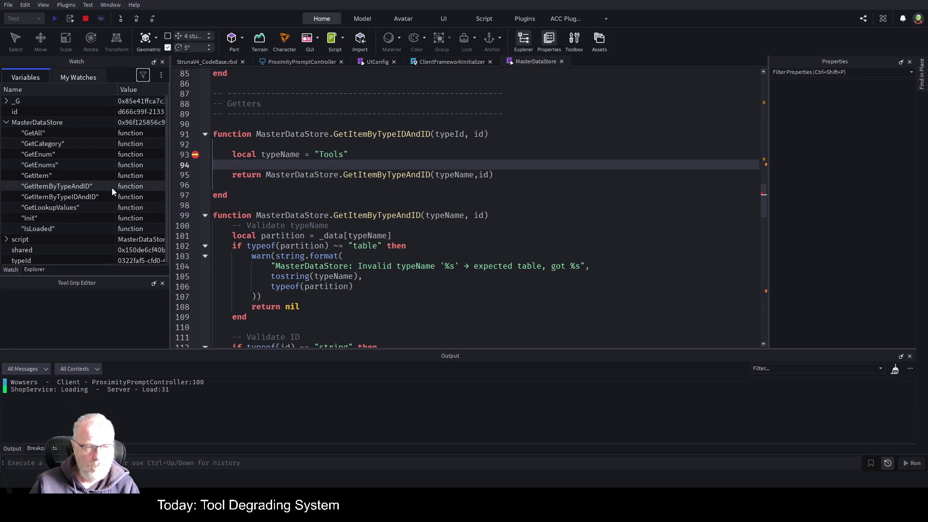
{"action": "scroll", "coordinate": [112, 188], "scroll_direction": "down", "scroll_amount": 1}
{"action": "left_click", "coordinate": [7, 238]}
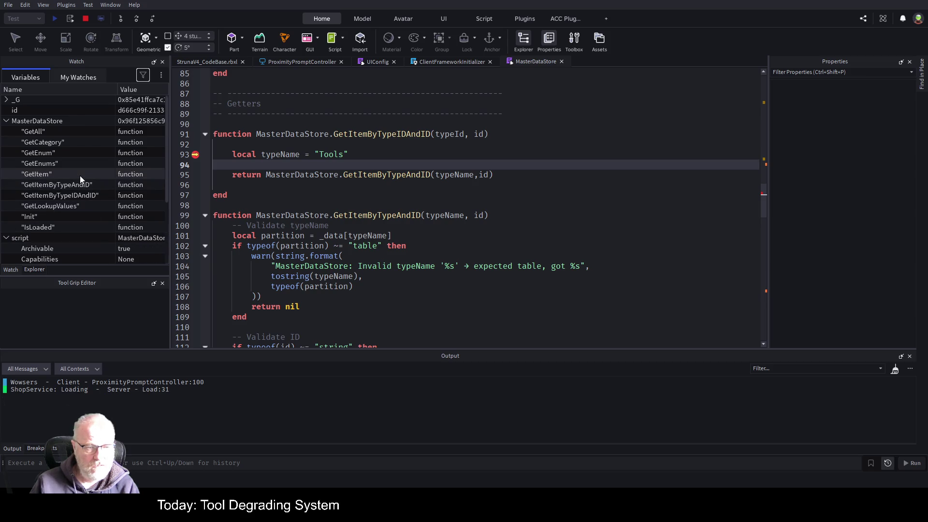
{"action": "scroll", "coordinate": [79, 176], "scroll_direction": "down", "scroll_amount": 3}
{"action": "scroll", "coordinate": [80, 182], "scroll_direction": "up", "scroll_amount": 3}
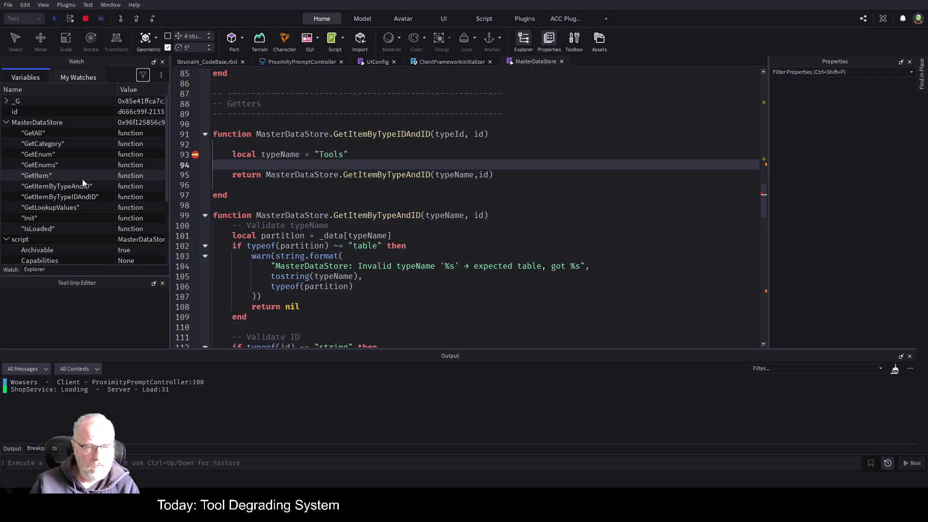
{"action": "left_click", "coordinate": [458, 134]}
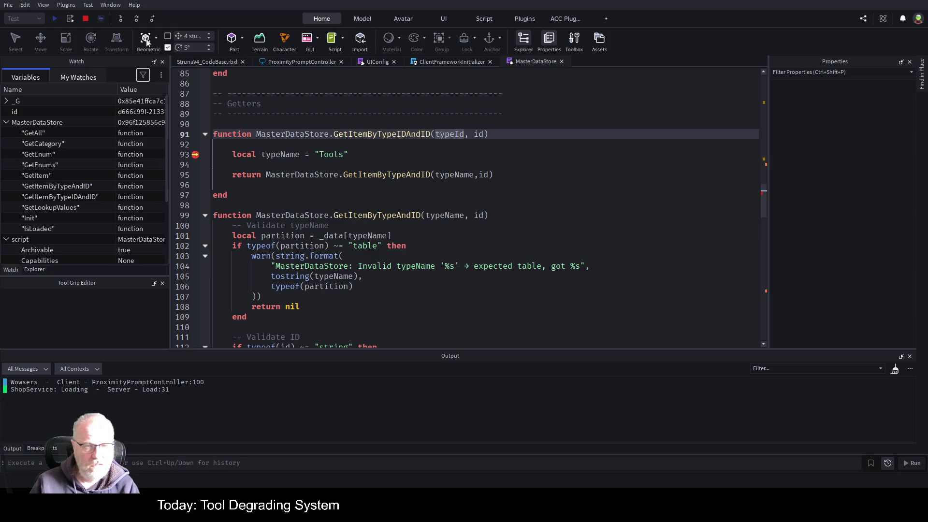
{"action": "left_click", "coordinate": [87, 20]}
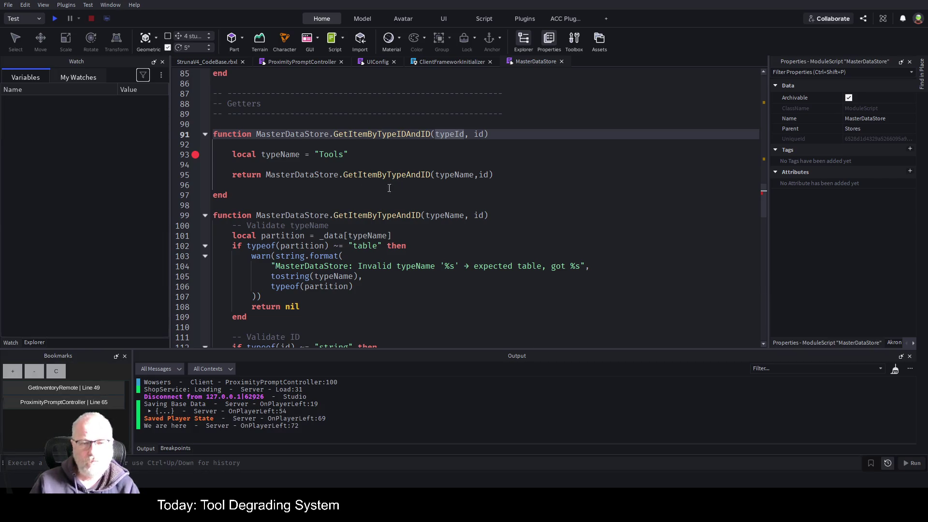
{"action": "left_click", "coordinate": [288, 166]}
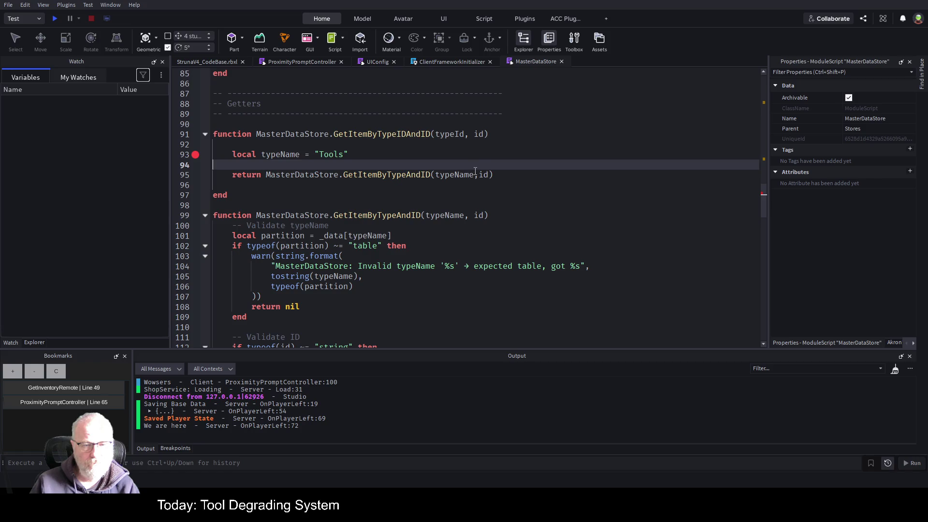
{"action": "scroll", "coordinate": [459, 179], "scroll_direction": "up", "scroll_amount": 5}
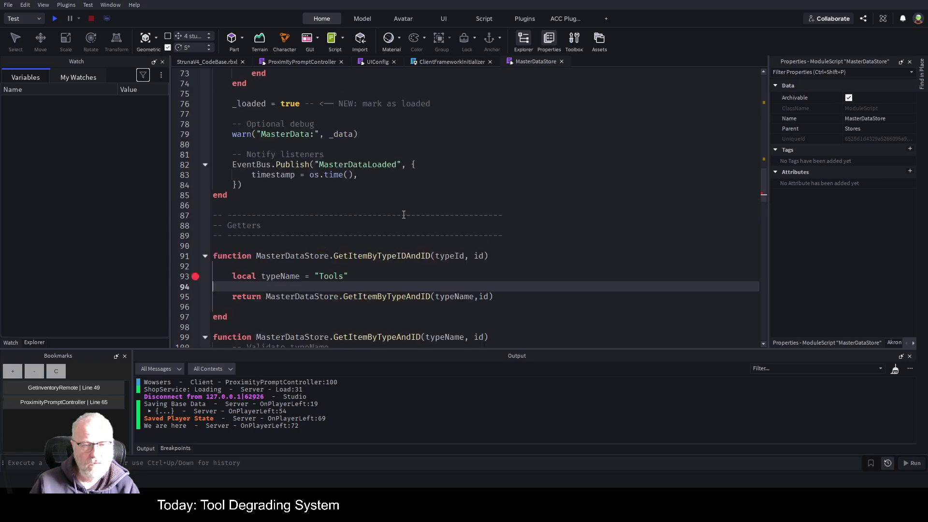
{"action": "scroll", "coordinate": [342, 141], "scroll_direction": "up", "scroll_amount": 3}
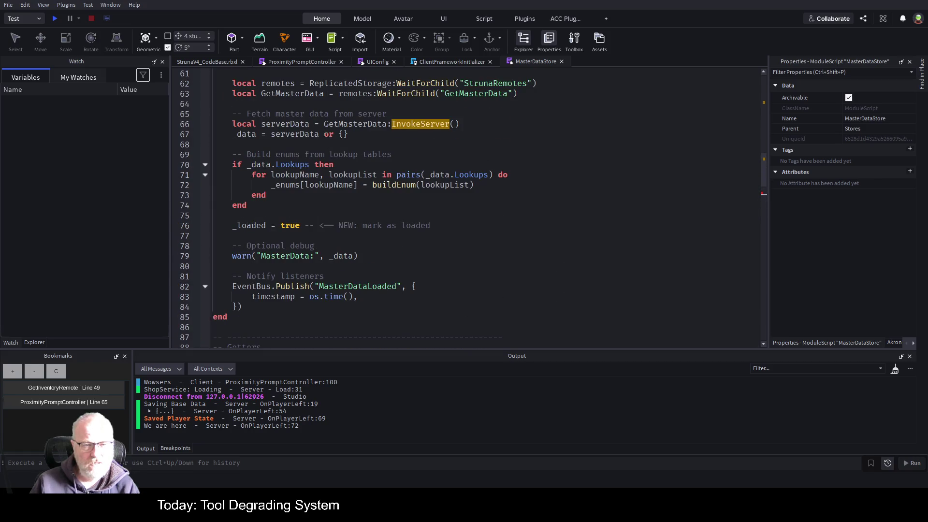
{"action": "double_click", "coordinate": [300, 186]}
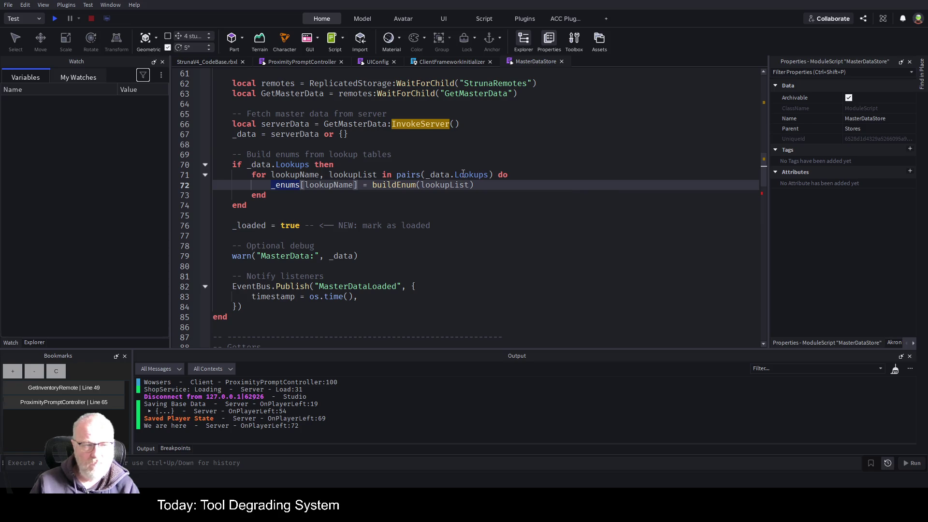
{"action": "left_click", "coordinate": [432, 176]}
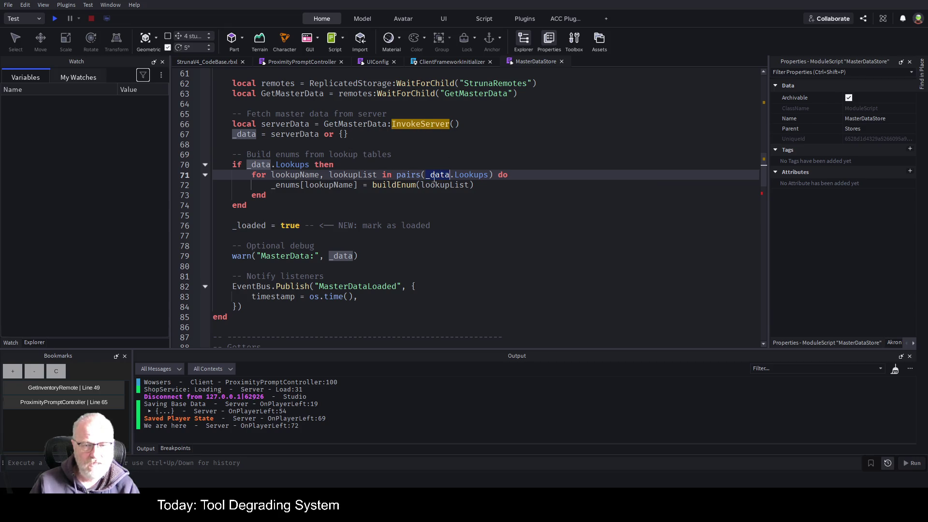
{"action": "left_click", "coordinate": [413, 154]}
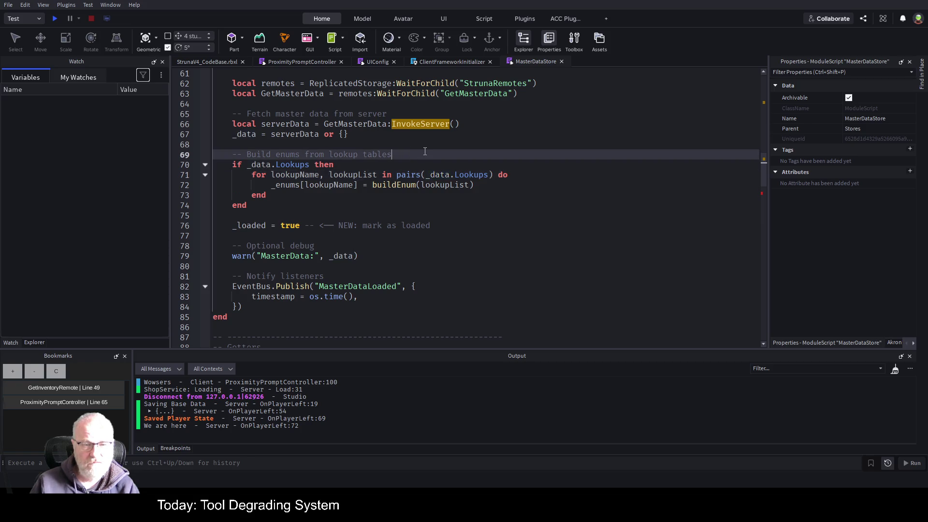
{"action": "scroll", "coordinate": [416, 153], "scroll_direction": "up", "scroll_amount": 1}
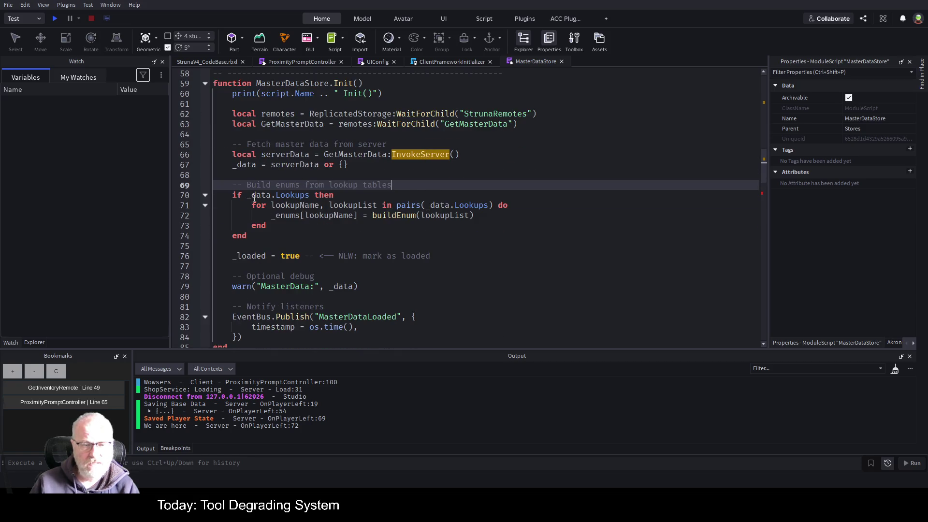
{"action": "scroll", "coordinate": [456, 175], "scroll_direction": "down", "scroll_amount": 1}
In VS Code, close inventory.json and open itemtype.json from the MasterData folder
{"action": "left_click", "coordinate": [310, 164]}
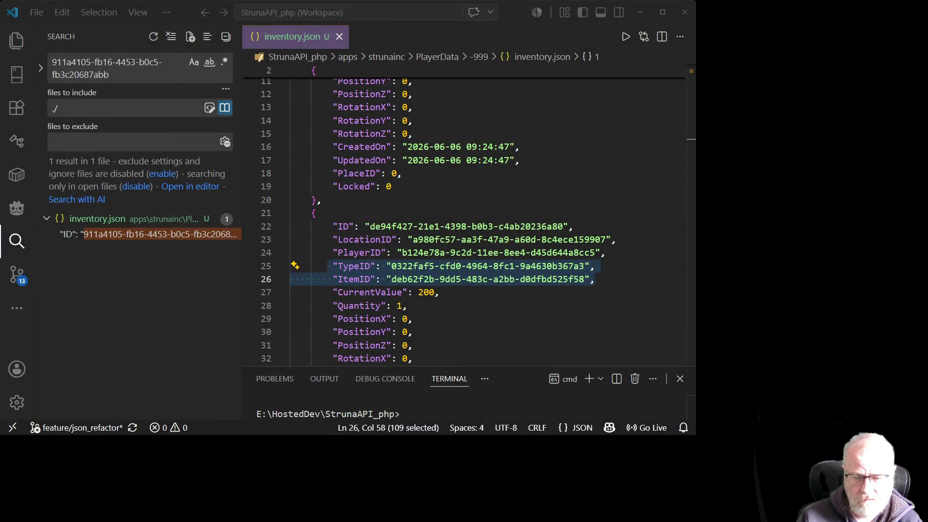
{"action": "key", "text": "alt+Tab"}
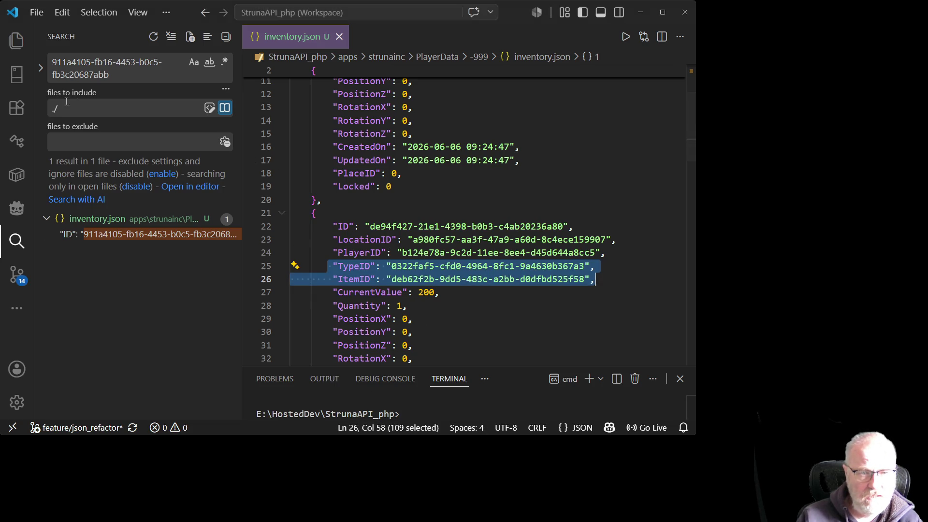
{"action": "left_click", "coordinate": [340, 37]}
{"action": "left_click", "coordinate": [13, 45]}
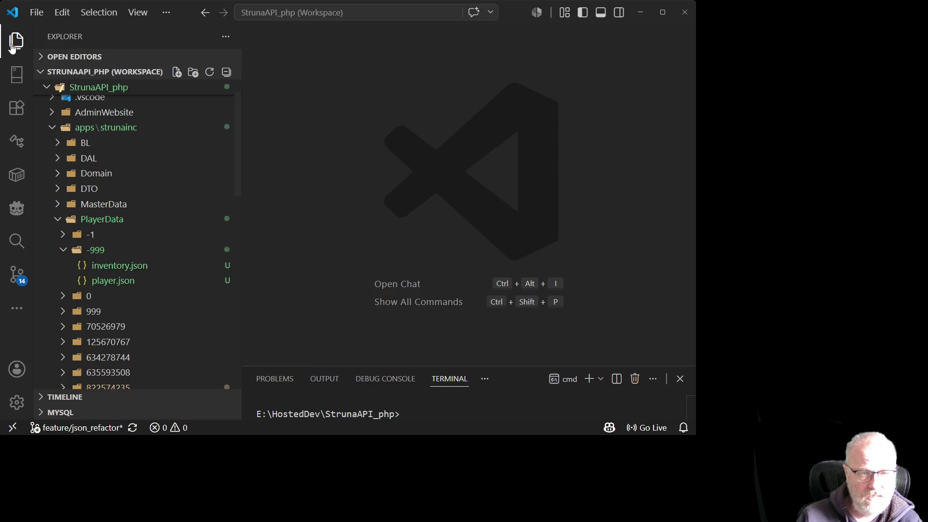
{"action": "left_click", "coordinate": [62, 208]}
{"action": "scroll", "coordinate": [111, 235], "scroll_direction": "down", "scroll_amount": 3}
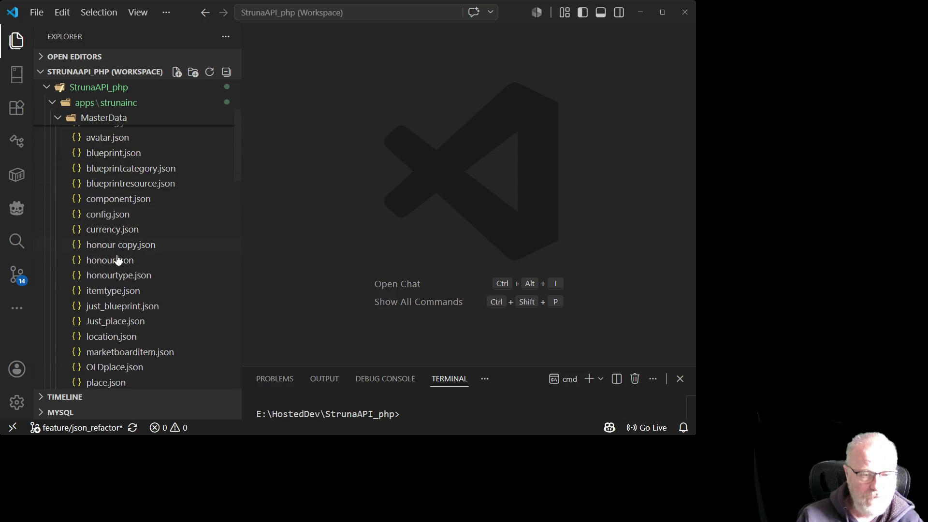
{"action": "scroll", "coordinate": [187, 278], "scroll_direction": "down", "scroll_amount": 2}
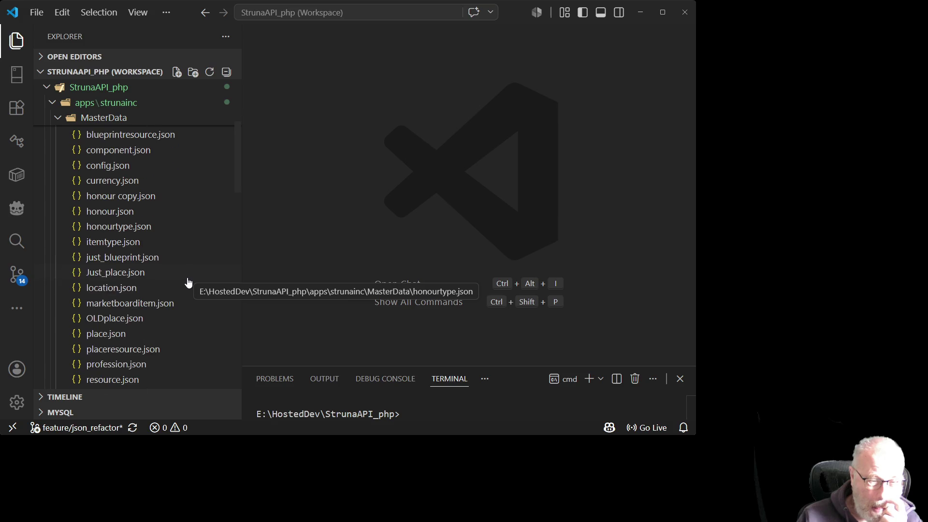
{"action": "scroll", "coordinate": [181, 321], "scroll_direction": "down", "scroll_amount": 3}
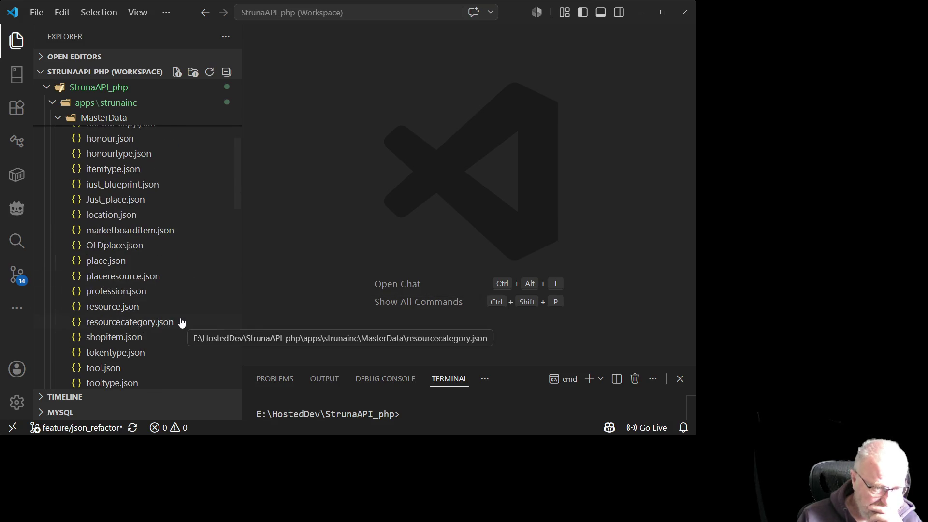
{"action": "scroll", "coordinate": [181, 322], "scroll_direction": "down", "scroll_amount": 2}
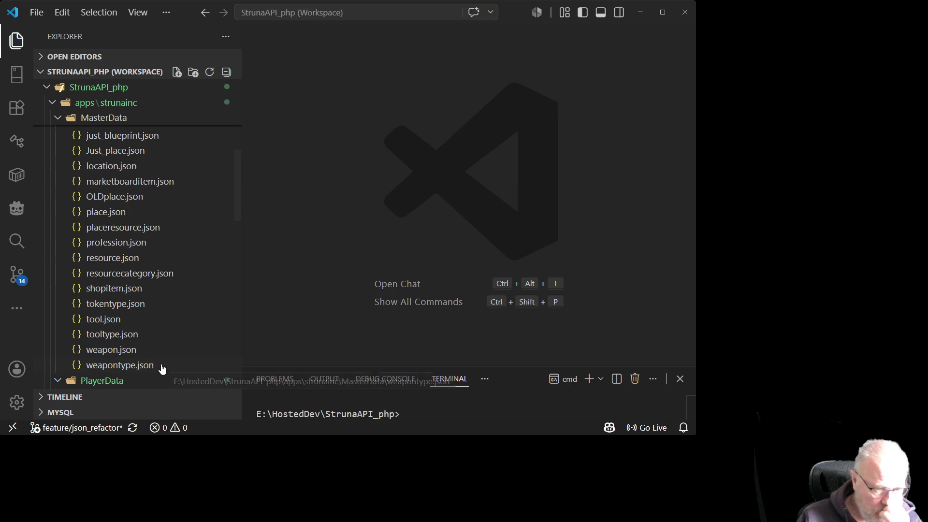
{"action": "scroll", "coordinate": [174, 340], "scroll_direction": "up", "scroll_amount": 4}
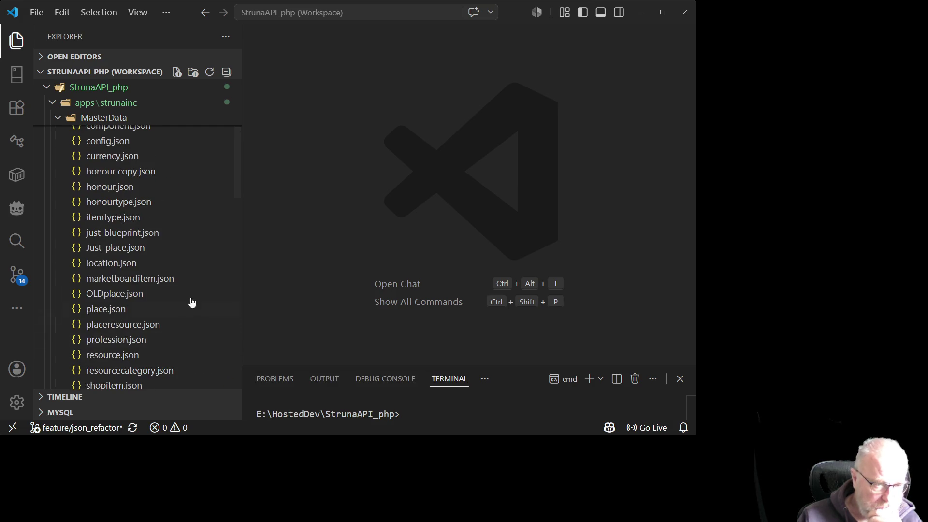
{"action": "left_click", "coordinate": [131, 219]}
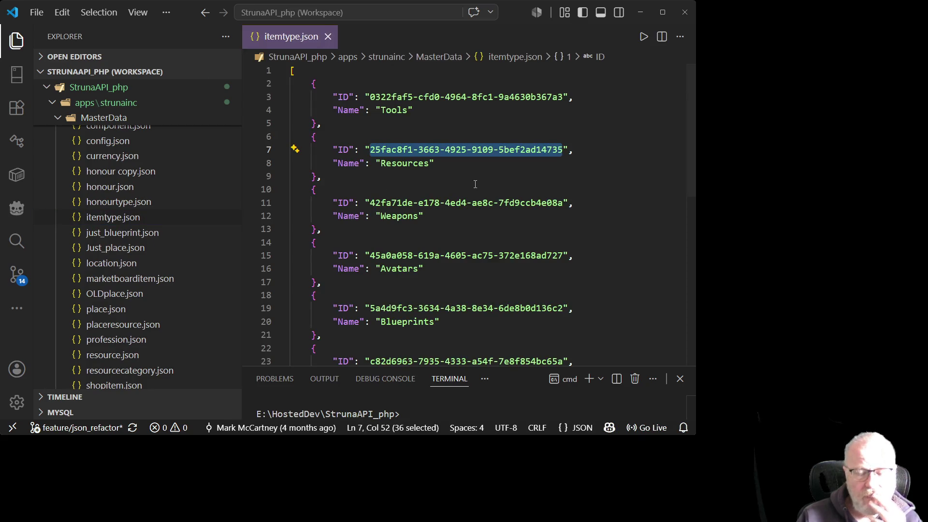
Select the Tools and Weapons item type IDs in itemtype.json to compare them
{"action": "left_click_drag", "start_coordinate": [373, 99], "coordinate": [565, 100]}
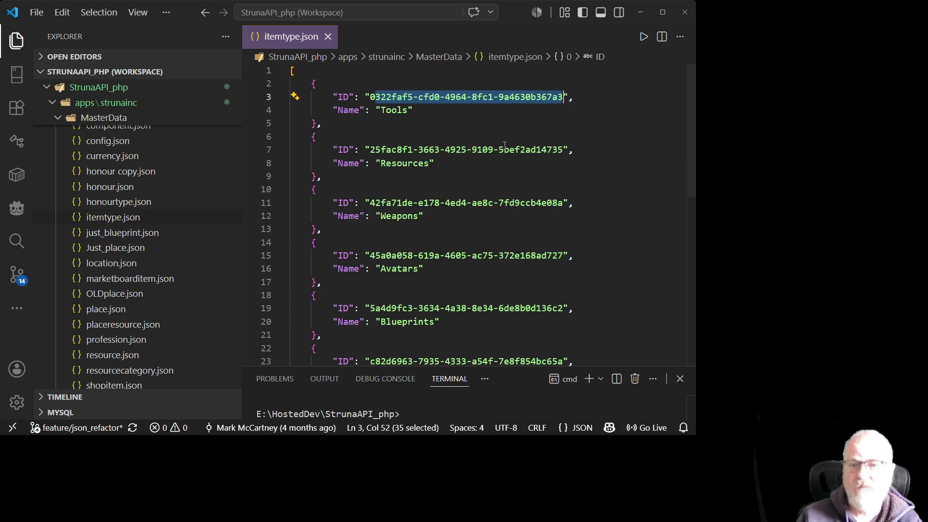
{"action": "left_click", "coordinate": [477, 153]}
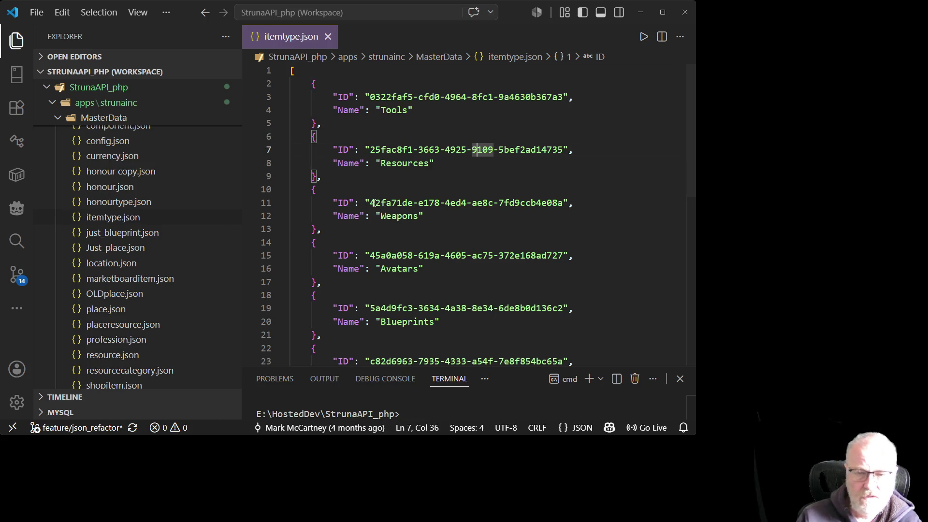
{"action": "mouse_move", "coordinate": [372, 203]}
{"action": "left_mouse_down"}
{"action": "mouse_move", "coordinate": [460, 203]}
{"action": "mouse_move", "coordinate": [292, 188]}
{"action": "left_mouse_up"}
{"action": "left_click", "coordinate": [512, 183]}
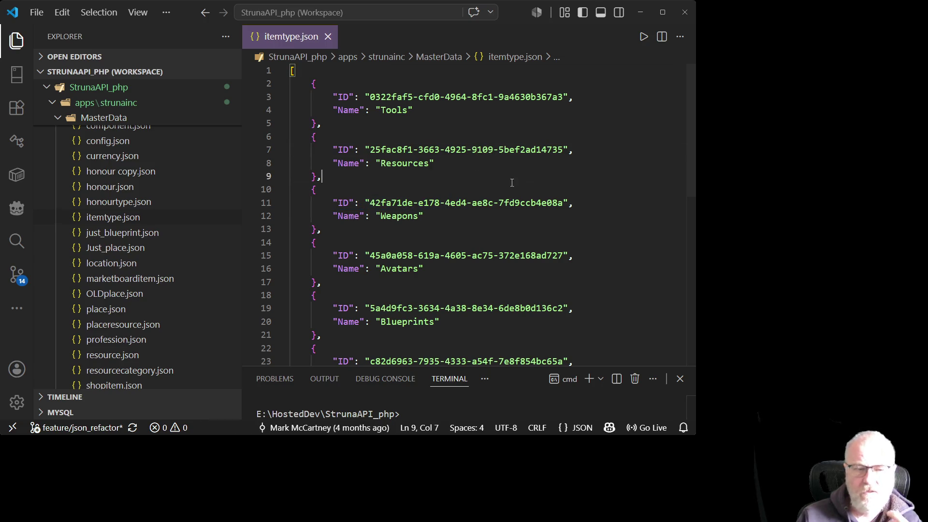
{"action": "scroll", "coordinate": [172, 248], "scroll_direction": "up", "scroll_amount": 3}
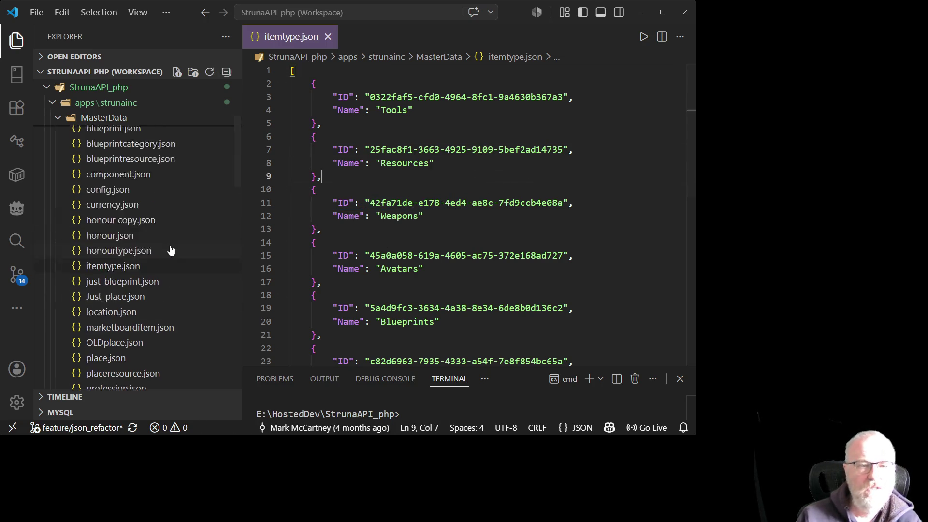
{"action": "scroll", "coordinate": [171, 249], "scroll_direction": "down", "scroll_amount": 5}
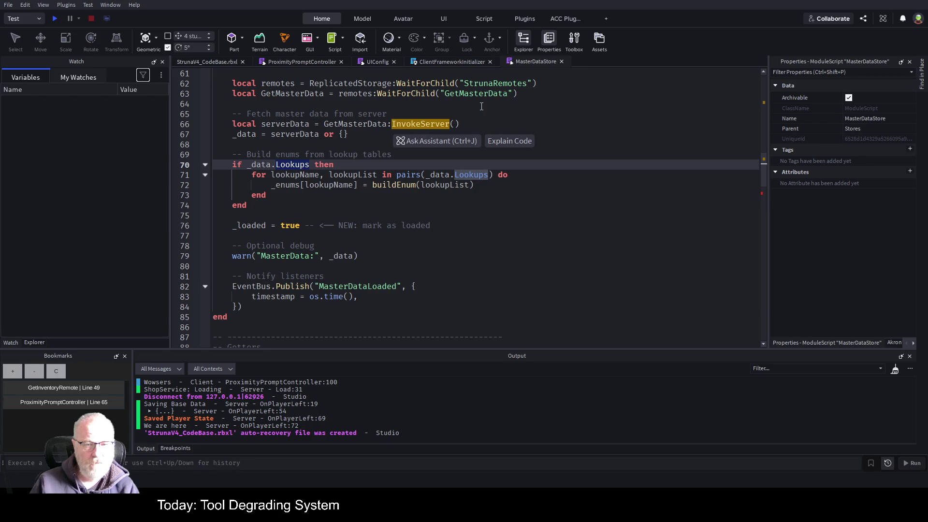
Set a breakpoint on line 70 ('if _data.Lookups then') and start a play test with F5
{"action": "scroll", "coordinate": [527, 116], "scroll_direction": "up", "scroll_amount": 3}
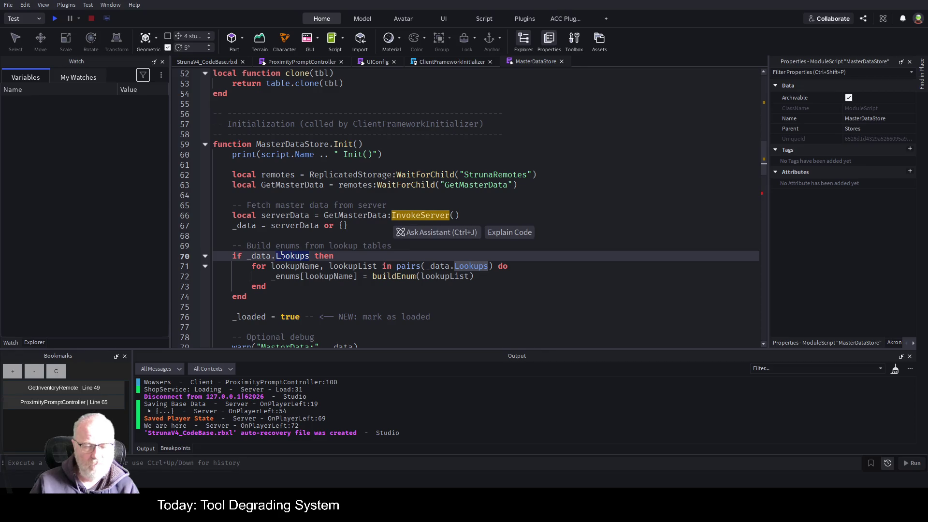
{"action": "left_click", "coordinate": [193, 259]}
{"action": "key", "text": "F5"}
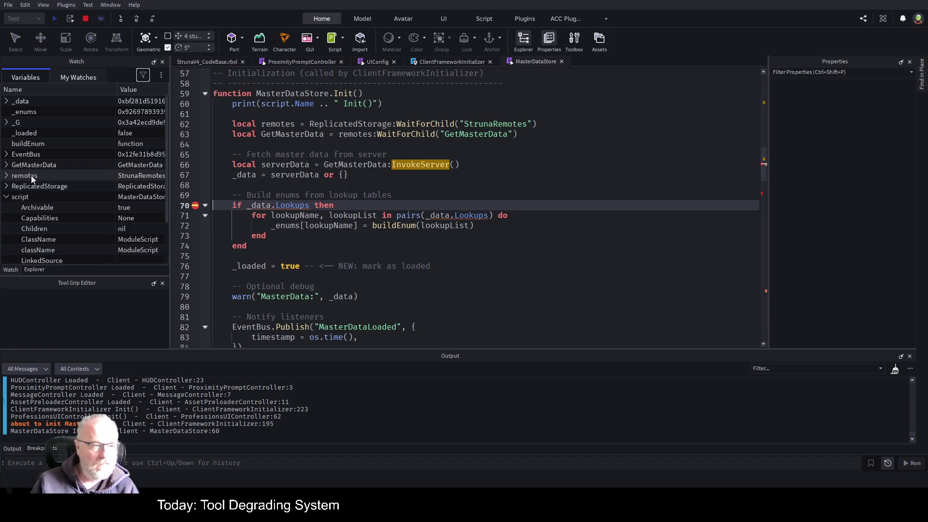
Expand _data > Lookups > itemTypes > 1 and widen the Variables panel to read full values
{"action": "left_click", "coordinate": [7, 197]}
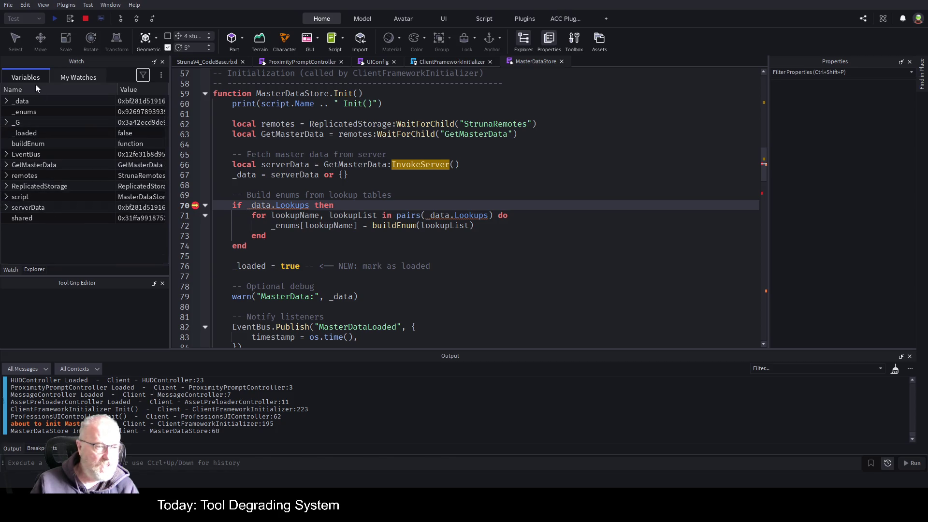
{"action": "left_click", "coordinate": [7, 101]}
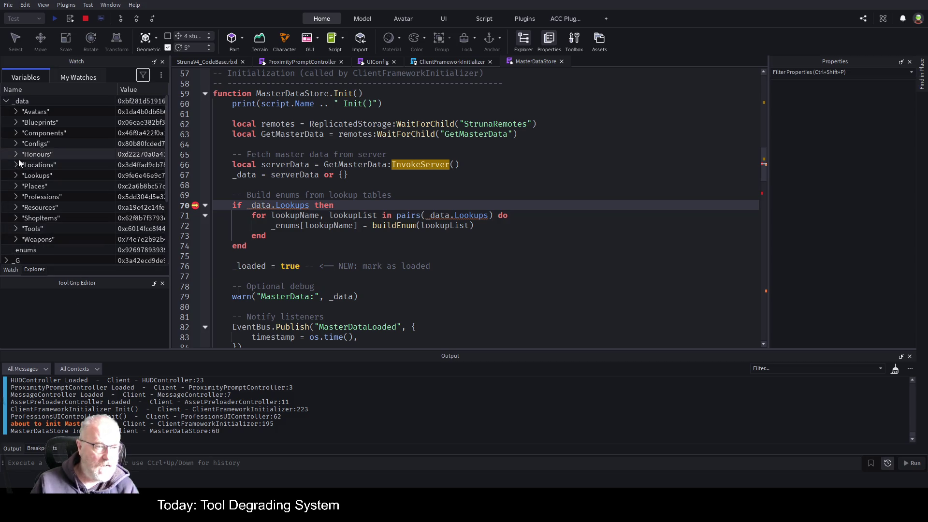
{"action": "left_click", "coordinate": [17, 176]}
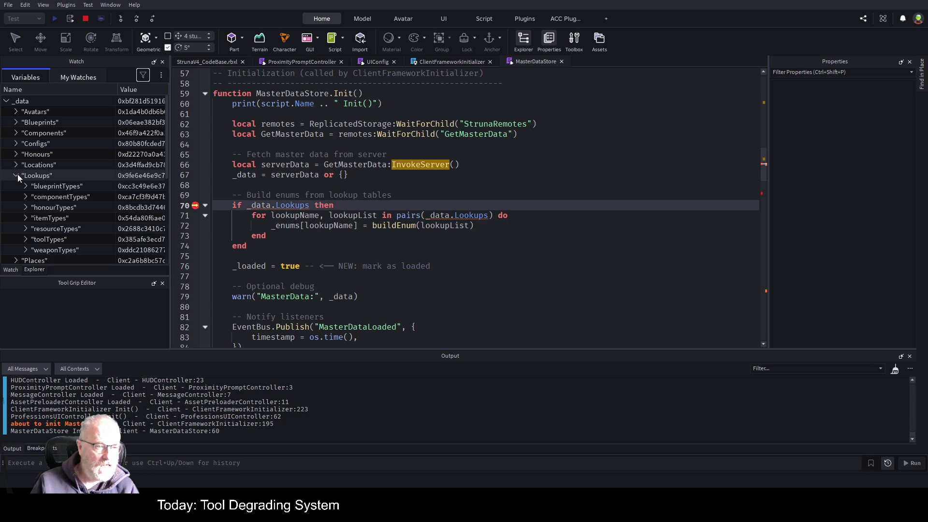
{"action": "left_click", "coordinate": [27, 217]}
{"action": "scroll", "coordinate": [80, 161], "scroll_direction": "down", "scroll_amount": 4}
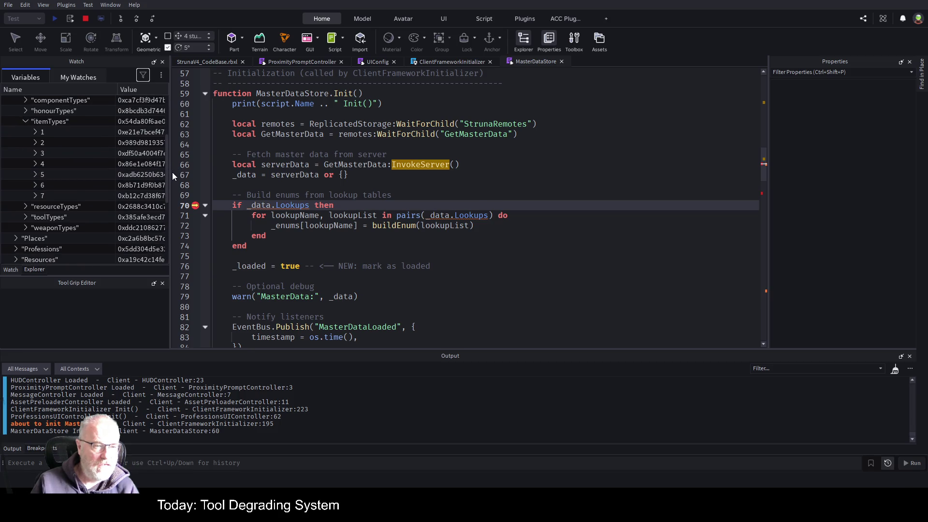
{"action": "left_click_drag", "start_coordinate": [172, 172], "coordinate": [365, 172]}
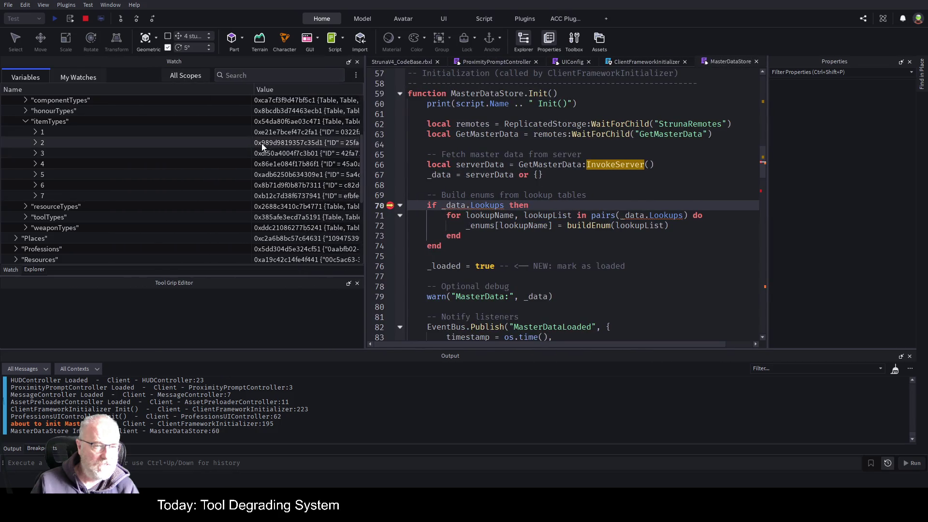
{"action": "left_click_drag", "start_coordinate": [251, 90], "coordinate": [86, 107]}
{"action": "left_click", "coordinate": [34, 132]}
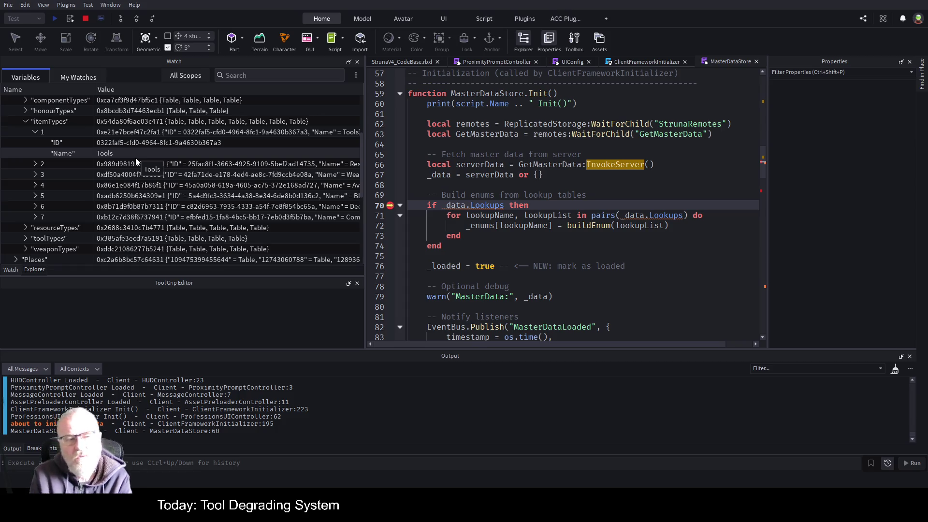
{"action": "scroll", "coordinate": [138, 140], "scroll_direction": "up", "scroll_amount": 2}
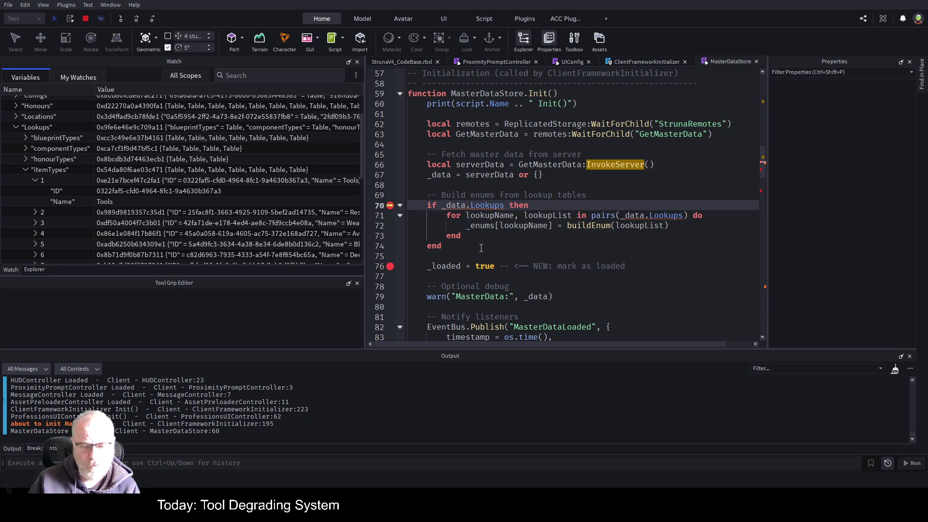
Continue to line 76, collapse Lookups, and expand _enums > itemTypes to view Avatars through Weapons IDs
{"action": "key", "text": "F5"}
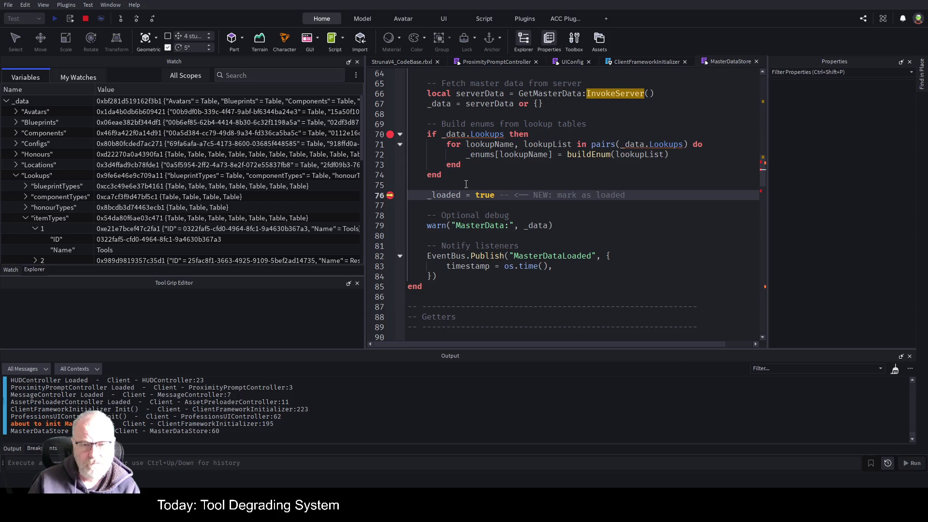
{"action": "left_click", "coordinate": [13, 175]}
{"action": "scroll", "coordinate": [43, 213], "scroll_direction": "down", "scroll_amount": 2}
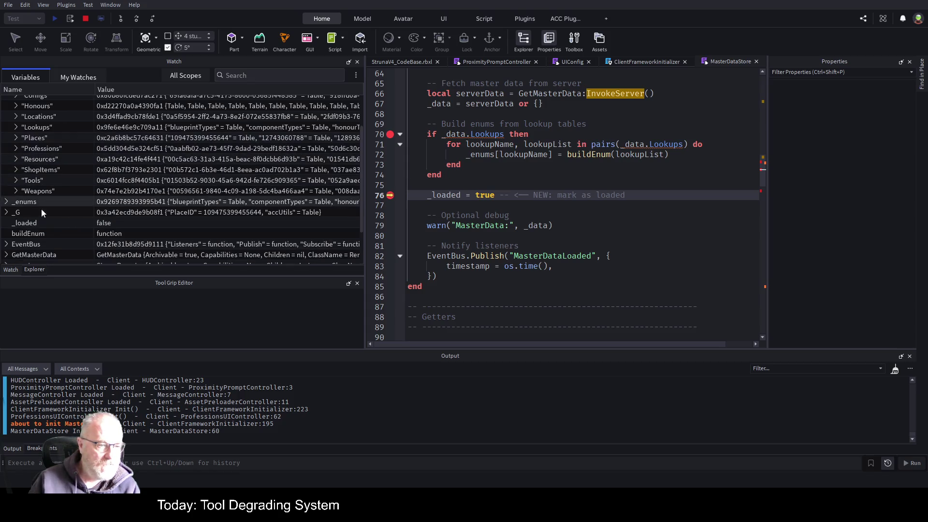
{"action": "left_click", "coordinate": [6, 203]}
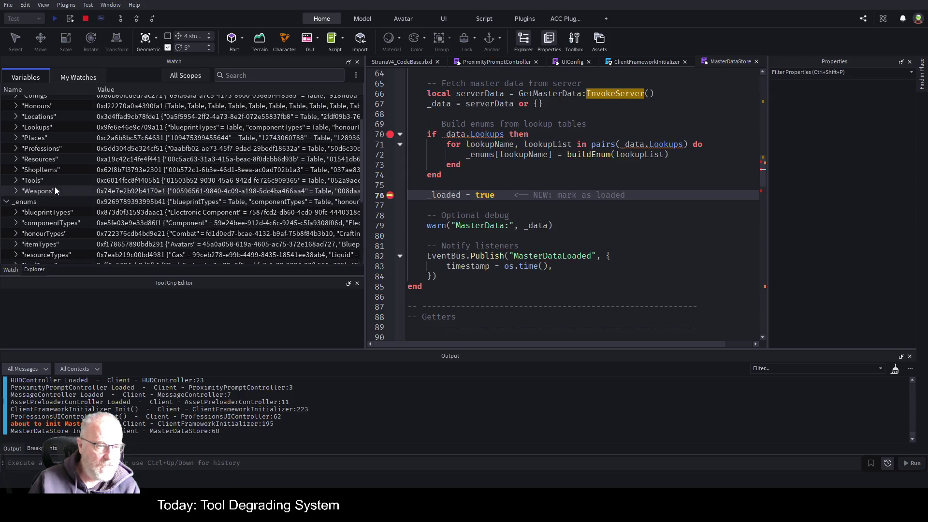
{"action": "scroll", "coordinate": [81, 176], "scroll_direction": "down", "scroll_amount": 3}
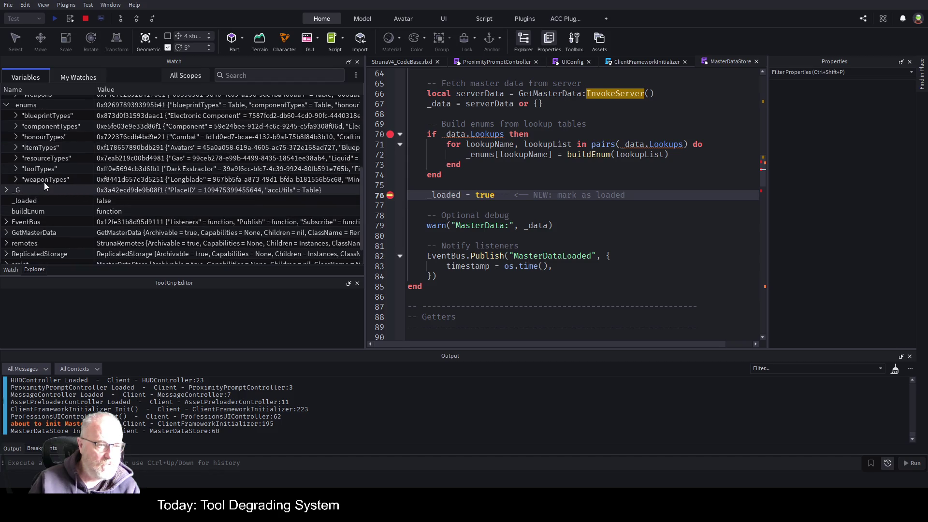
{"action": "left_click", "coordinate": [15, 148]}
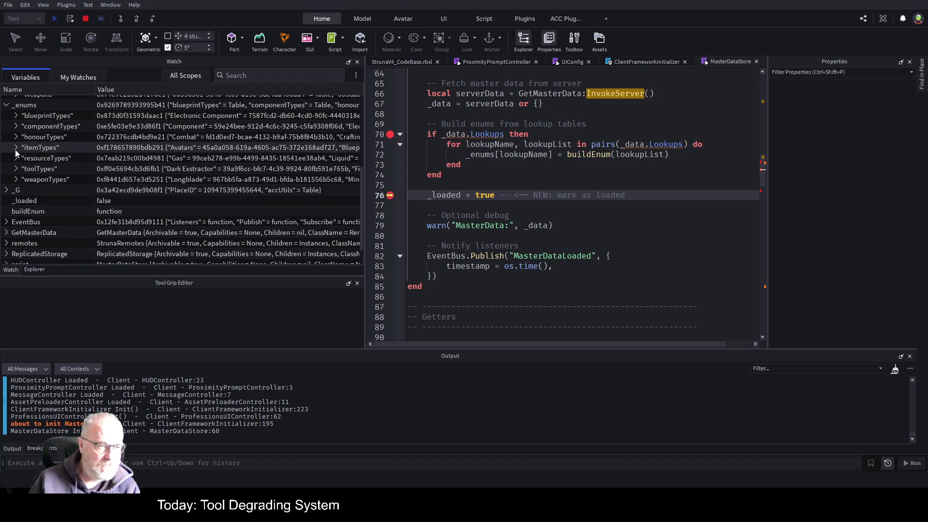
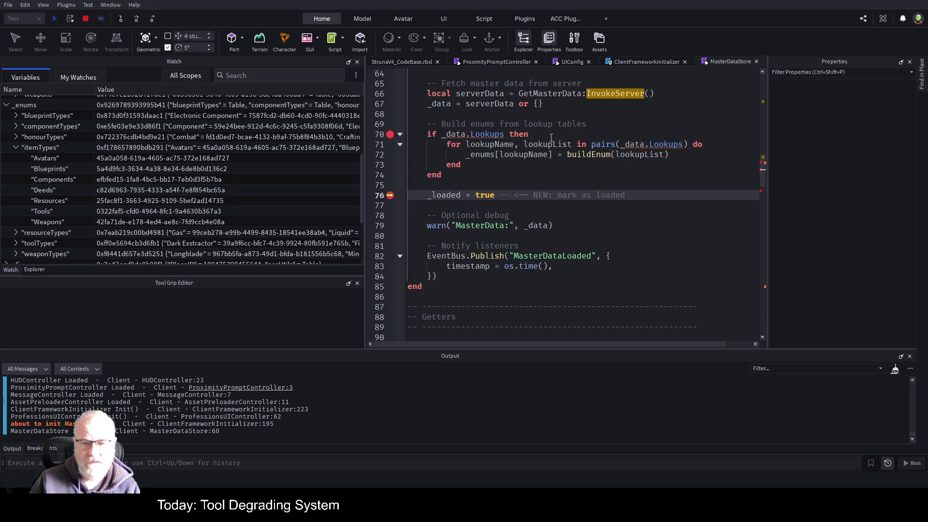
Widen the code editor and select the GetItemByTypeIDAndID call on line 63 of ProximityPromptController
{"action": "left_click", "coordinate": [514, 62]}
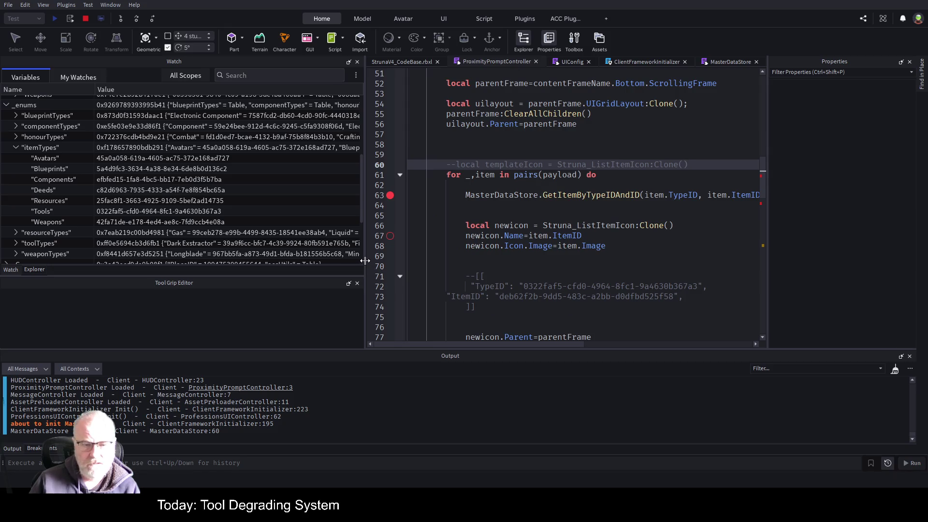
{"action": "left_click_drag", "start_coordinate": [358, 262], "coordinate": [242, 289]}
{"action": "double_click", "coordinate": [485, 198]}
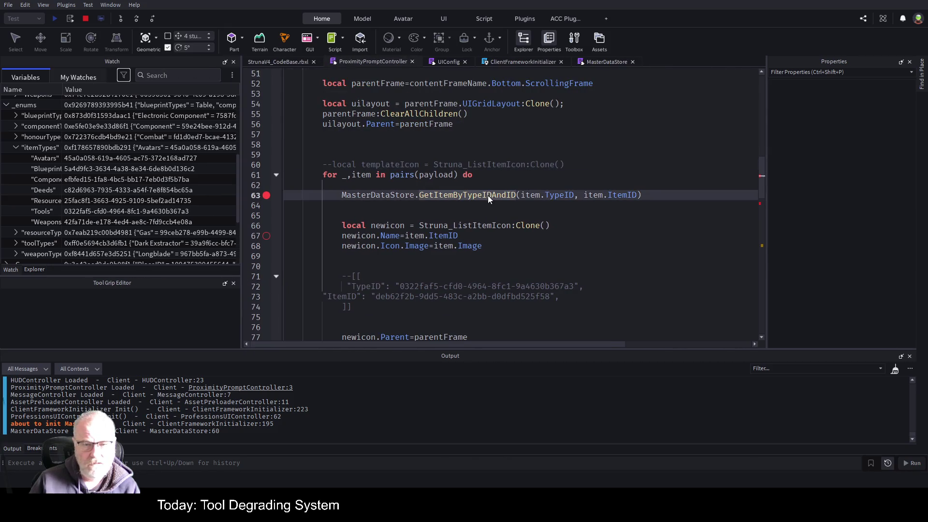
Return to MasterDataStore and scroll to the Getters section showing GetItemByTypeIDAndID
{"action": "left_click", "coordinate": [609, 62]}
{"action": "scroll", "coordinate": [369, 170], "scroll_direction": "down", "scroll_amount": 5}
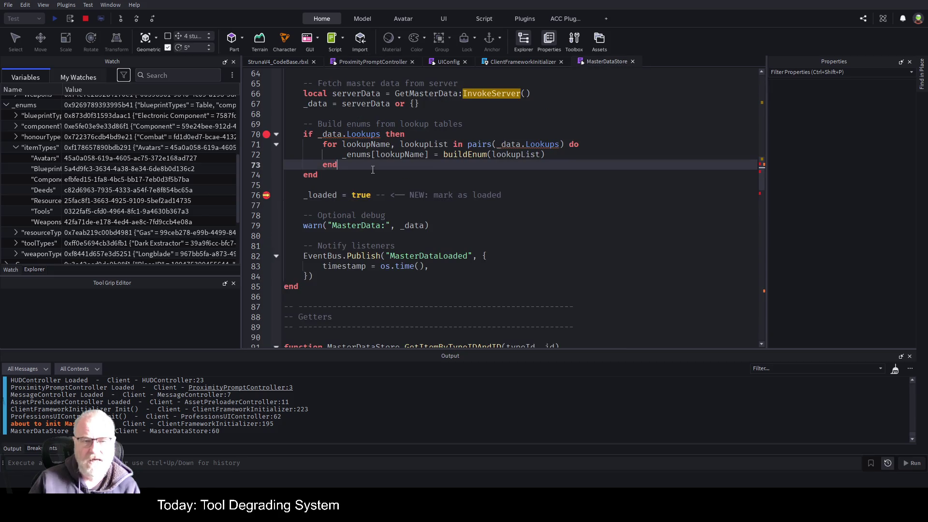
{"action": "scroll", "coordinate": [369, 196], "scroll_direction": "up", "scroll_amount": 4}
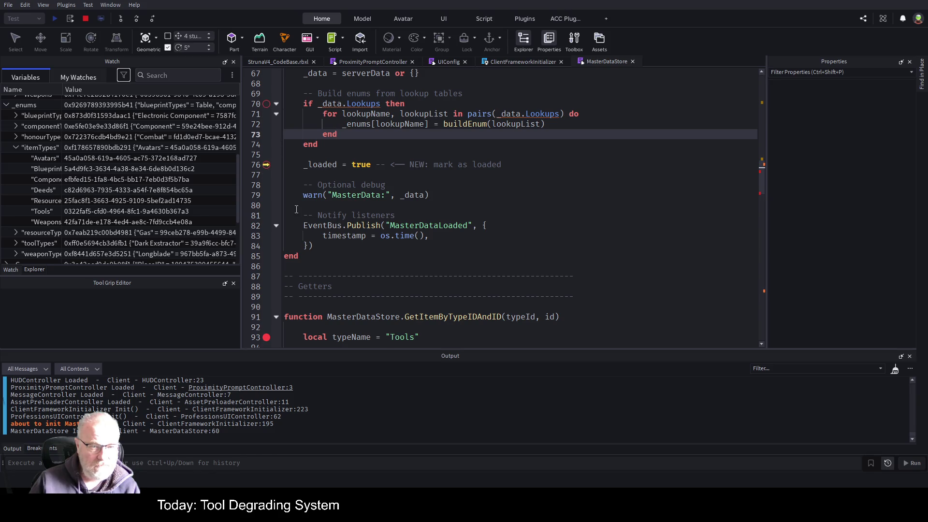
{"action": "scroll", "coordinate": [449, 267], "scroll_direction": "down", "scroll_amount": 3}
Insert blank lines above local typeName at the top of GetItemByTypeIDAndID
{"action": "left_click", "coordinate": [419, 250]}
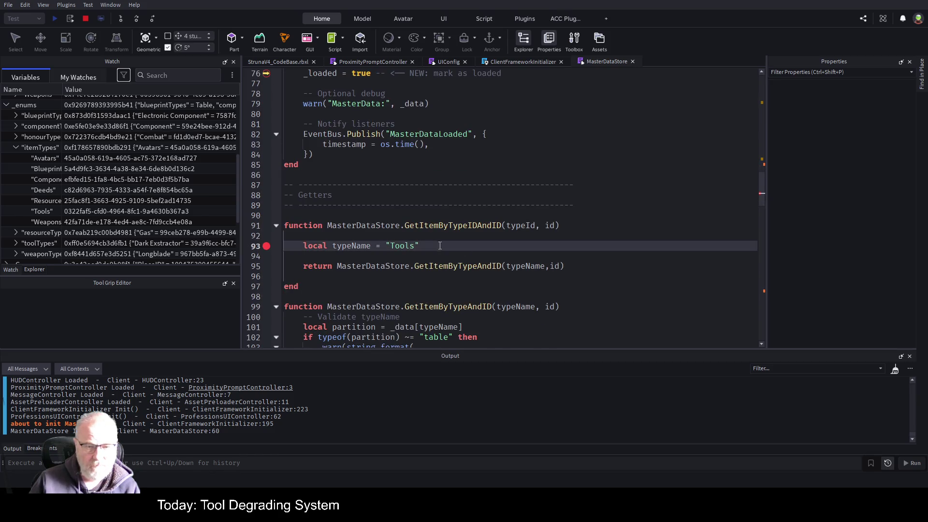
{"action": "key", "text": "Up"}
{"action": "key", "text": "Return"}
{"action": "key", "text": "Return"}
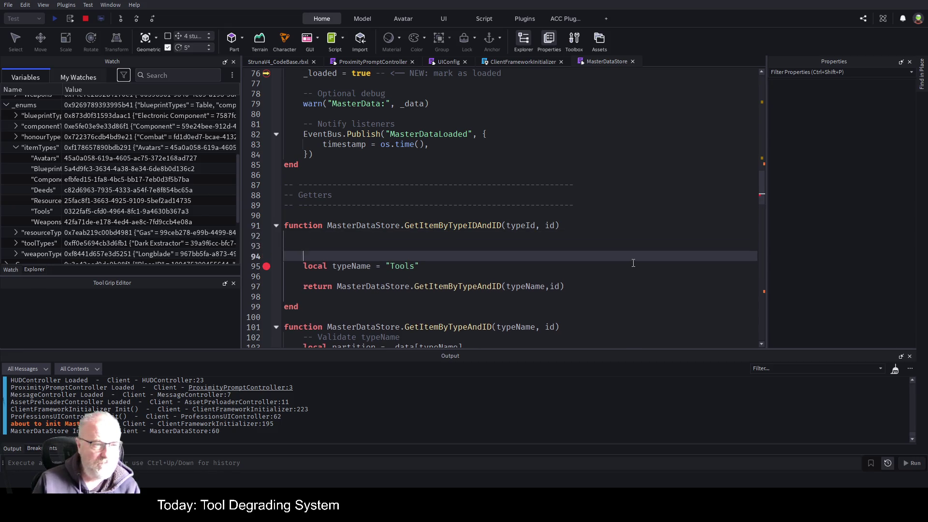
{"action": "key", "text": "Up"}
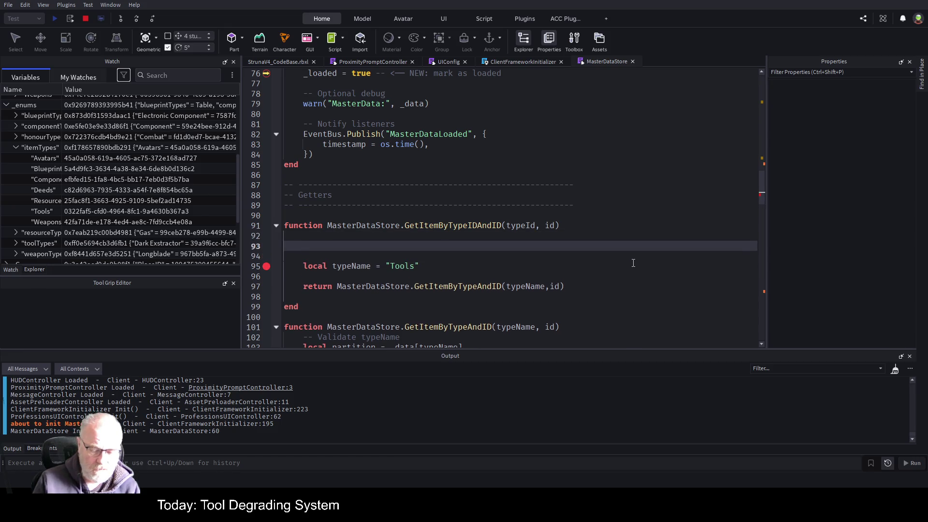
Write the loop header 'for key,value in pairs(_enums.itemTypes' and correct its typos
{"action": "type", "text": "_en"}
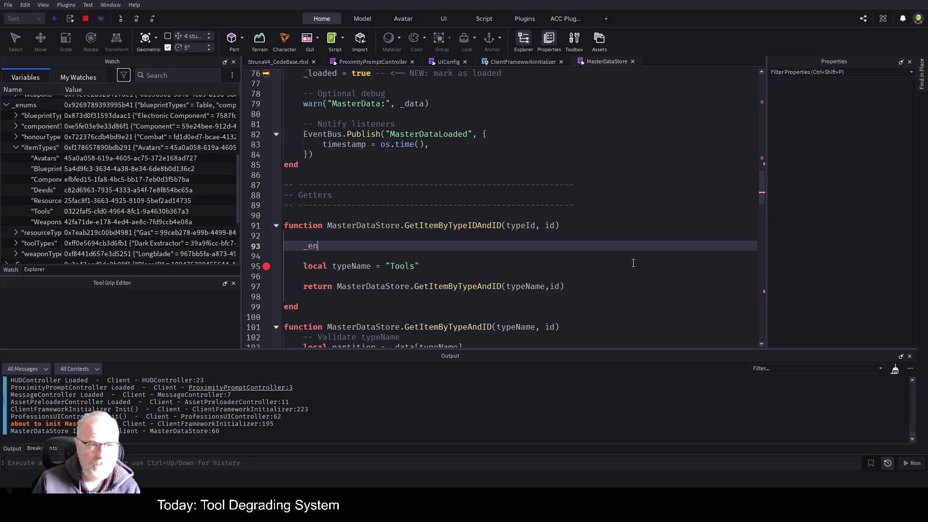
{"action": "type", "text": "ums.it"}
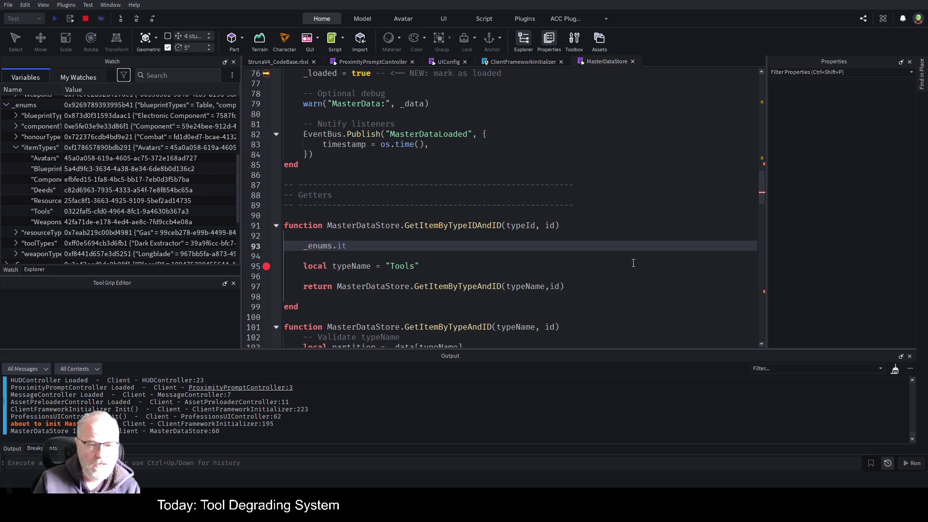
{"action": "type", "text": "emT"}
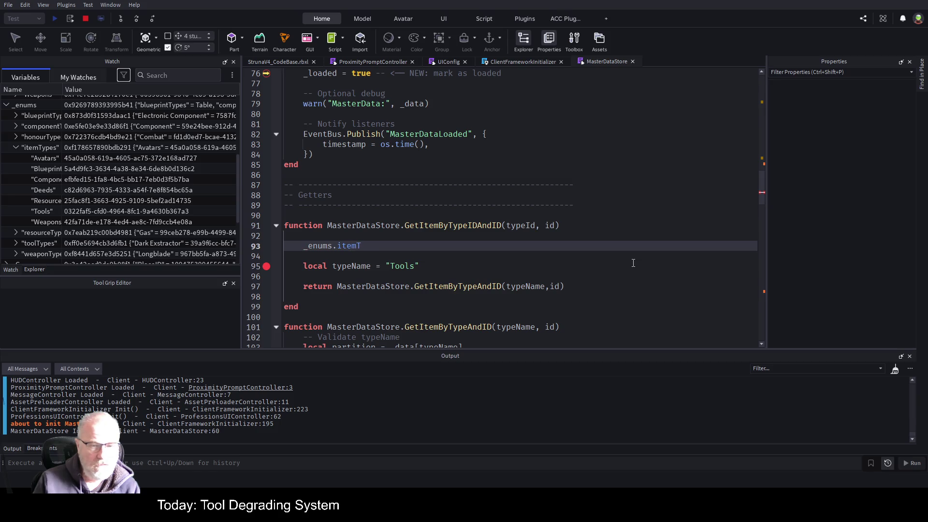
{"action": "type", "text": "ypre"}
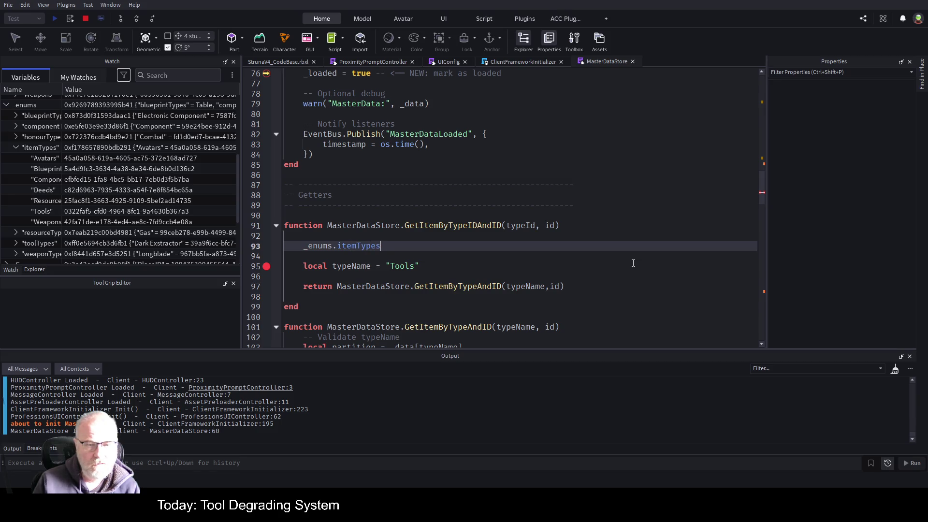
{"action": "type", "text": "fpr ke"}
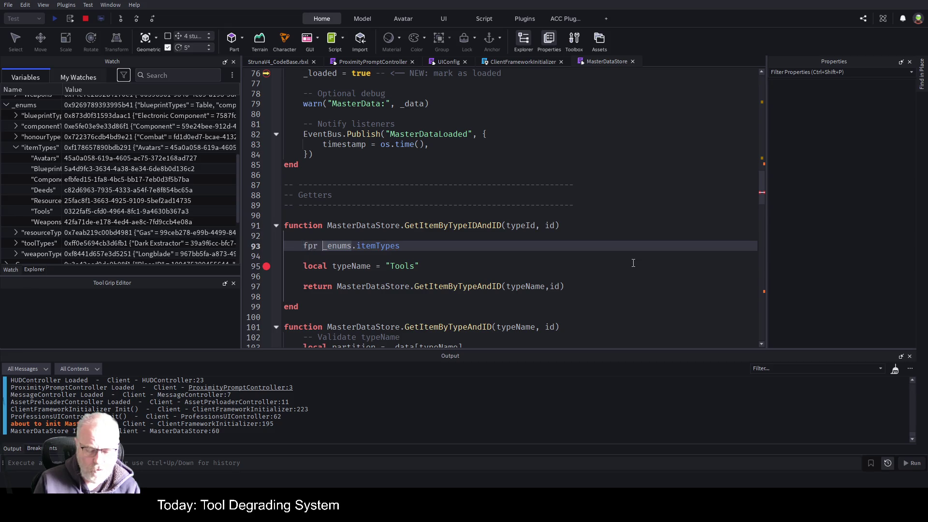
{"action": "type", "text": "y,"}
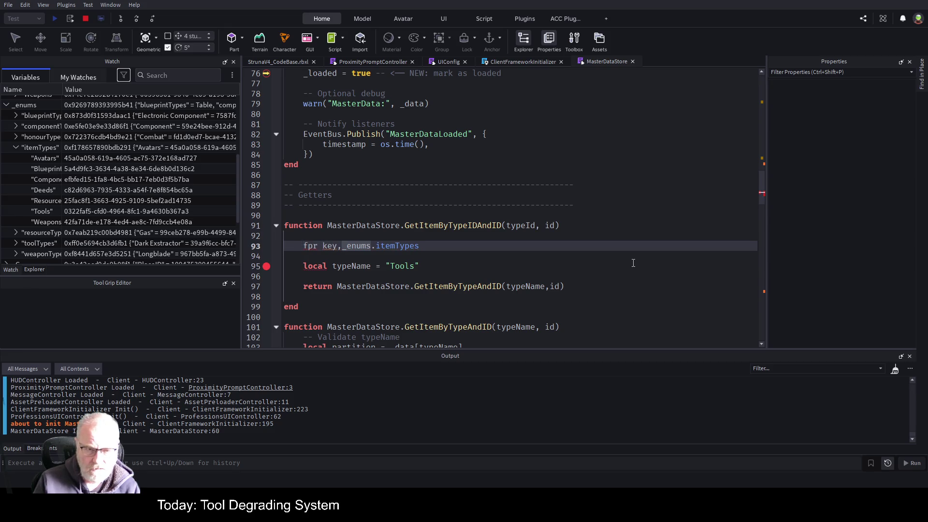
{"action": "type", "text": "value ="}
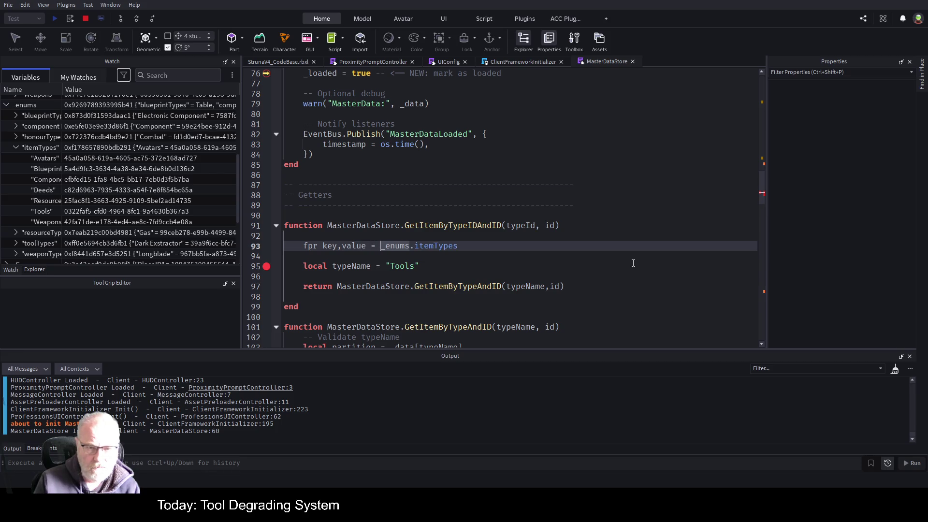
{"action": "key", "text": "BackSpace"}
{"action": "key", "text": "BackSpace"}
{"action": "key", "text": "Left"}
{"action": "key", "text": "Left"}
{"action": "key", "text": "Left"}
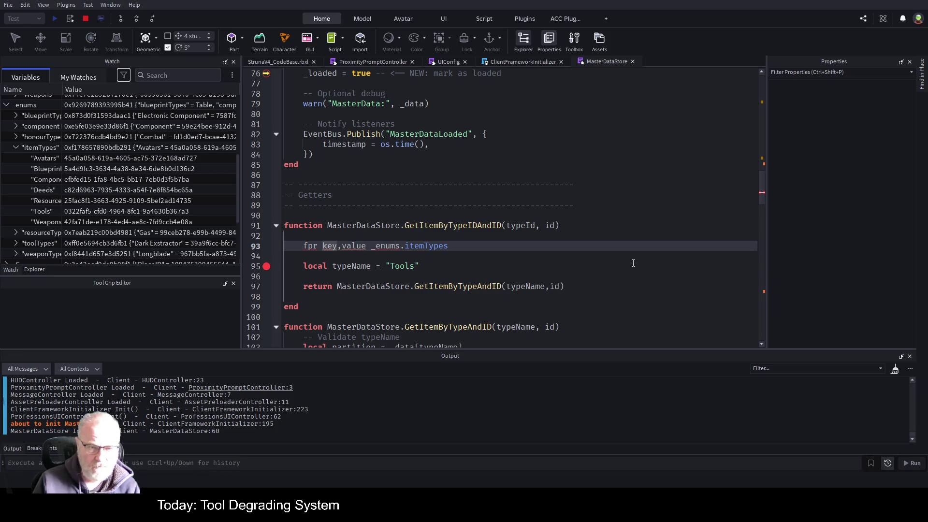
{"action": "key", "text": "Delete"}
{"action": "type", "text": "o"}
{"action": "key", "text": "Right"}
{"action": "key", "text": "Right"}
{"action": "key", "text": "Right"}
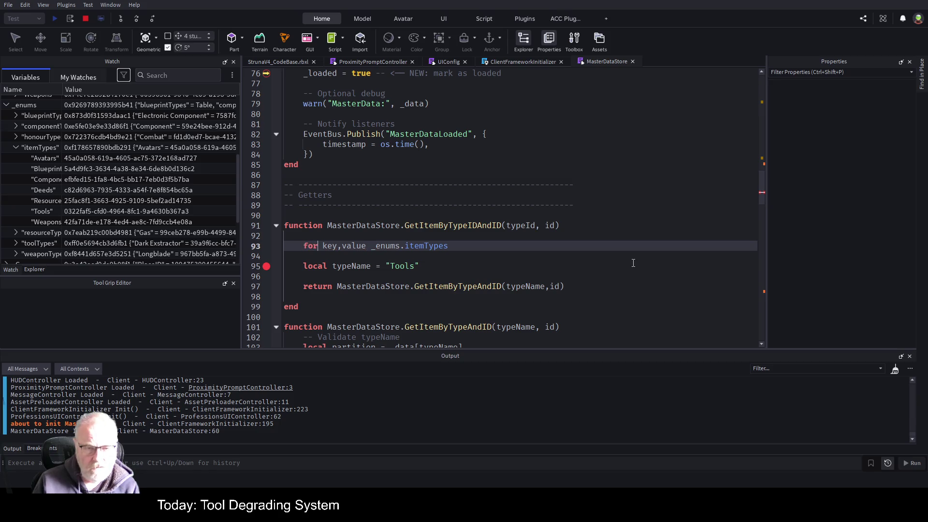
{"action": "key", "text": "Right"}
{"action": "type", "text": "in"}
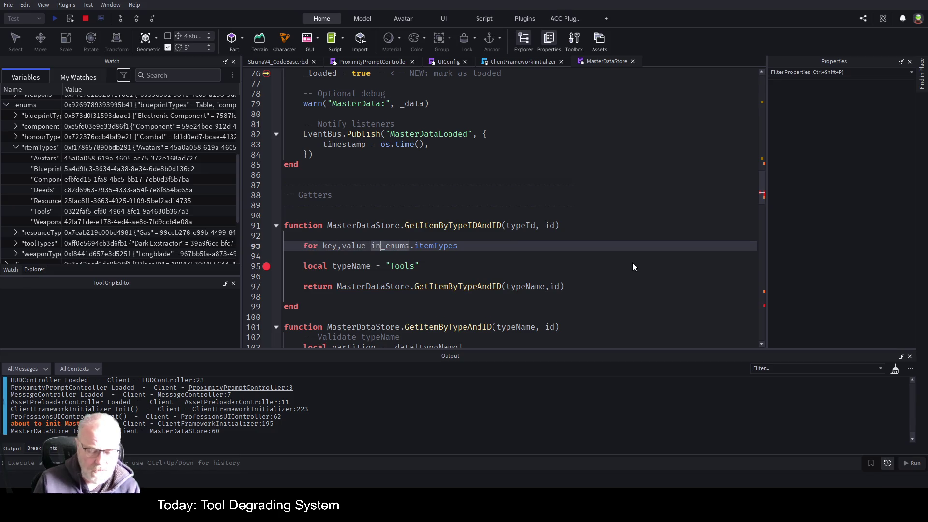
{"action": "type", "text": " pair"}
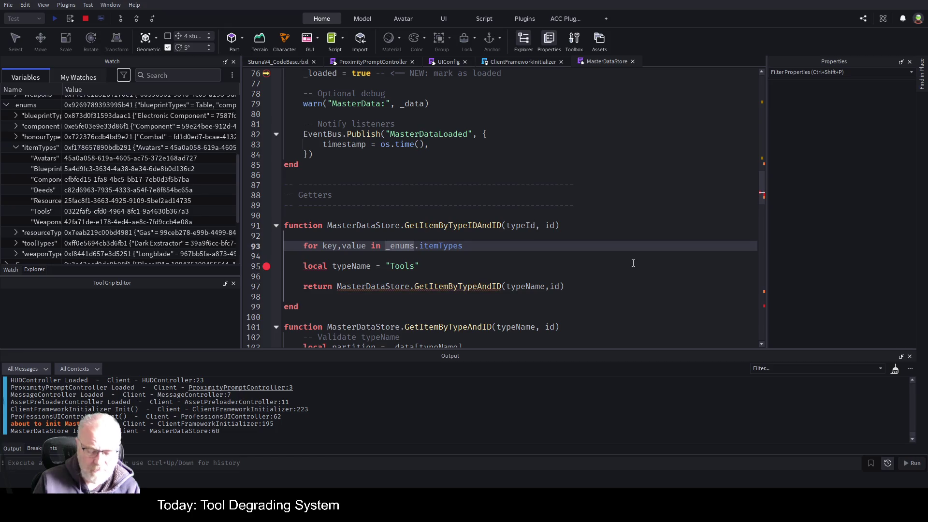
{"action": "type", "text": "s("}
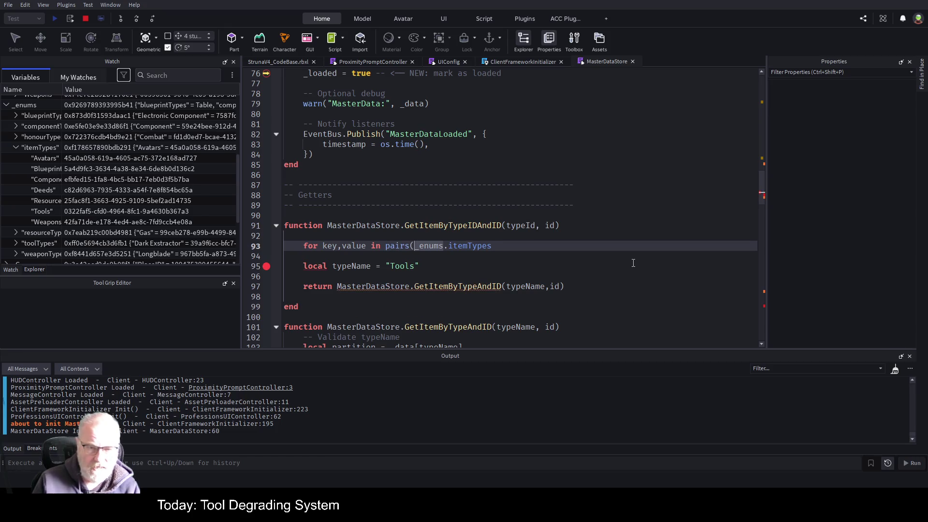
{"action": "key", "text": "End"}
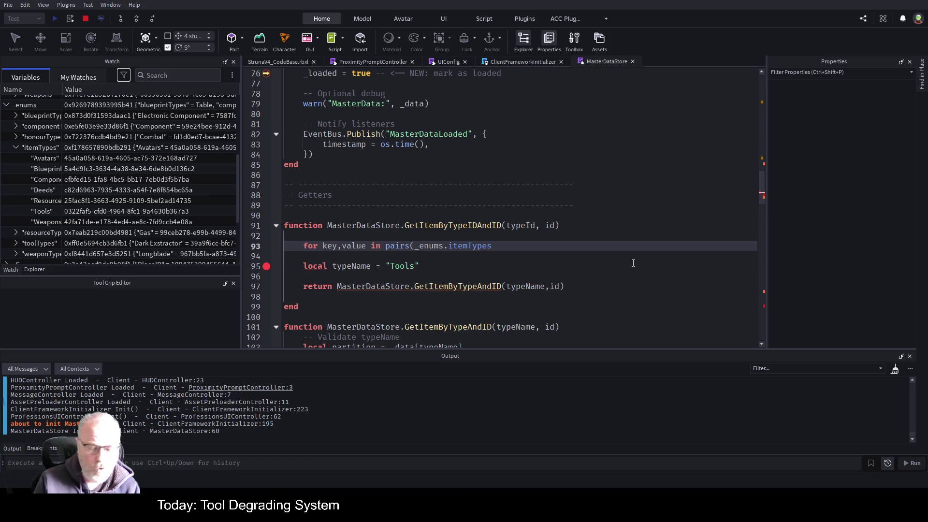
Close the loop header and add 'if value == typeId then break' inside the loop
{"action": "type", "text": ") do"}
{"action": "key", "text": "Return"}
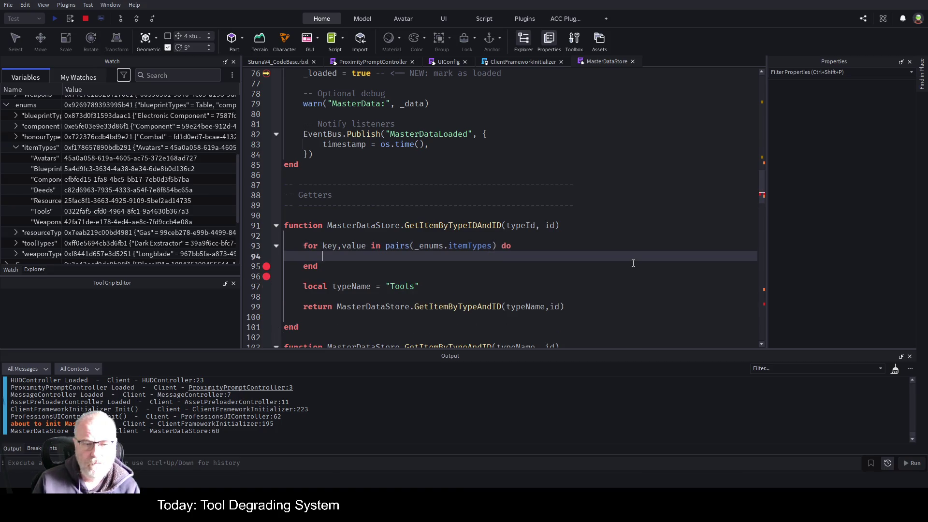
{"action": "type", "text": "if value"}
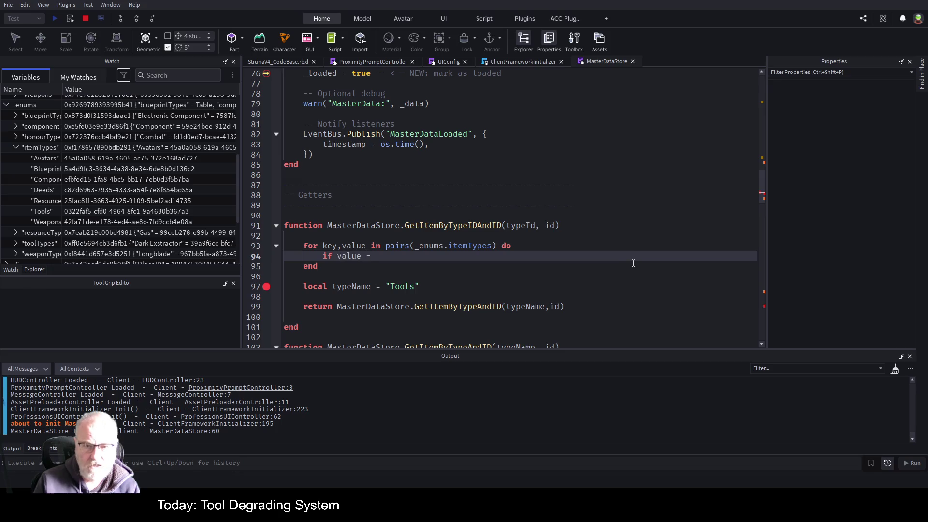
{"action": "type", "text": " = typeID"}
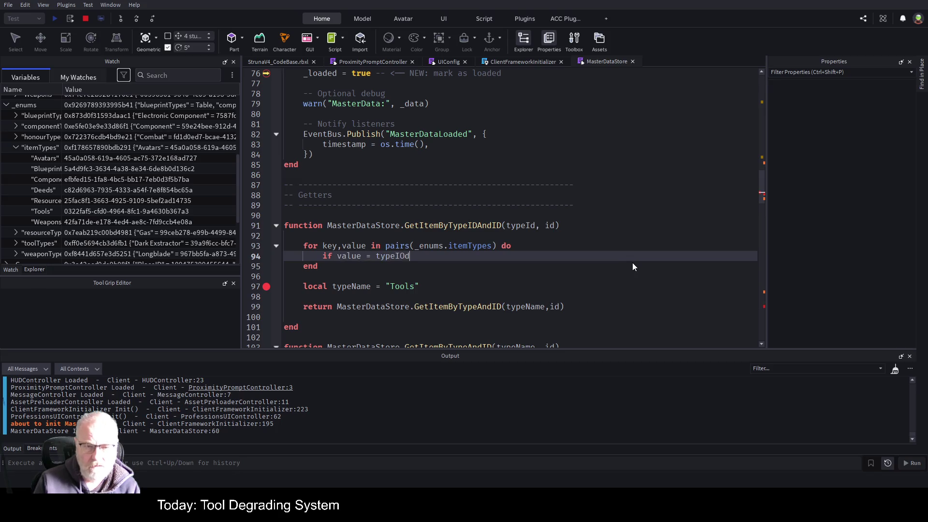
{"action": "key", "text": "BackSpace"}
{"action": "type", "text": "d then"}
{"action": "key", "text": "Return"}
{"action": "type", "text": "b"}
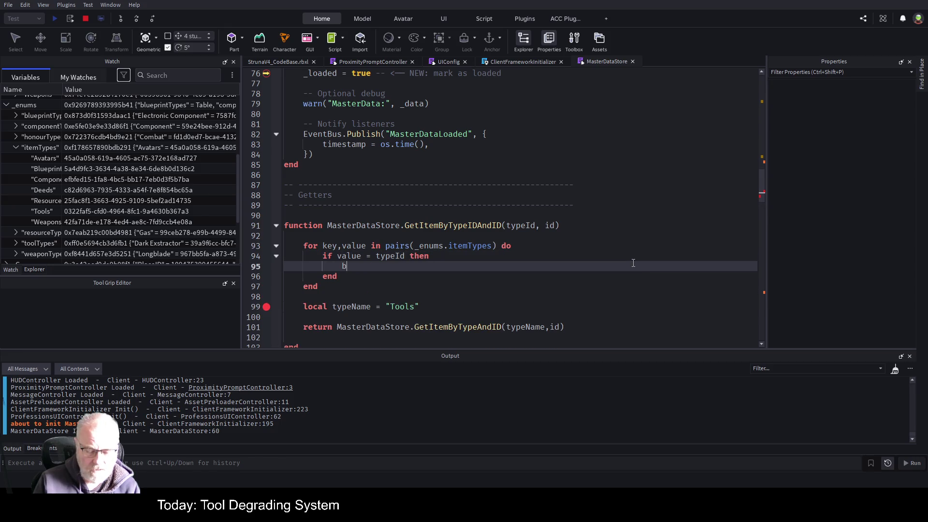
{"action": "type", "text": "reak"}
{"action": "key", "text": "Up"}
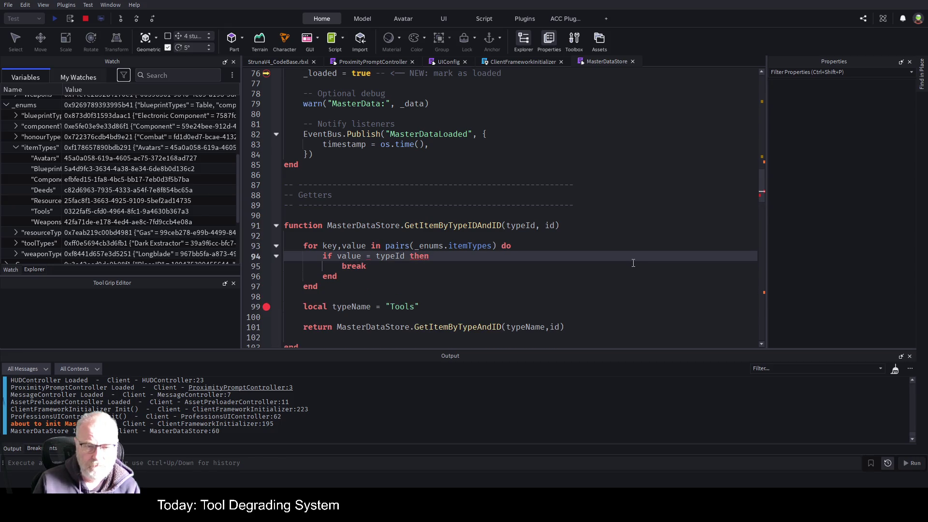
{"action": "key", "text": "ctrl+Left"}
{"action": "key", "text": "ctrl+Left"}
{"action": "type", "text": "="}
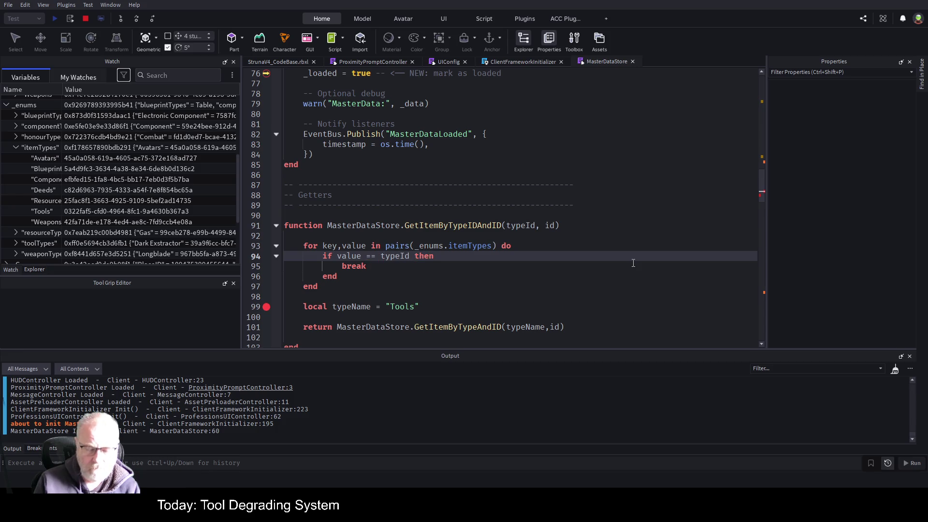
Declare local typeName=nil above the loop and set typeName=key inside the if block
{"action": "key", "text": "Up"}
{"action": "key", "text": "Up"}
{"action": "key", "text": "Return"}
{"action": "type", "text": "ocal "}
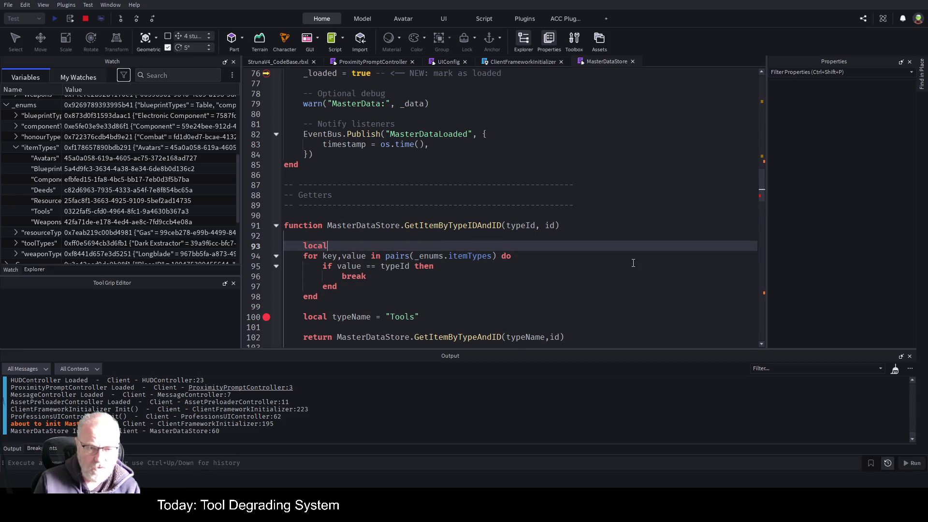
{"action": "type", "text": "typeName="}
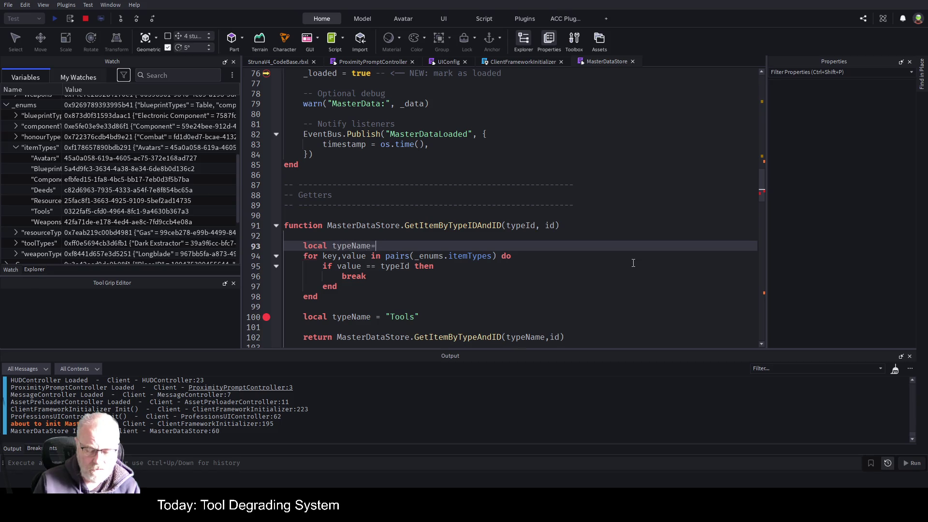
{"action": "type", "text": "nil"}
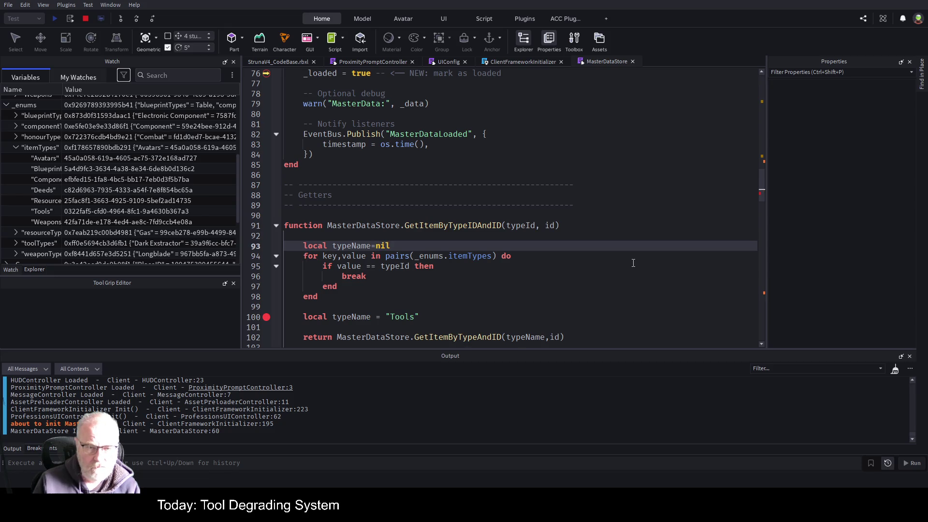
{"action": "left_click", "coordinate": [633, 263]}
{"action": "key", "text": "Return"}
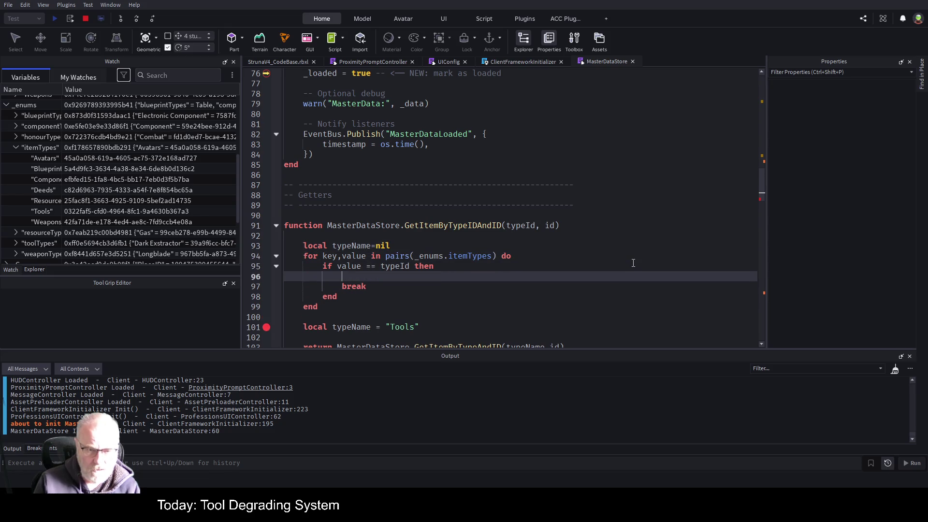
{"action": "type", "text": "typeName=k"}
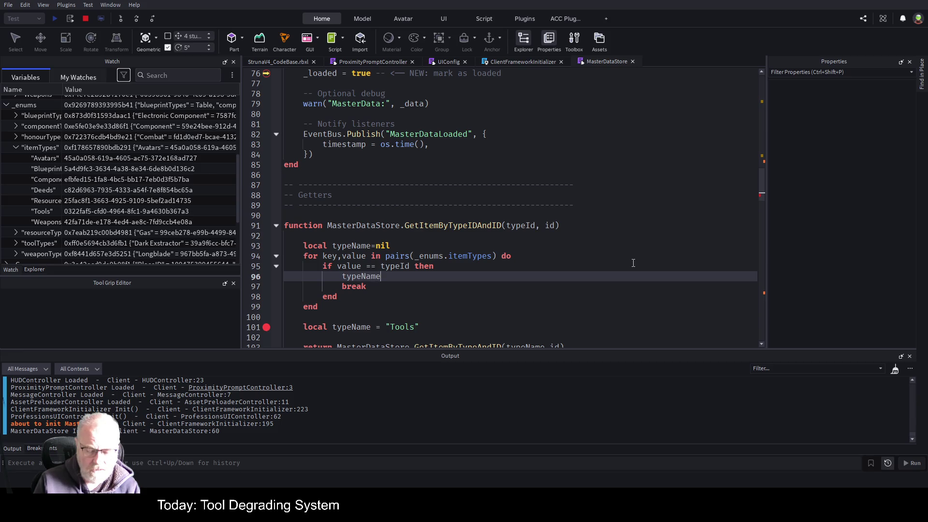
{"action": "type", "text": "ey"}
Delete the hard-coded "Tools" typeName line
{"action": "key", "text": "Down"}
{"action": "key", "text": "Down"}
{"action": "key", "text": "Down"}
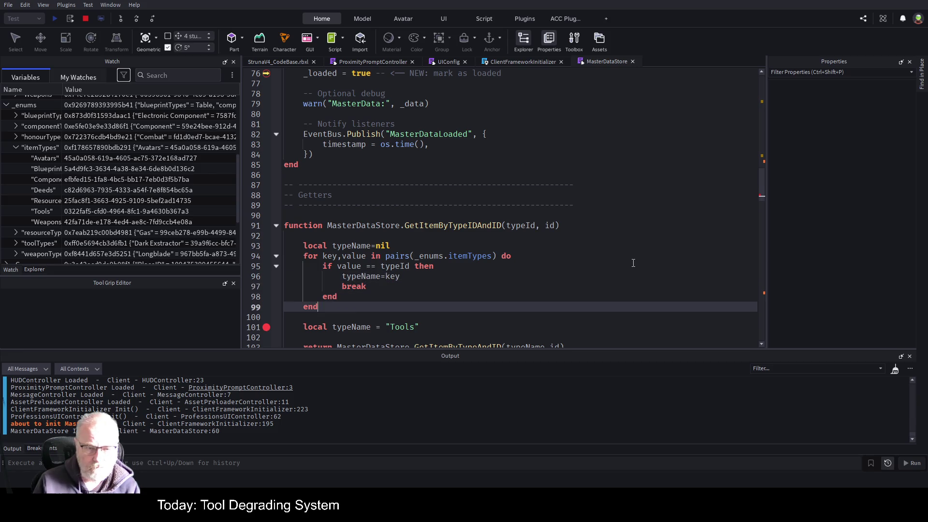
{"action": "key", "text": "Home"}
{"action": "key", "text": "shift+End"}
{"action": "key", "text": "BackSpace"}
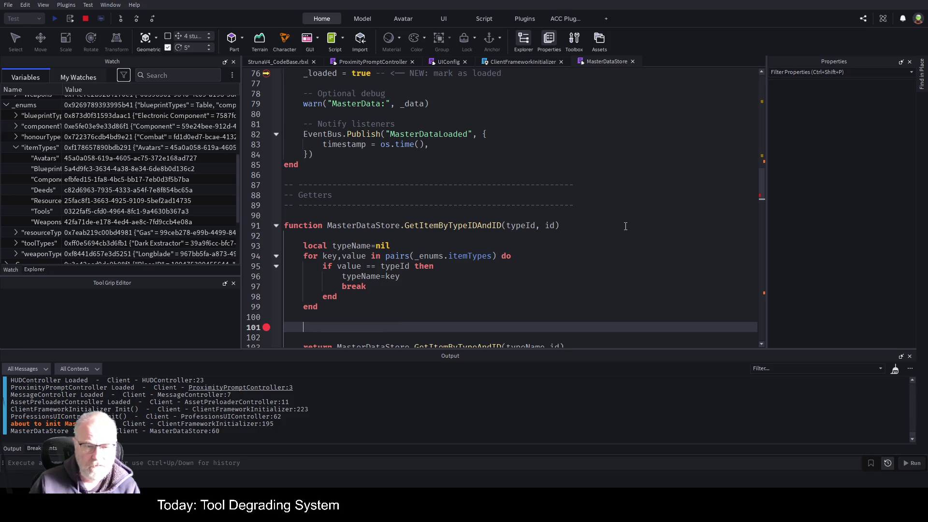
{"action": "scroll", "coordinate": [476, 222], "scroll_direction": "down", "scroll_amount": 2}
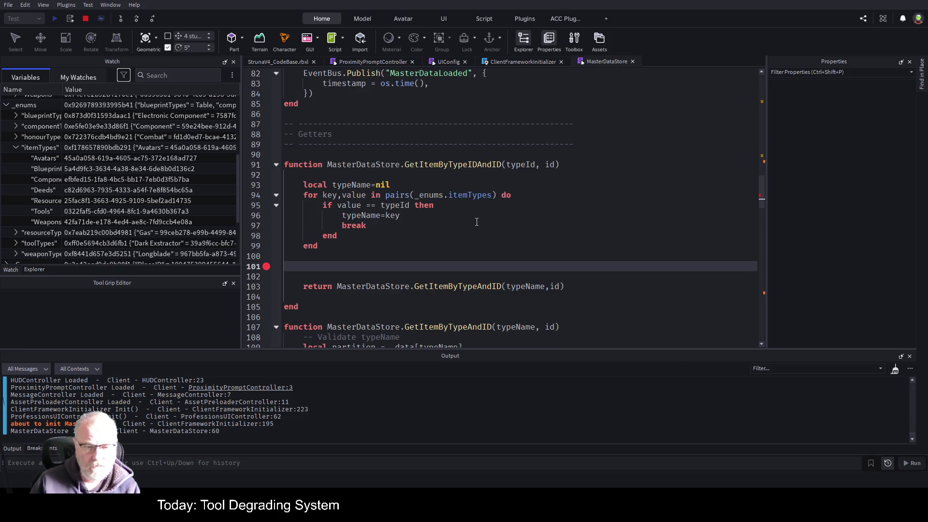
Set a breakpoint on the return line, restart the playtest, and clear the output log
{"action": "left_click", "coordinate": [267, 286]}
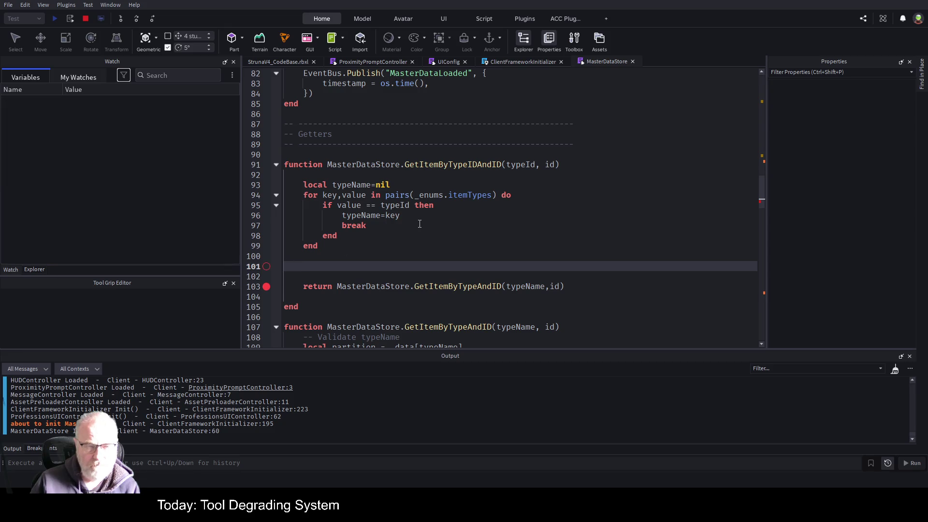
{"action": "key", "text": "F5"}
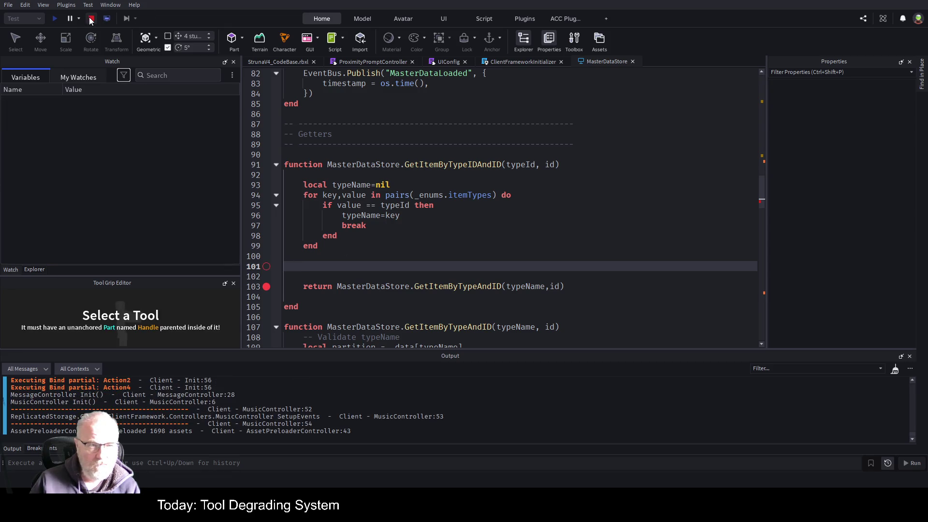
{"action": "left_click", "coordinate": [90, 19]}
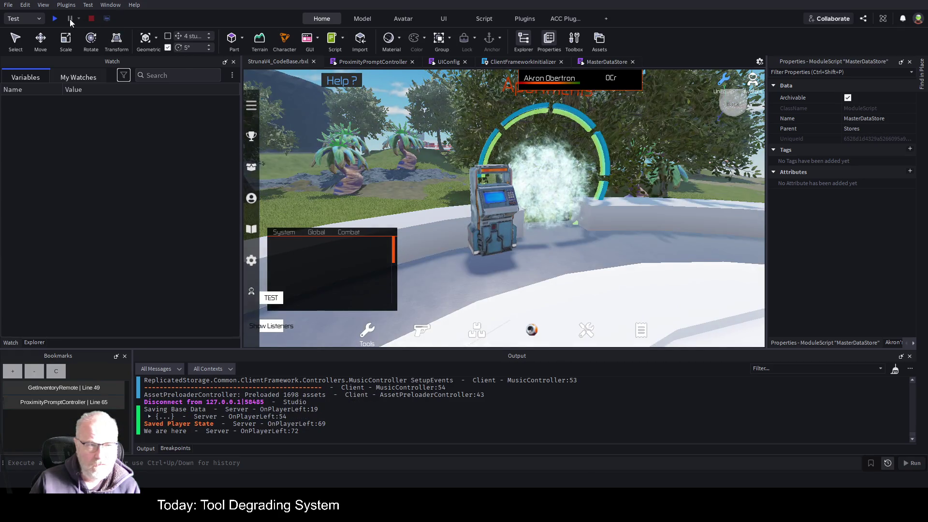
{"action": "left_click", "coordinate": [55, 18]}
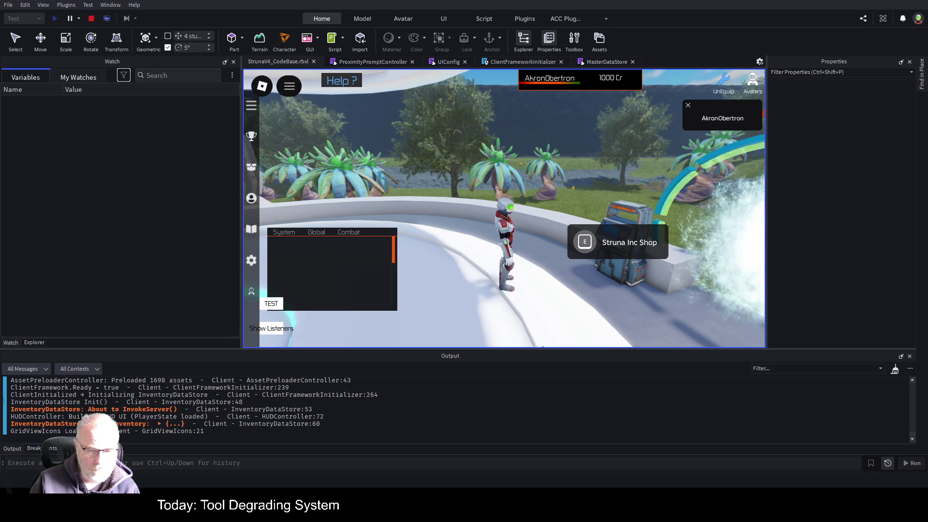
{"action": "right_click", "coordinate": [502, 437]}
{"action": "left_click", "coordinate": [544, 370]}
Trigger the Struna Inc Shop, step into the lookup, run to line 103, step out to line 66, and stop
{"action": "left_click", "coordinate": [584, 247]}
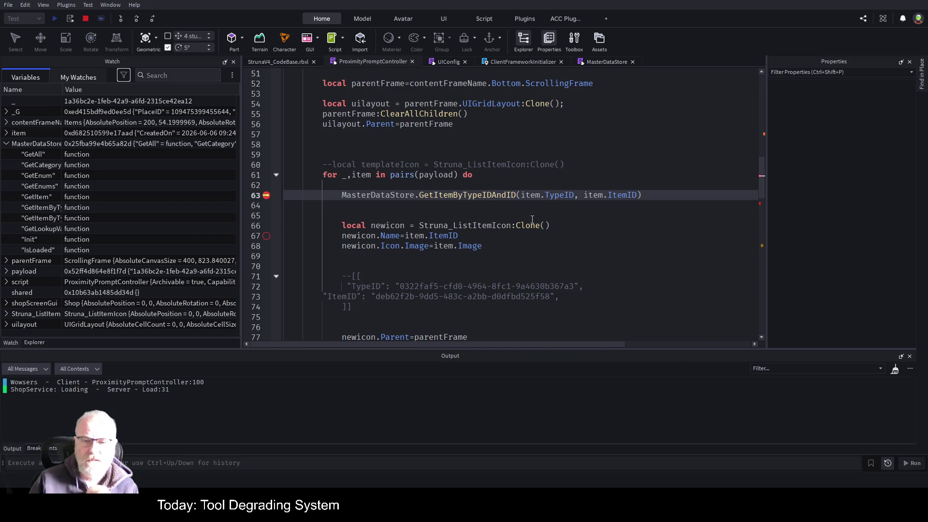
{"action": "left_click", "coordinate": [118, 19]}
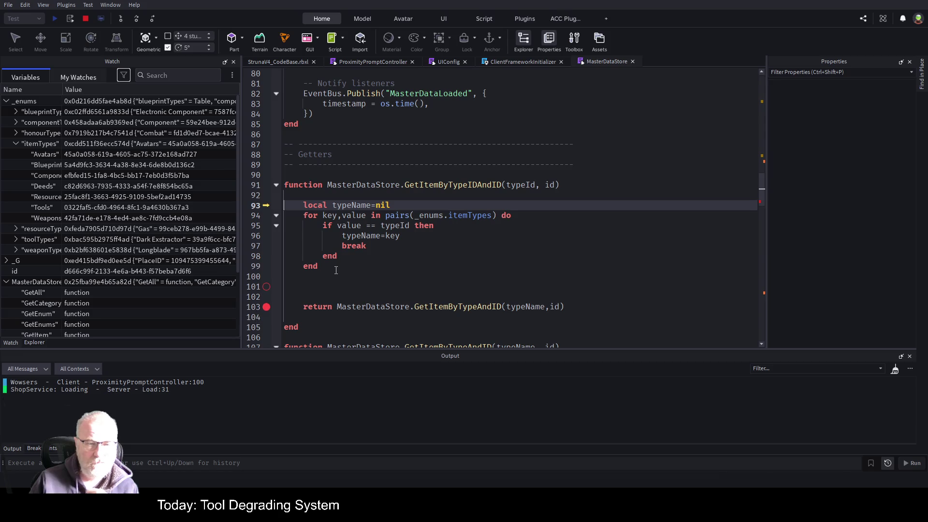
{"action": "key", "text": "F5"}
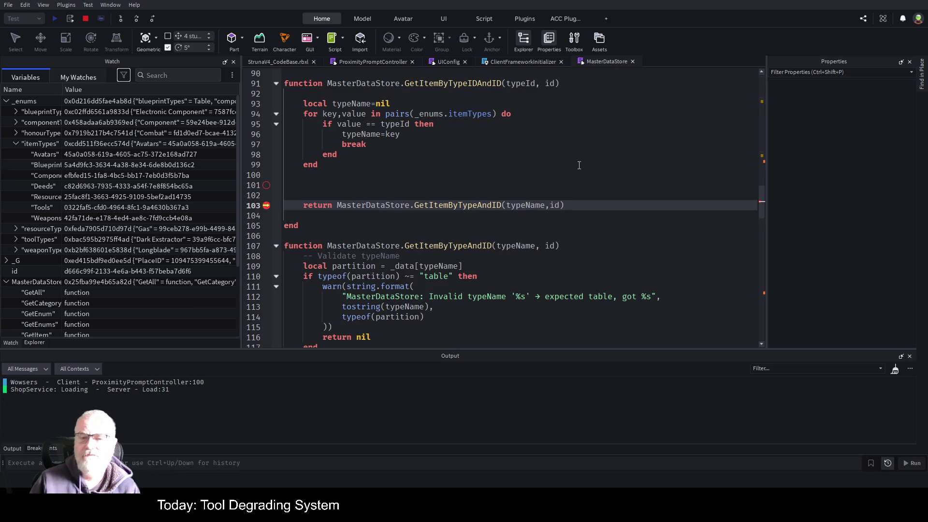
{"action": "left_click", "coordinate": [139, 21]}
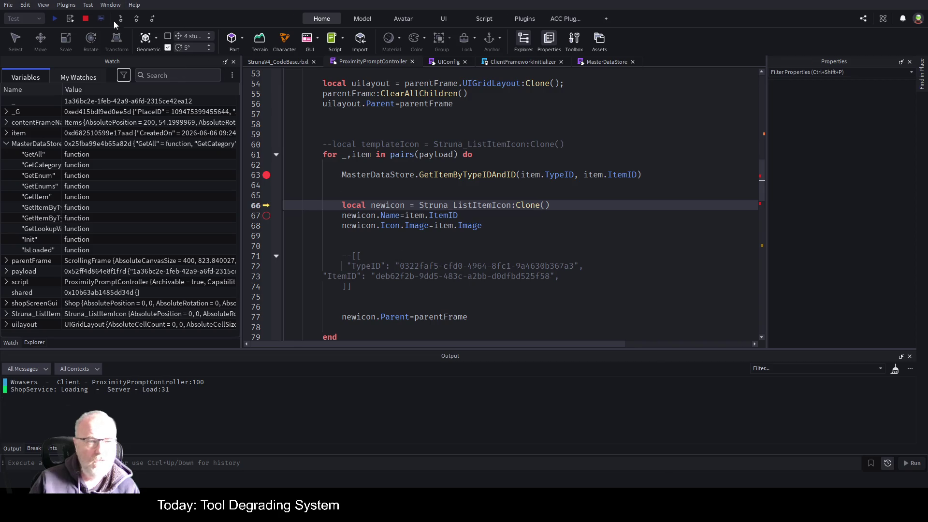
{"action": "left_click", "coordinate": [85, 22]}
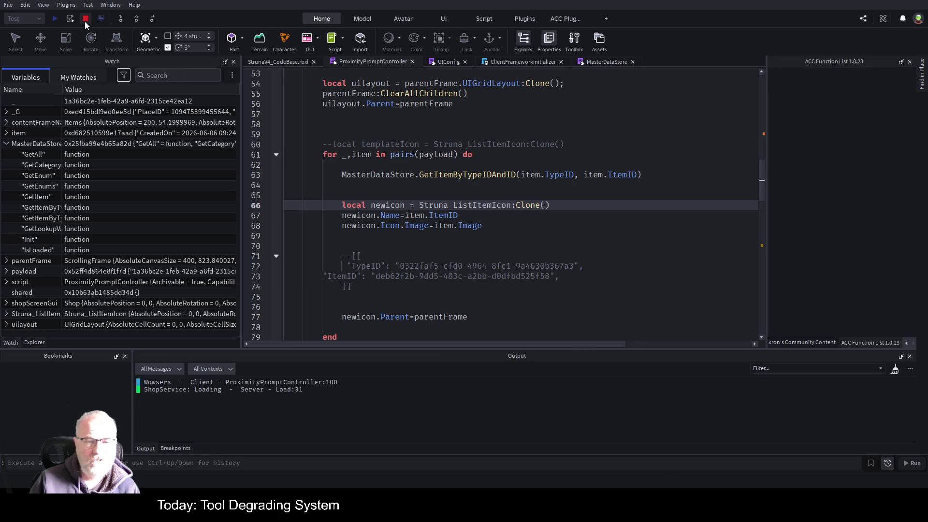
Store the lookup in local masterItem and change item.Image to masterItem.Icon on line 68
{"action": "left_click", "coordinate": [410, 174]}
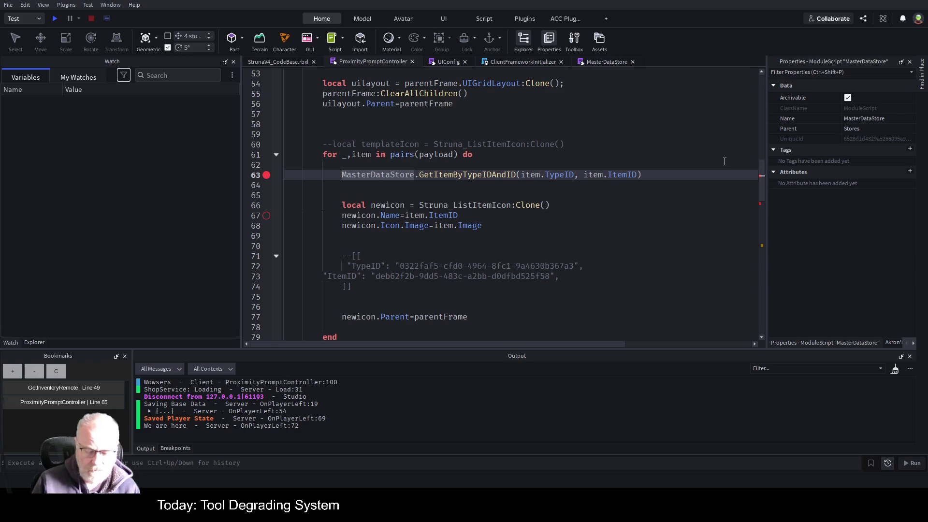
{"action": "type", "text": "local mast"}
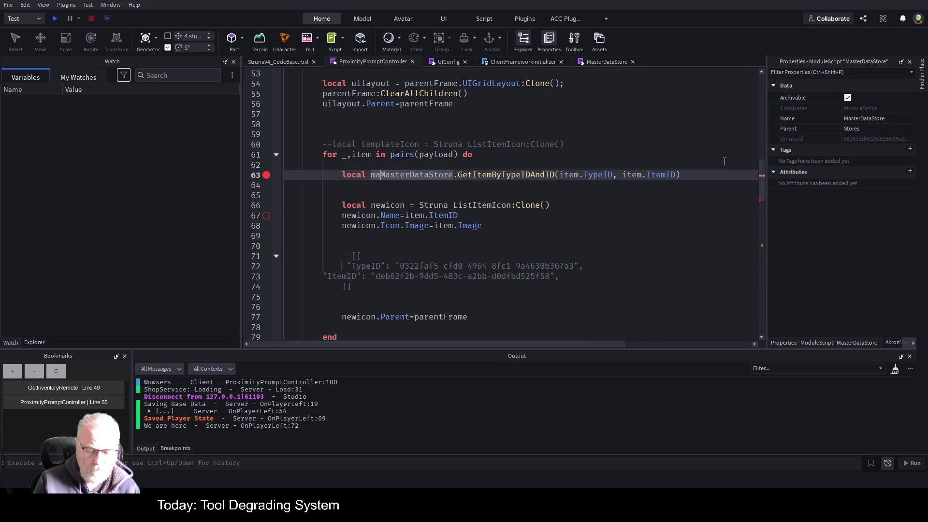
{"action": "type", "text": "erItem ="}
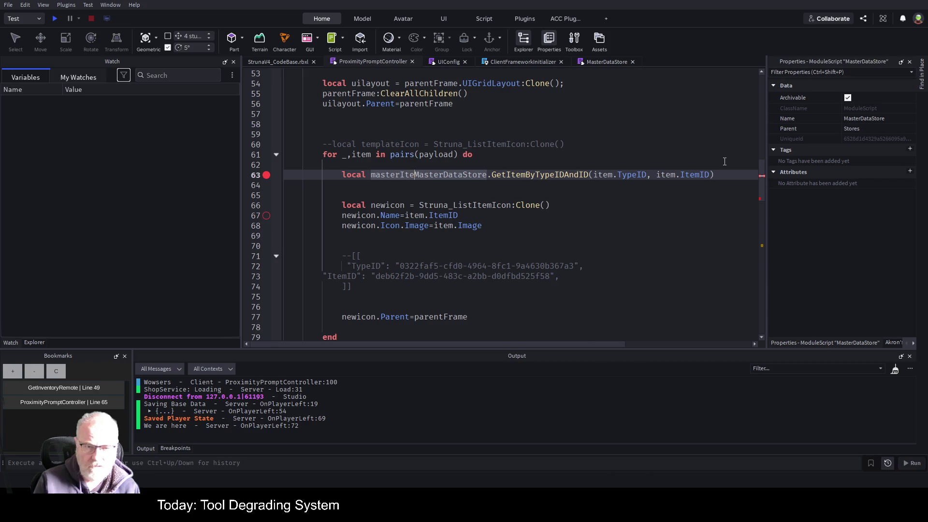
{"action": "key", "text": "Down"}
{"action": "key", "text": "Down"}
{"action": "key", "text": "Down"}
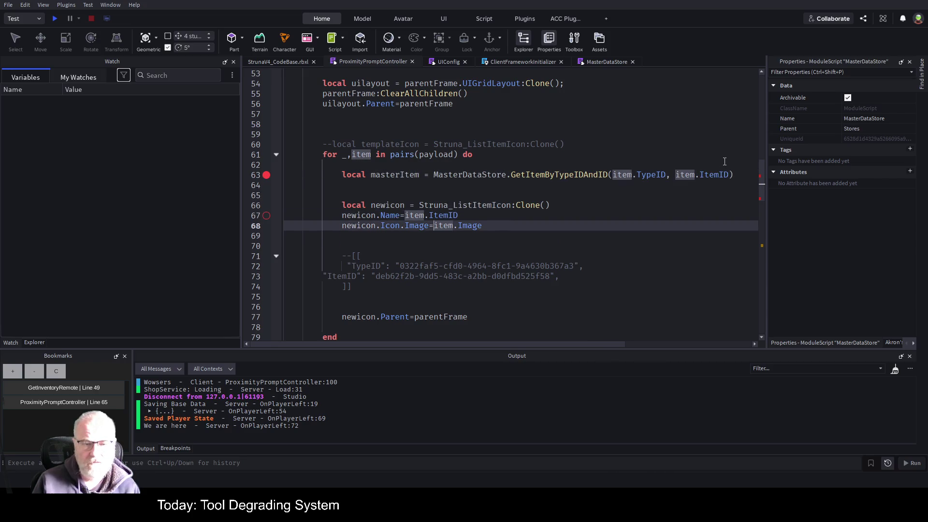
{"action": "type", "text": "masterItem"}
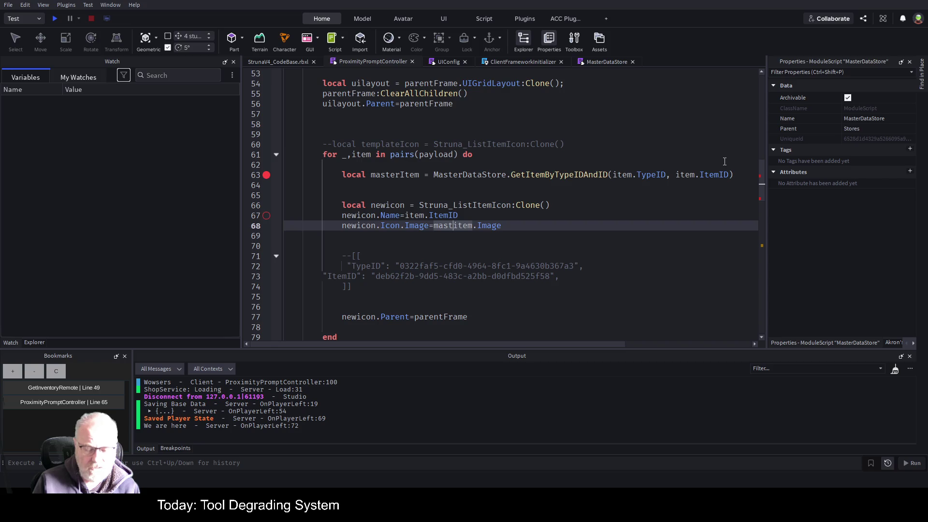
{"action": "key", "text": "Delete"}
{"action": "key", "text": "Delete"}
{"action": "key", "text": "Delete"}
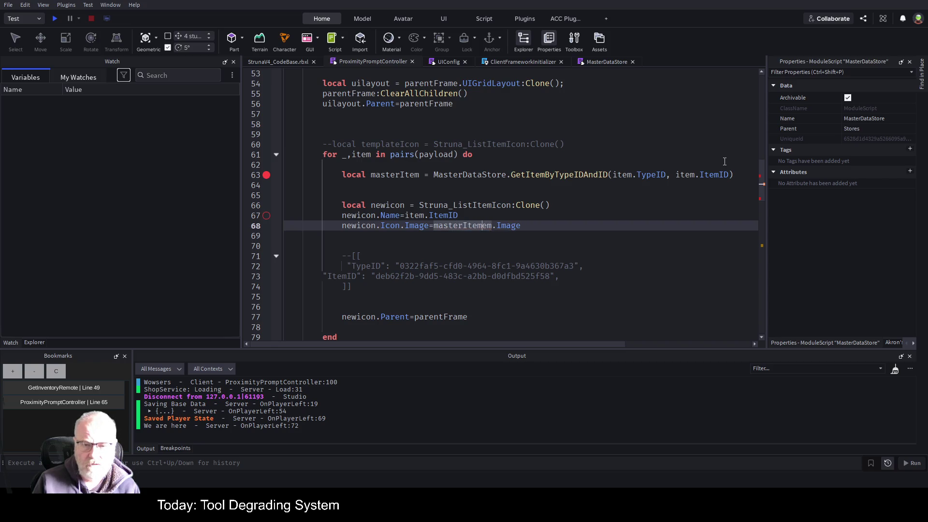
{"action": "key", "text": "End"}
{"action": "key", "text": "BackSpace"}
{"action": "key", "text": "BackSpace"}
{"action": "key", "text": "BackSpace"}
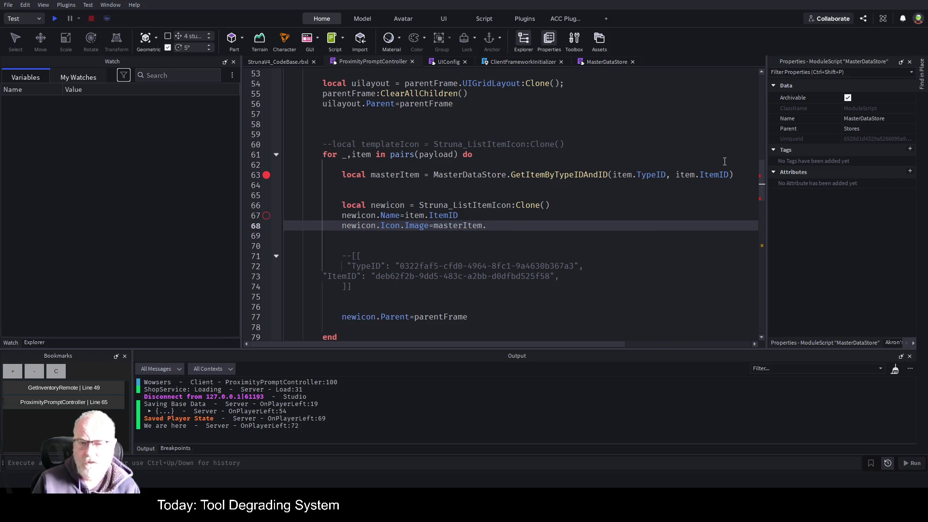
{"action": "type", "text": "c"}
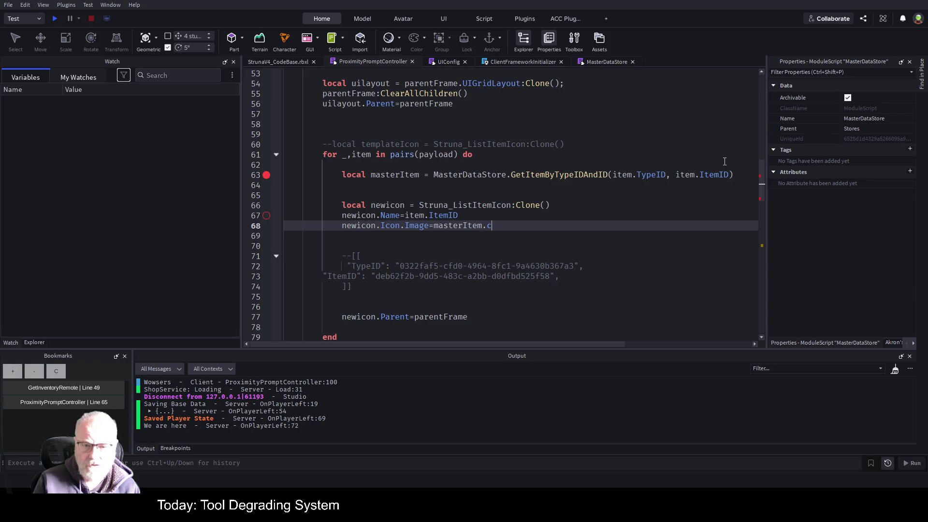
{"action": "key", "text": "BackSpace"}
{"action": "type", "text": "Icon"}
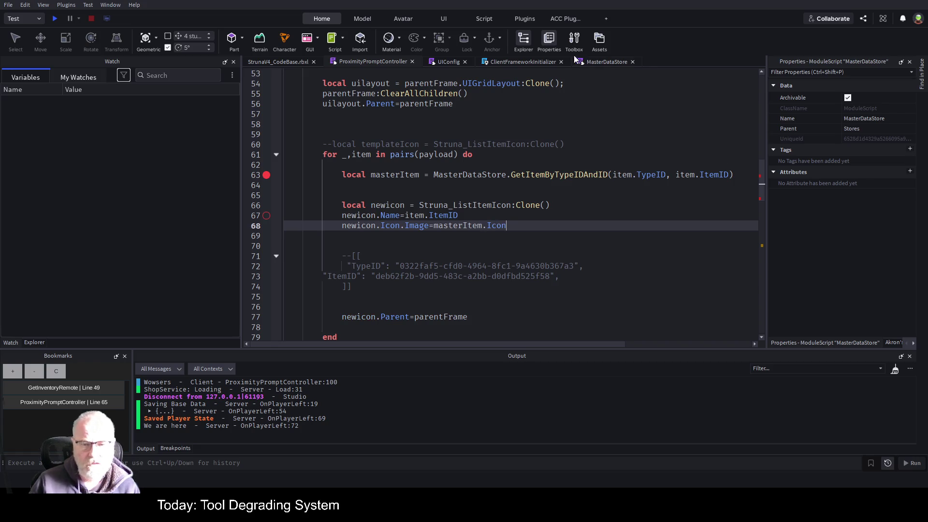
Save the place
{"action": "key", "text": "ctrl+s"}
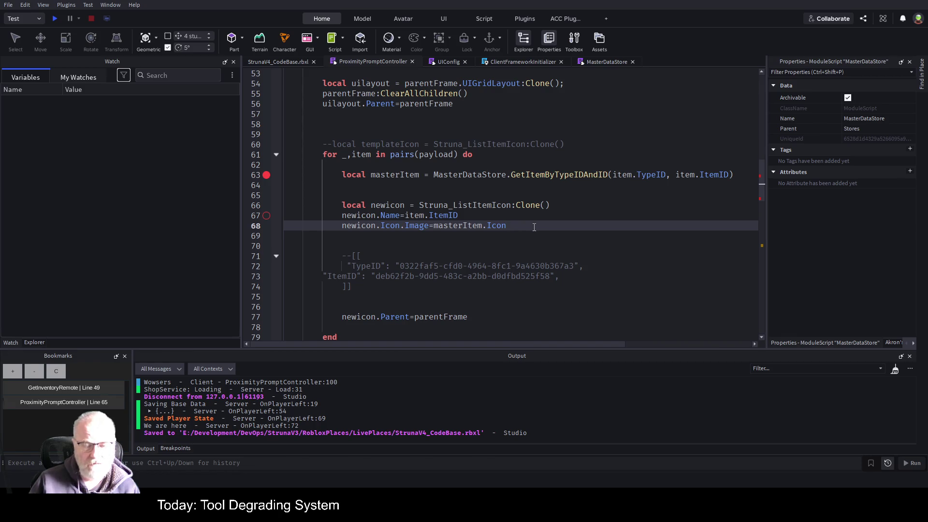
{"action": "left_click", "coordinate": [504, 249]}
{"action": "key", "text": "ctrl+s"}
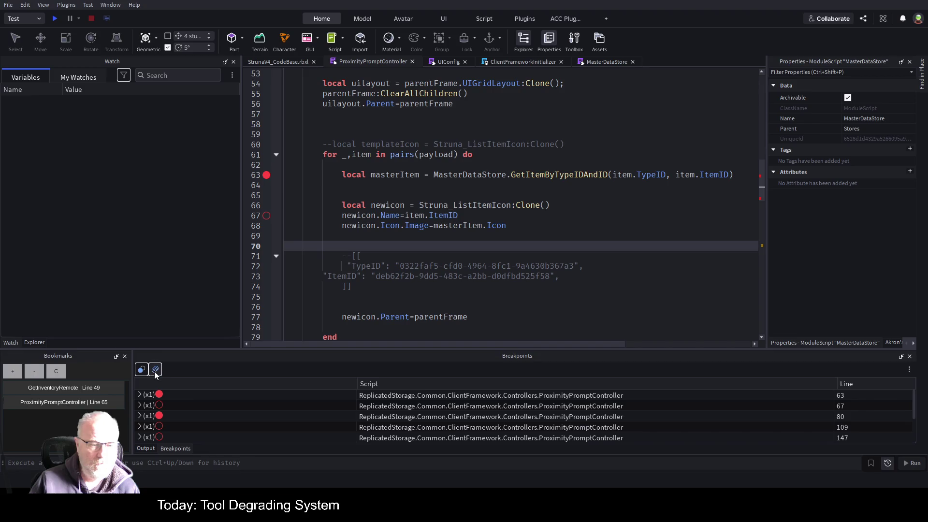
Remove all breakpoints and start a playtest with F5
{"action": "left_click", "coordinate": [155, 370]}
{"action": "left_click", "coordinate": [446, 235]}
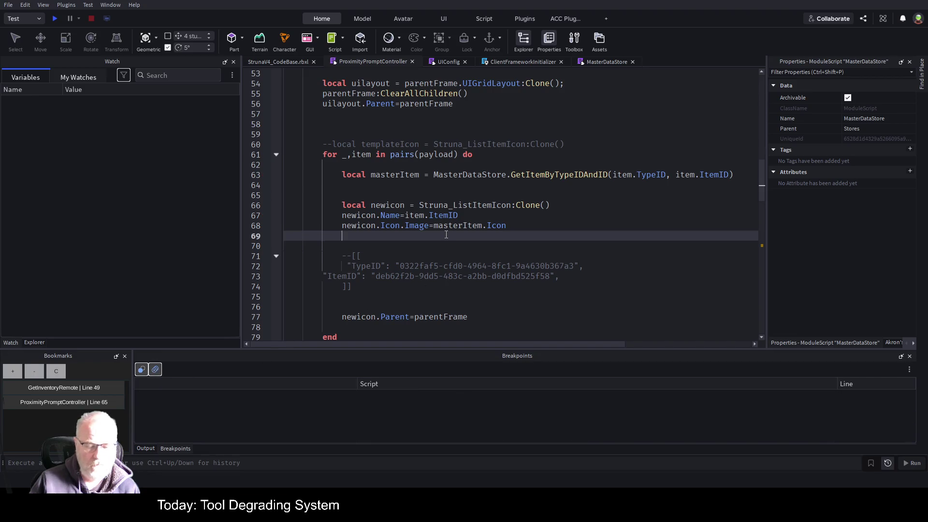
{"action": "key", "text": "F5"}
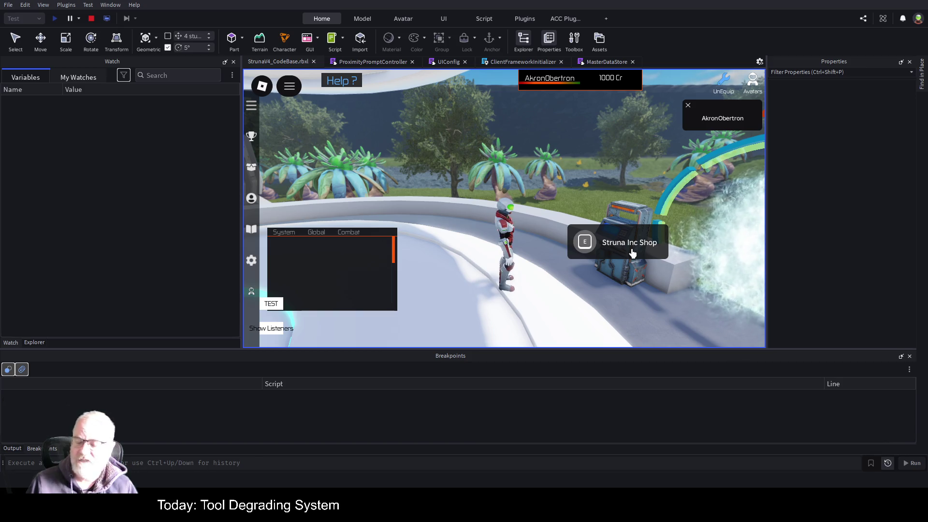
Open the Struna Inc Shop to confirm four item icons, close it, and stop the playtest
{"action": "left_click", "coordinate": [601, 244]}
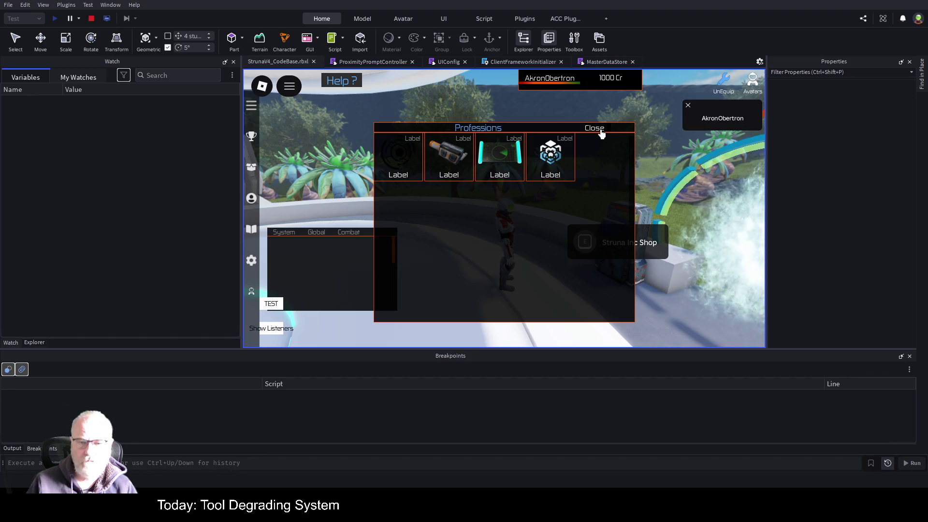
{"action": "left_click", "coordinate": [602, 134]}
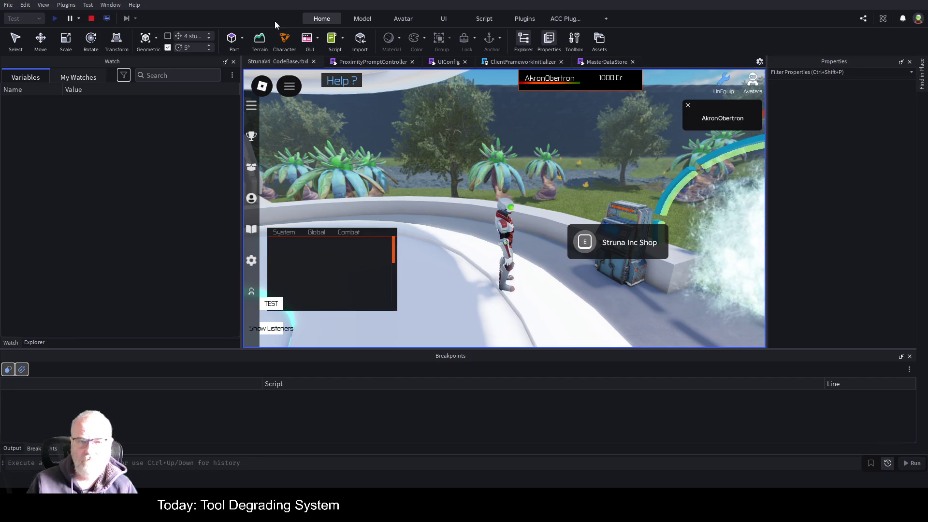
{"action": "left_click", "coordinate": [92, 18]}
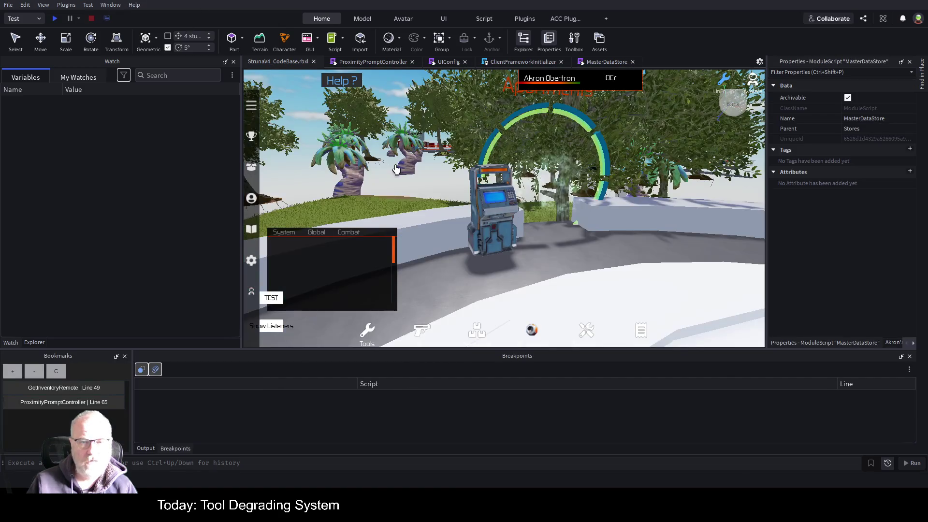
Switch to the ProximityPromptController script and show the Explorer tree scrolled up to the Controllers folder
{"action": "left_click", "coordinate": [367, 60]}
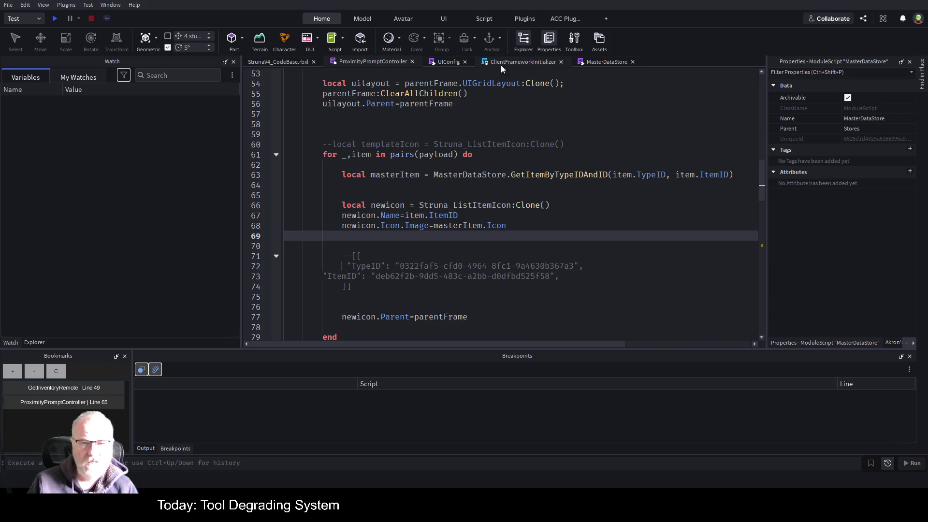
{"action": "left_click", "coordinate": [31, 340]}
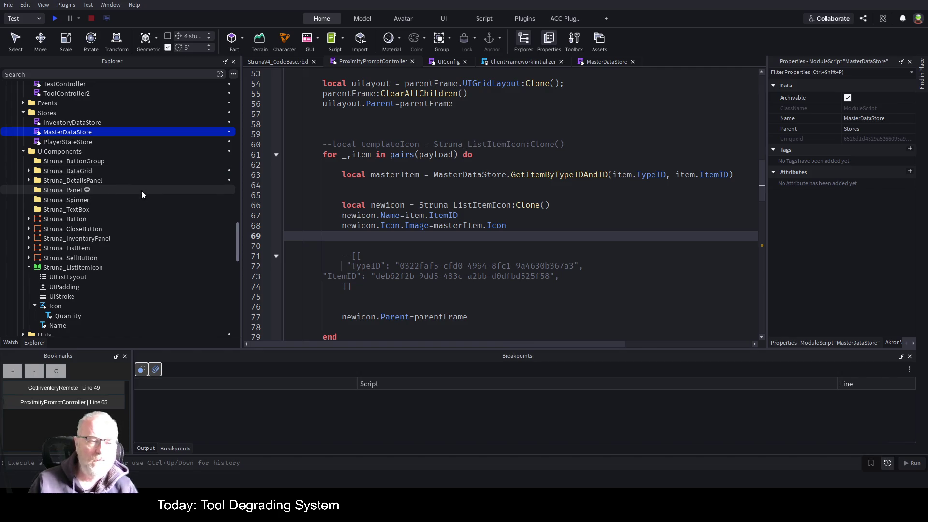
{"action": "scroll", "coordinate": [142, 190], "scroll_direction": "up", "scroll_amount": 3}
{"action": "scroll", "coordinate": [141, 190], "scroll_direction": "up", "scroll_amount": 2}
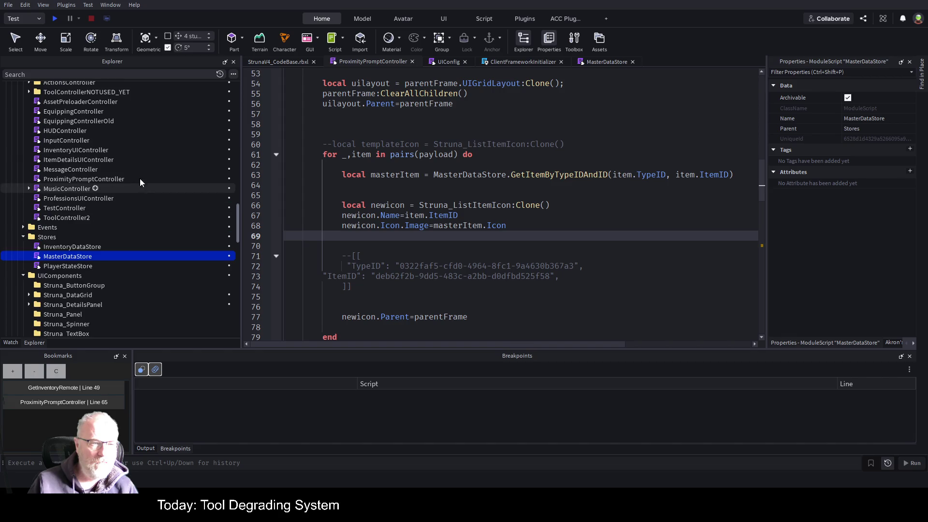
Open InventoryUIController and select lines 133–155 containing ClearUIStyles and ApplySelectedStyle
{"action": "double_click", "coordinate": [86, 153]}
{"action": "scroll", "coordinate": [472, 214], "scroll_direction": "down", "scroll_amount": 19}
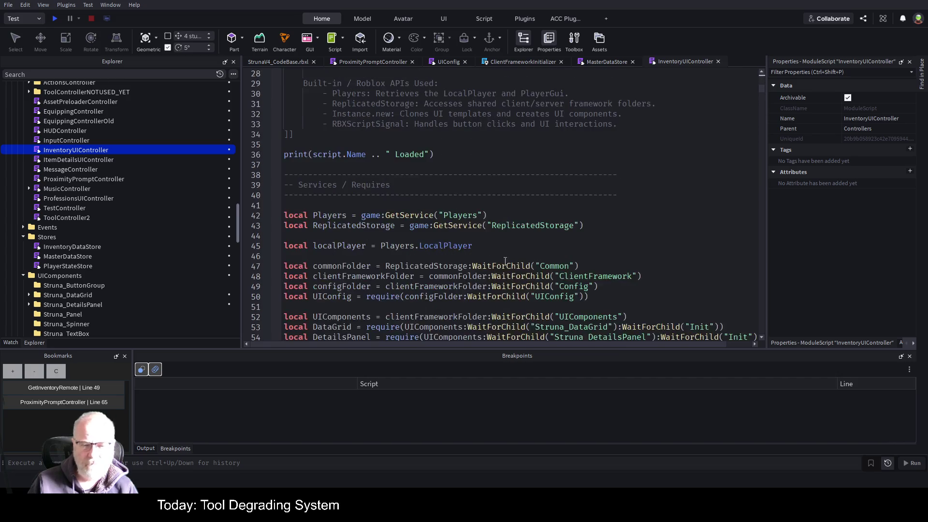
{"action": "scroll", "coordinate": [507, 252], "scroll_direction": "down", "scroll_amount": 11}
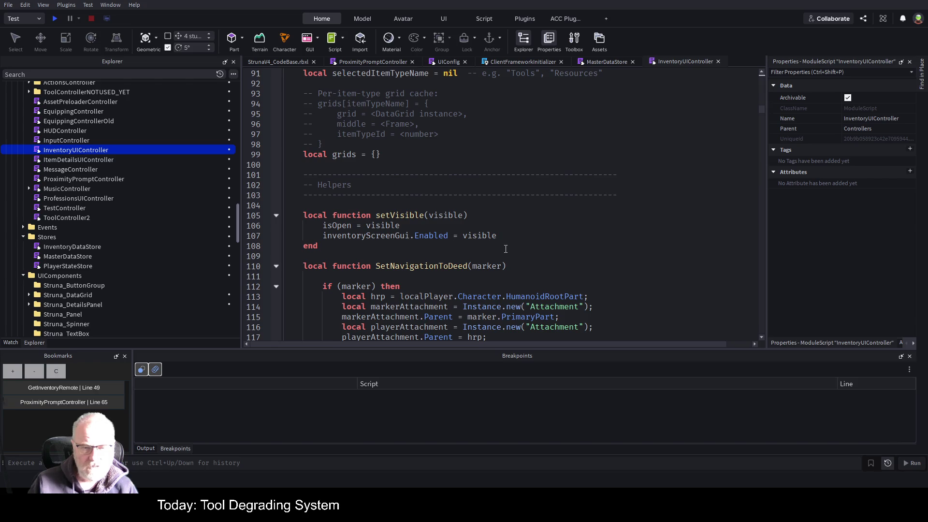
{"action": "scroll", "coordinate": [507, 251], "scroll_direction": "down", "scroll_amount": 10}
{"action": "scroll", "coordinate": [509, 255], "scroll_direction": "down", "scroll_amount": 3}
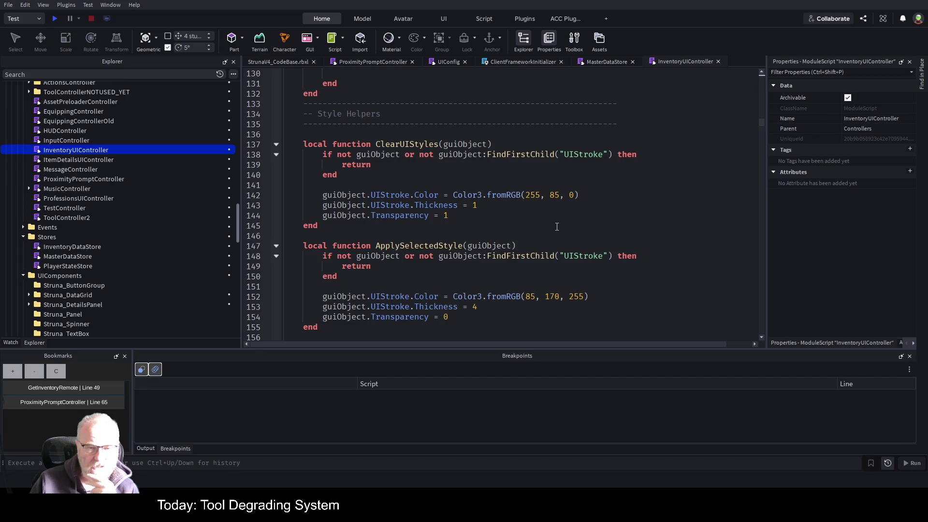
{"action": "scroll", "coordinate": [557, 227], "scroll_direction": "down", "scroll_amount": 2}
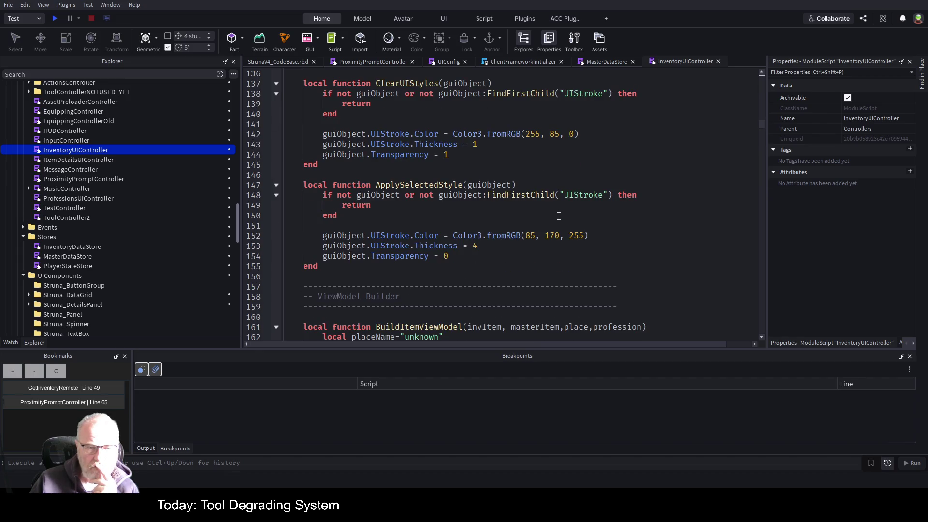
{"action": "mouse_move", "coordinate": [327, 266]}
{"action": "left_mouse_down"}
{"action": "mouse_move", "coordinate": [323, 73]}
{"action": "mouse_move", "coordinate": [291, 140]}
{"action": "left_mouse_up"}
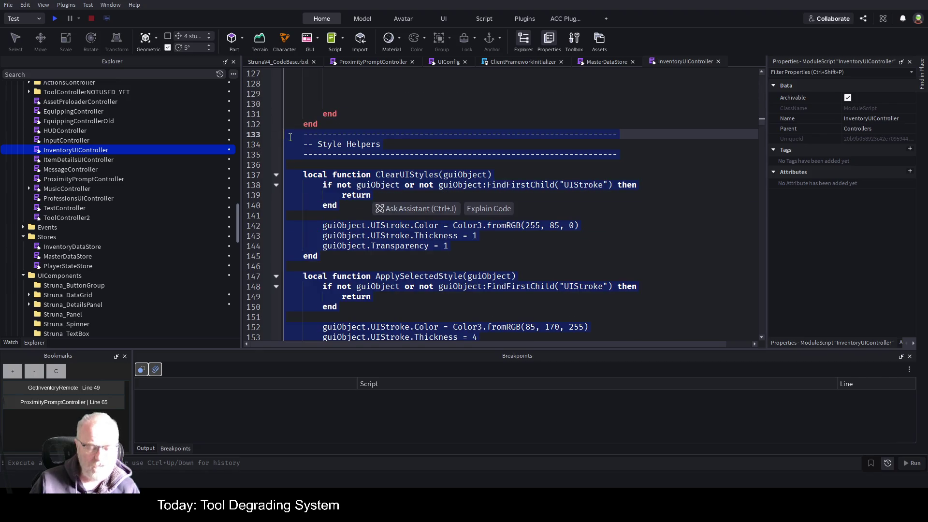